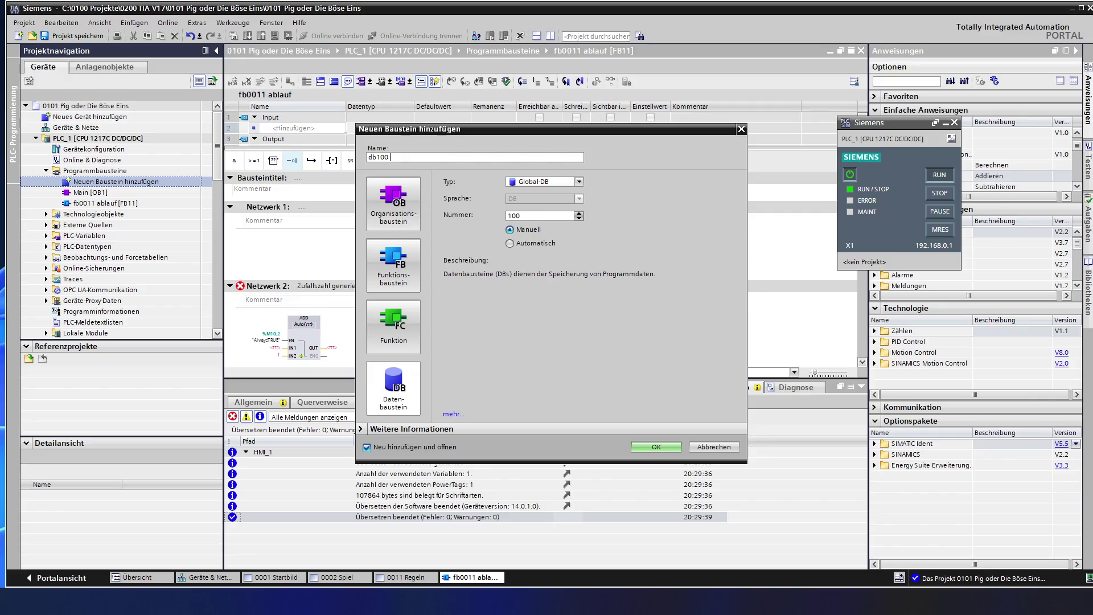
Create the global data block 'db100 arbeitsdaten' and add a variable named zufallszahl
type("at")
type("beitsd")
type("aten")
key("Return")
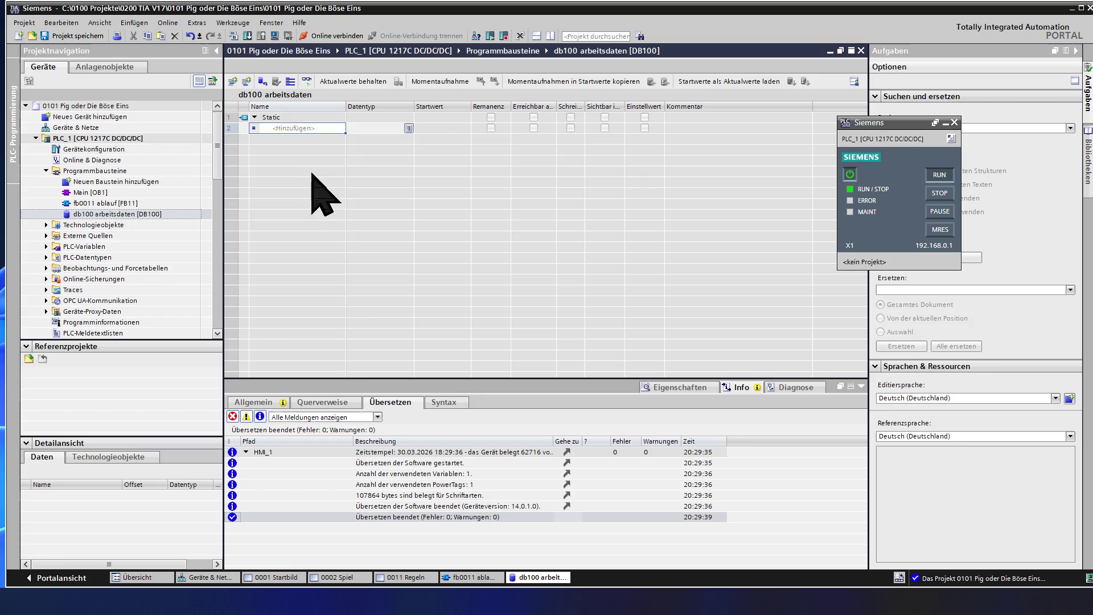
left_click(307, 128)
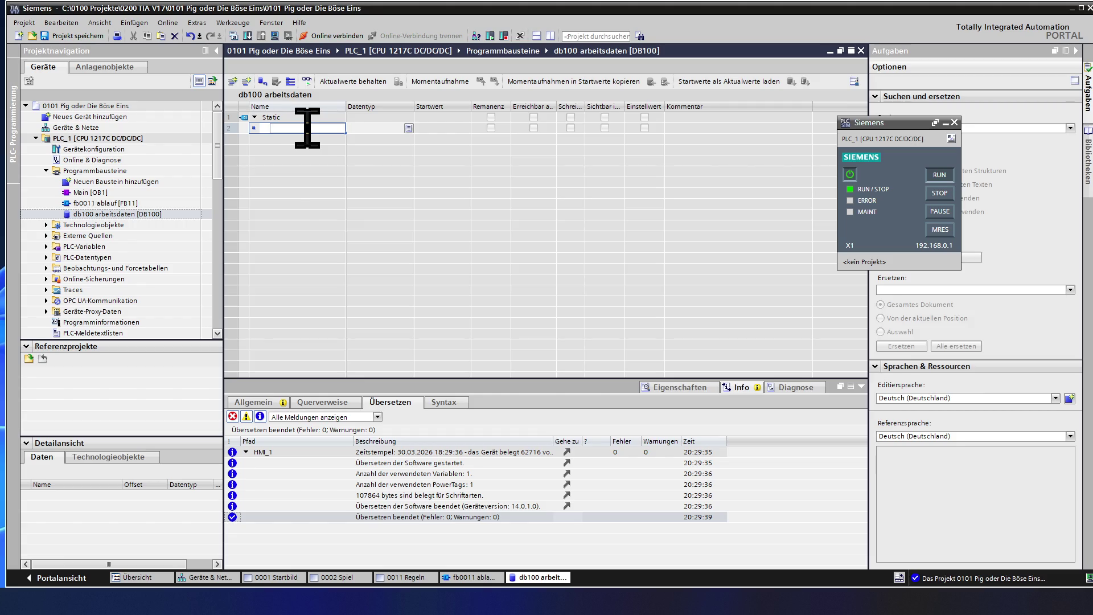
type("zu")
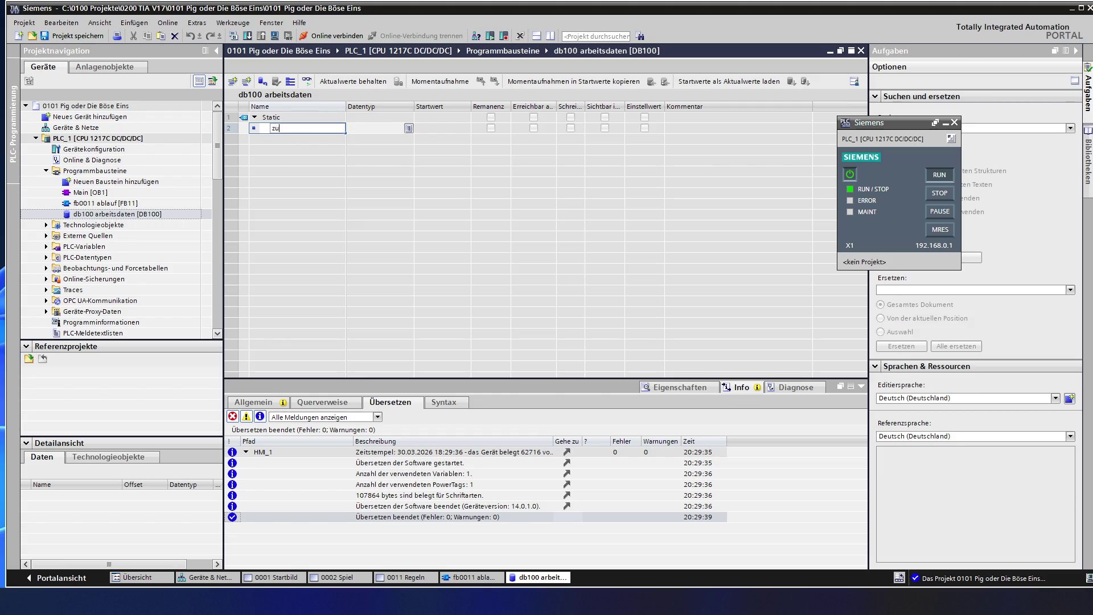
type("fallszahl")
key("Return")
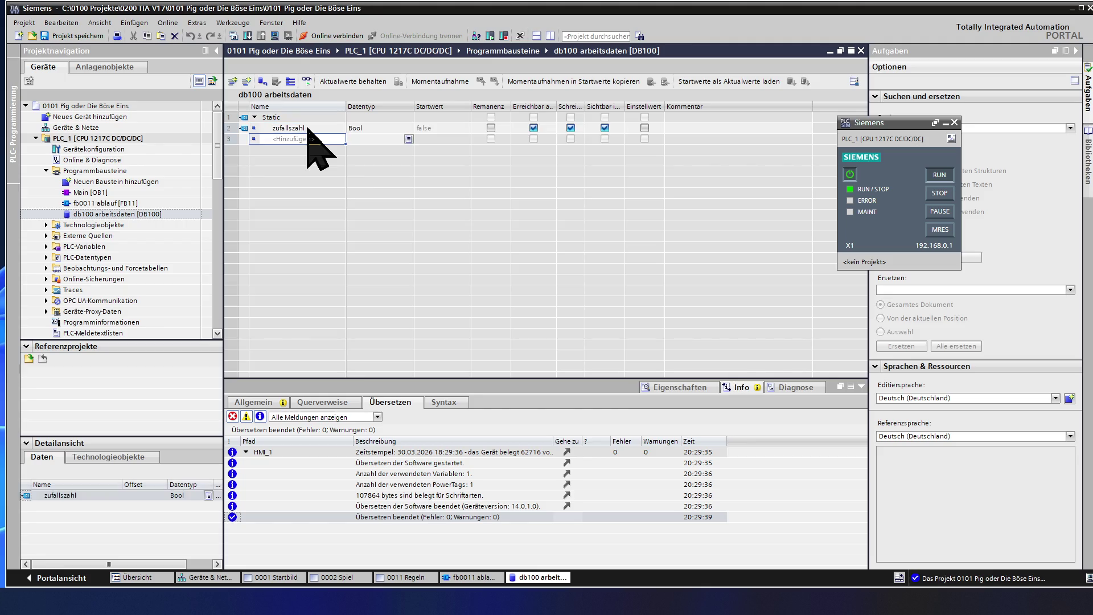
Set the zufallszahl variable's data type to Int
left_click(373, 128)
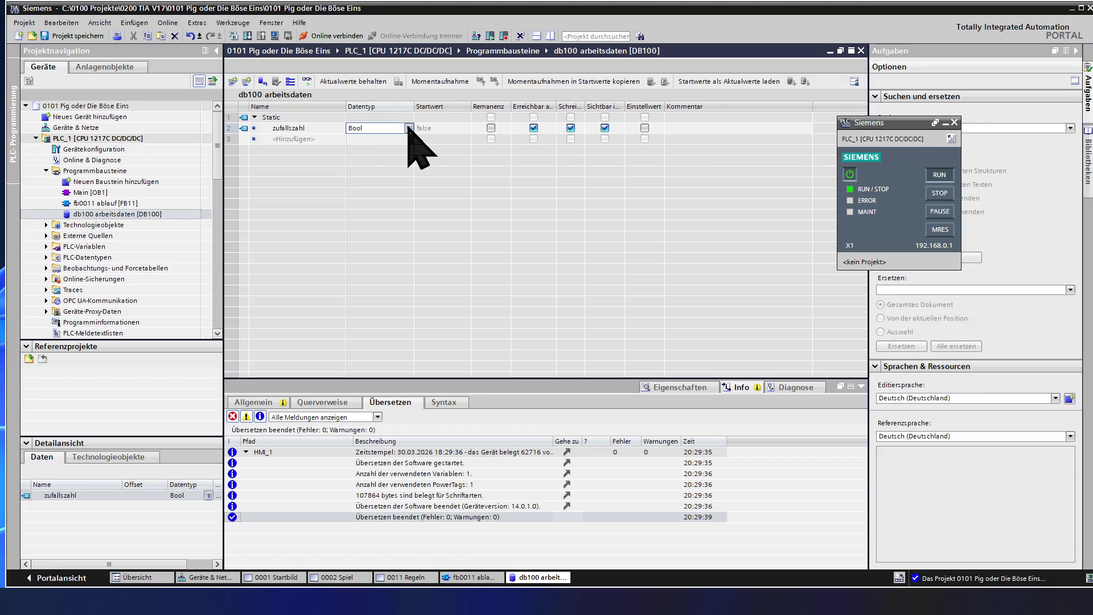
left_click(408, 128)
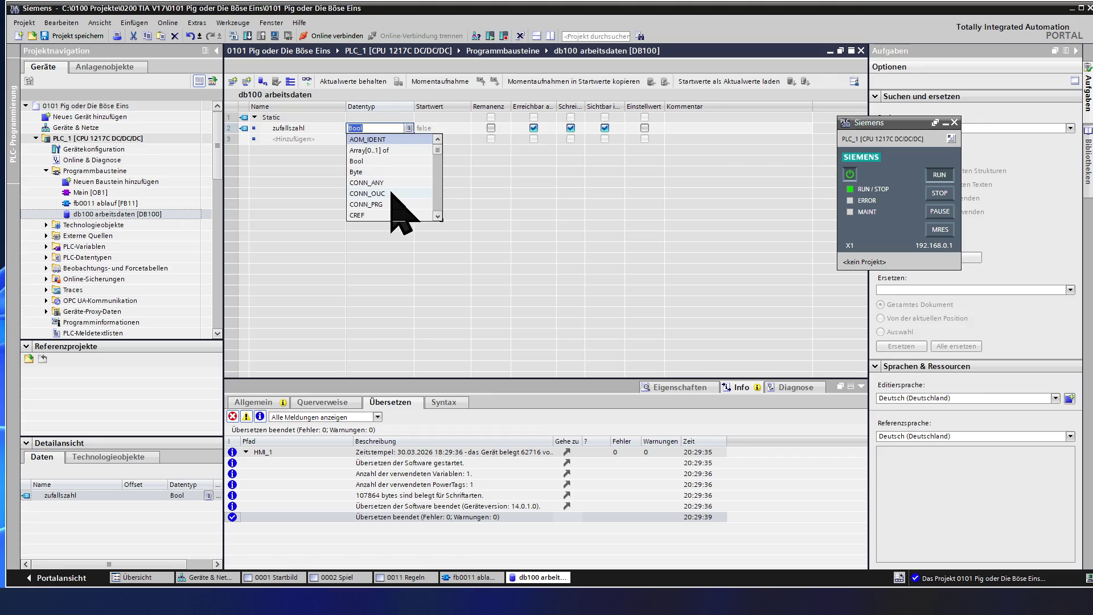
scroll(392, 192, "down", 2)
scroll(392, 192, "down", 1)
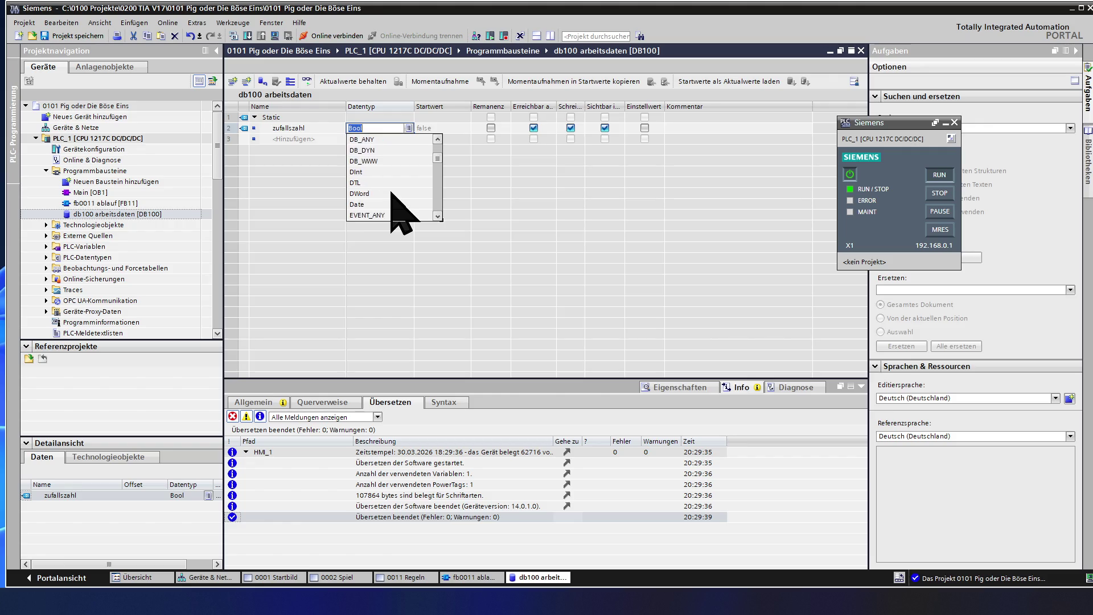
scroll(392, 193, "down", 6)
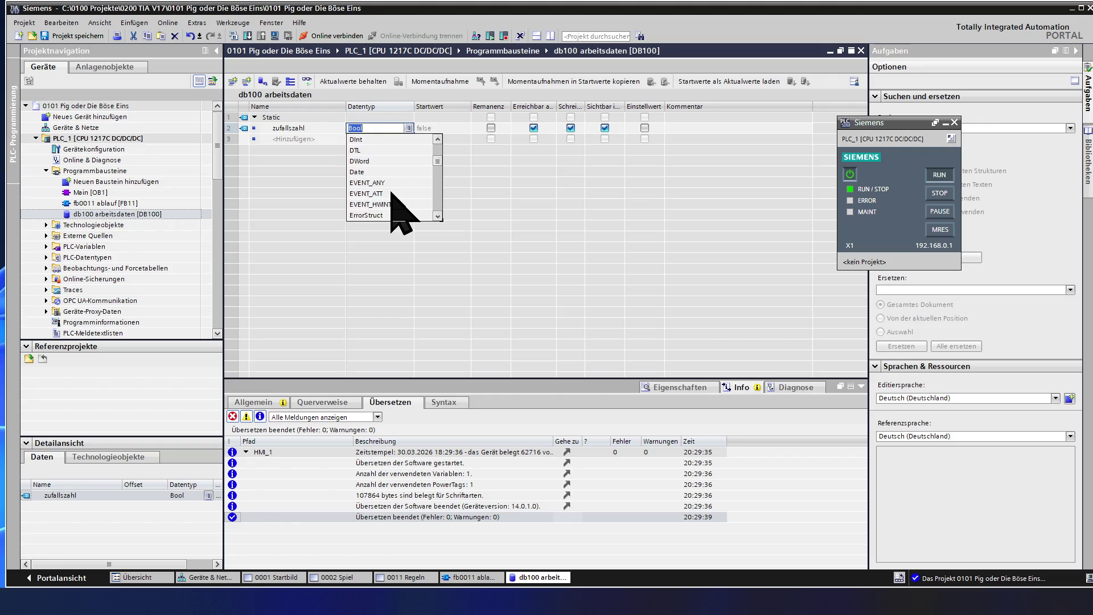
scroll(391, 192, "down", 3)
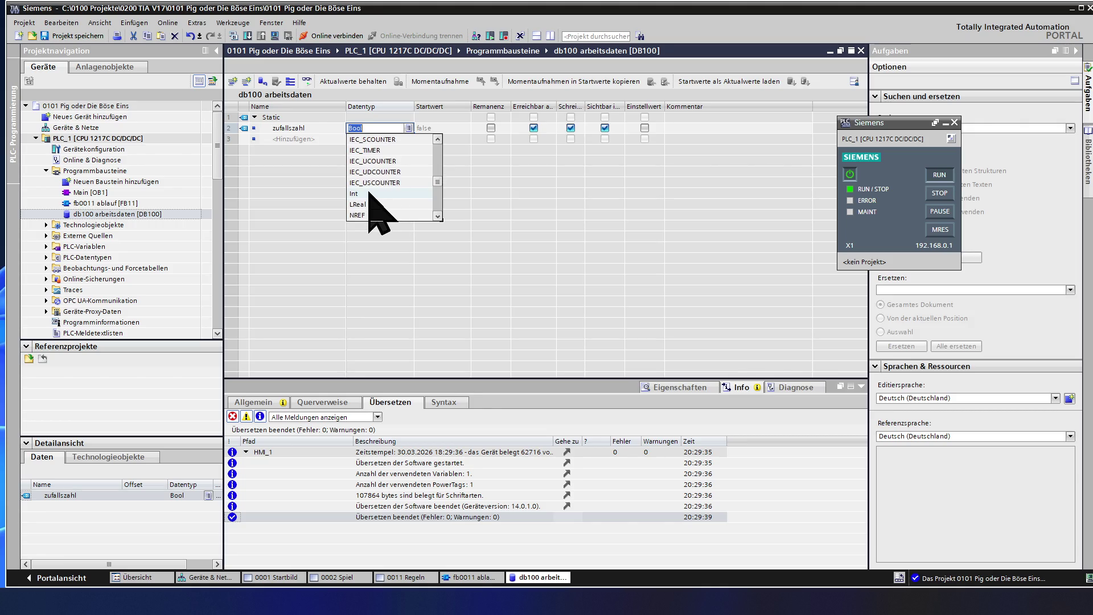
left_click(369, 194)
key("Return")
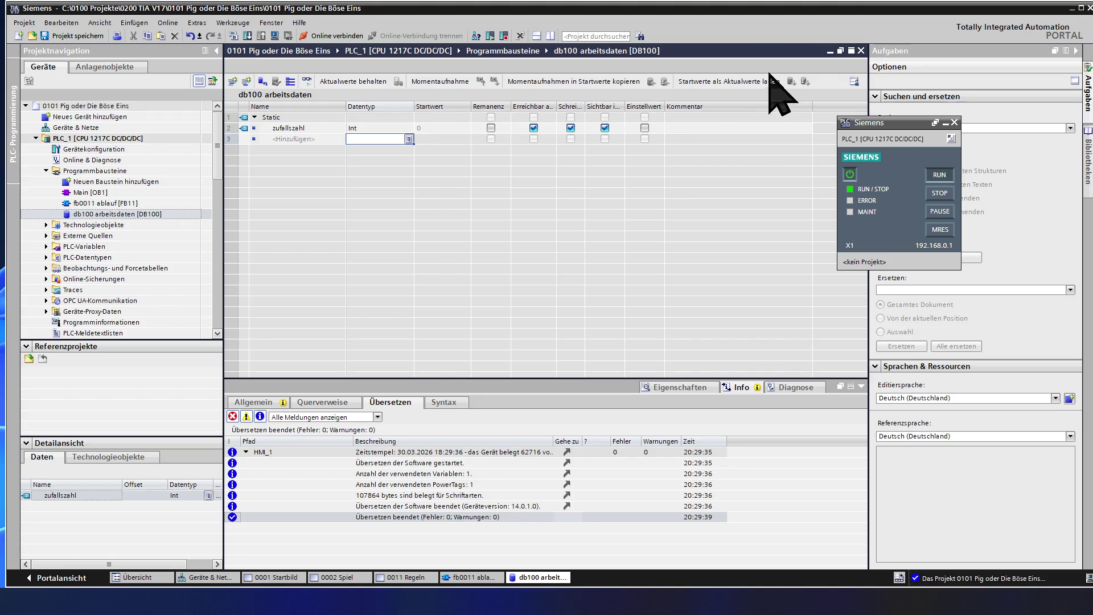
left_click(861, 50)
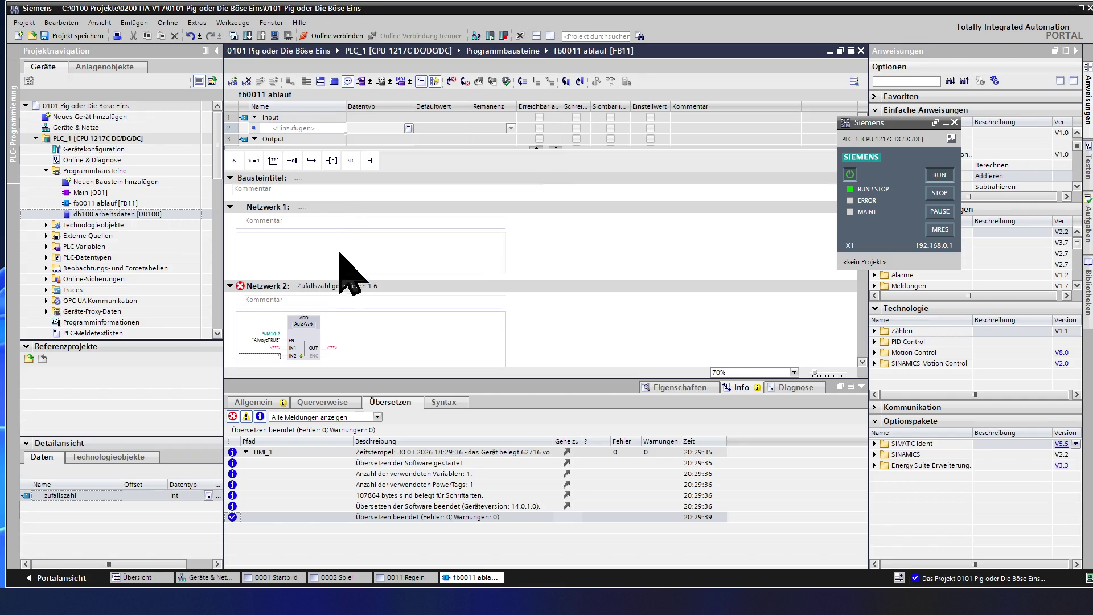
Set the ADD block's IN1 to "db100 arbeitsdaten".zufallszahl using autocomplete
left_click(273, 349)
type("zu")
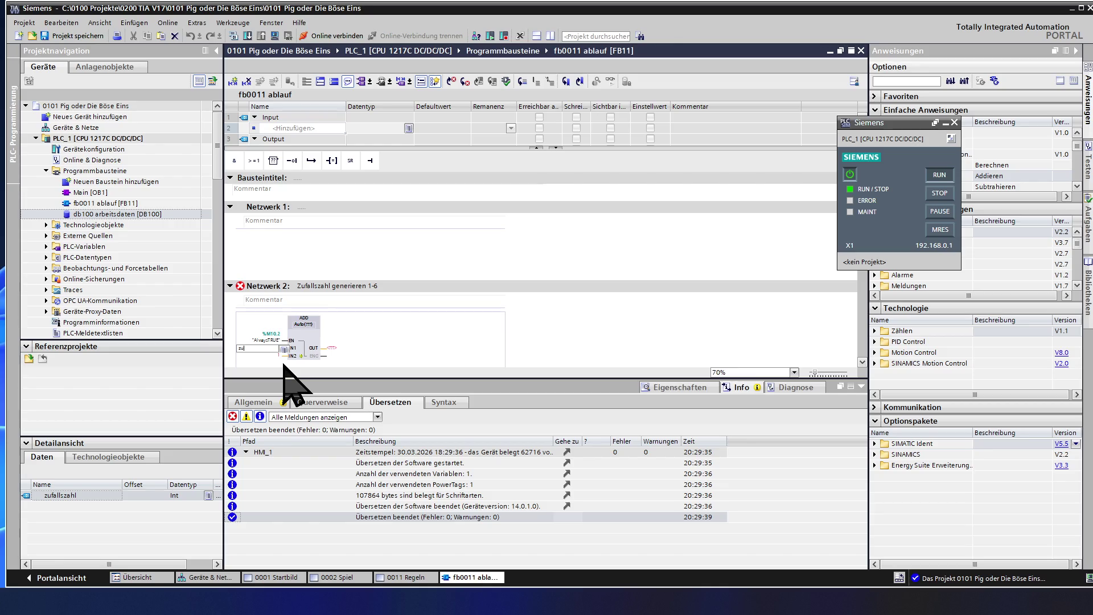
key("BackSpace")
key("BackSpace")
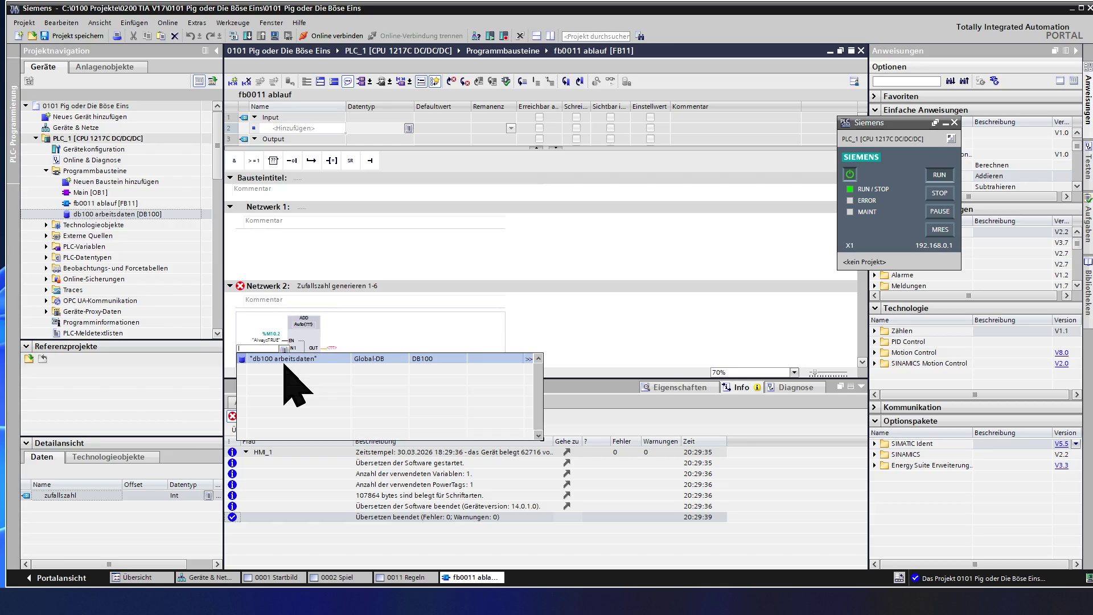
type("db")
left_click(302, 359)
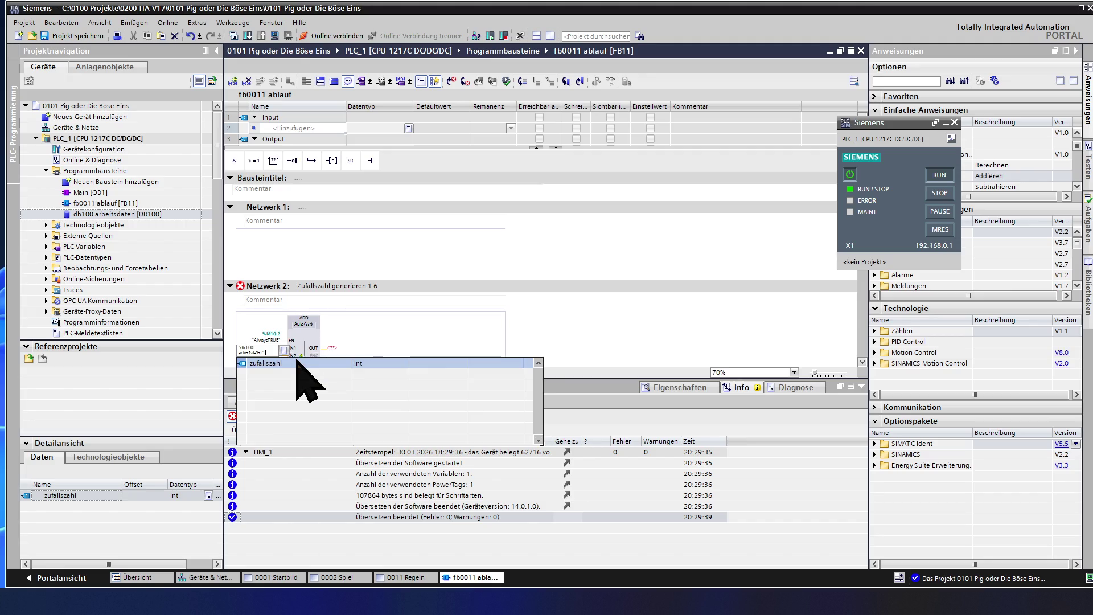
left_click(296, 364)
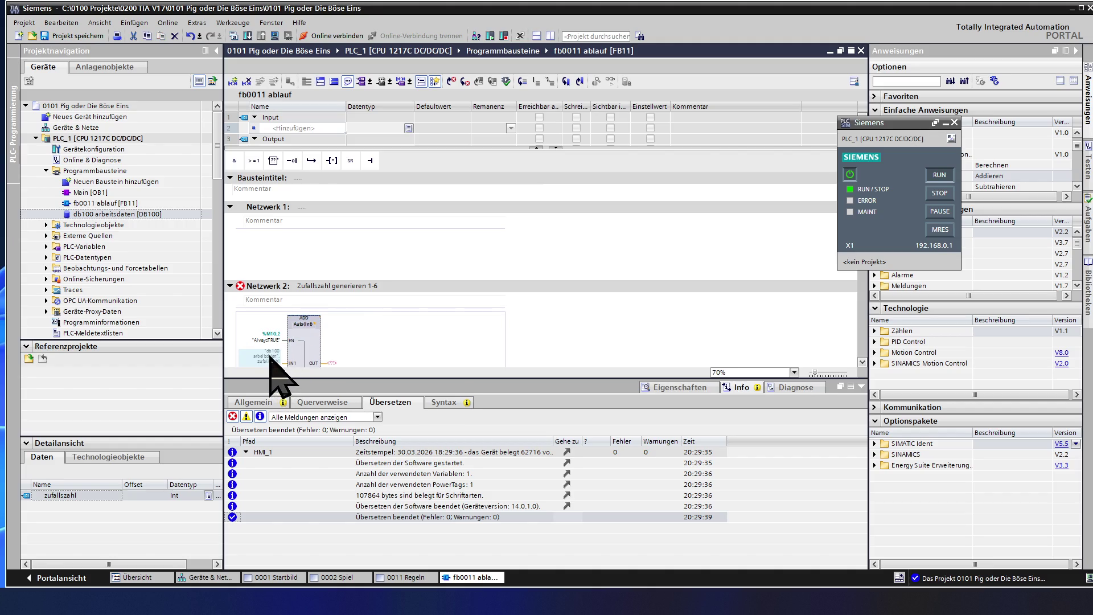
Copy the zufallszahl operand and paste it into the ADD block's OUT
left_click(272, 362)
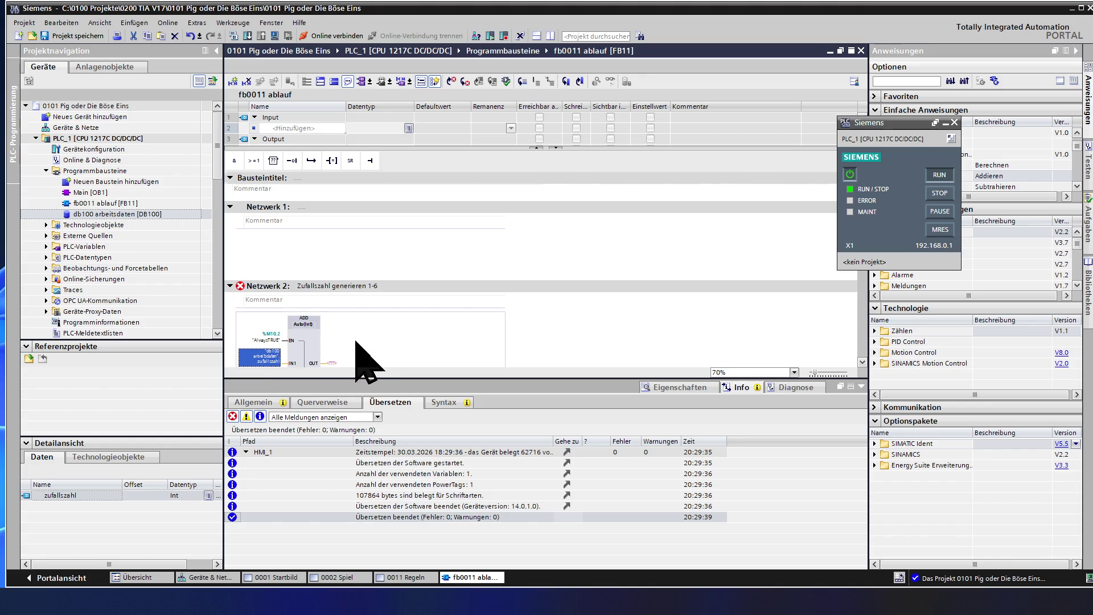
scroll(356, 341, "down", 5)
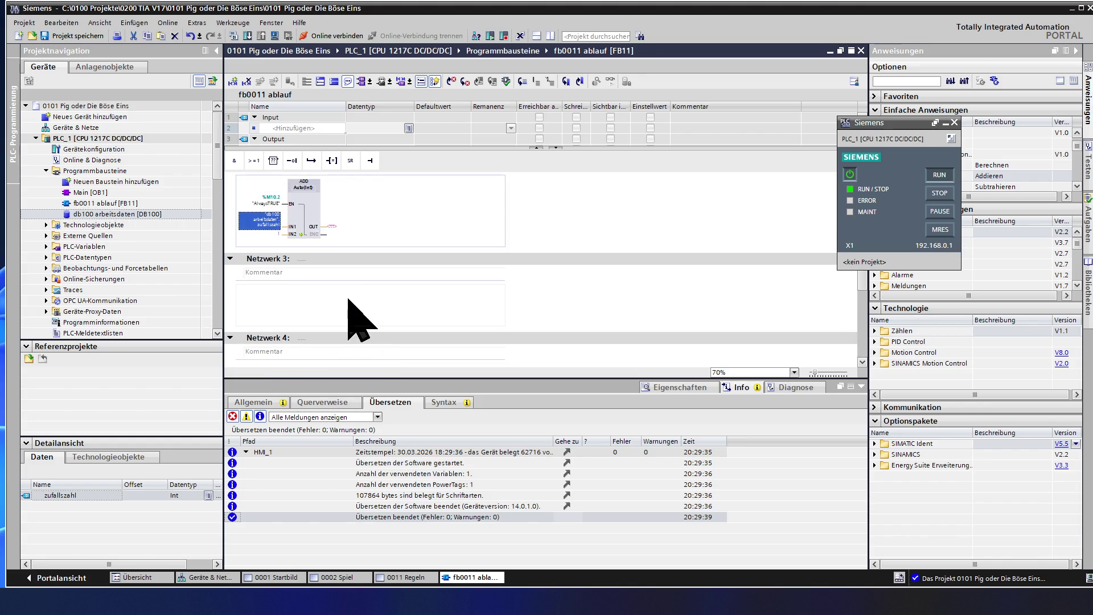
scroll(358, 319, "up", 5)
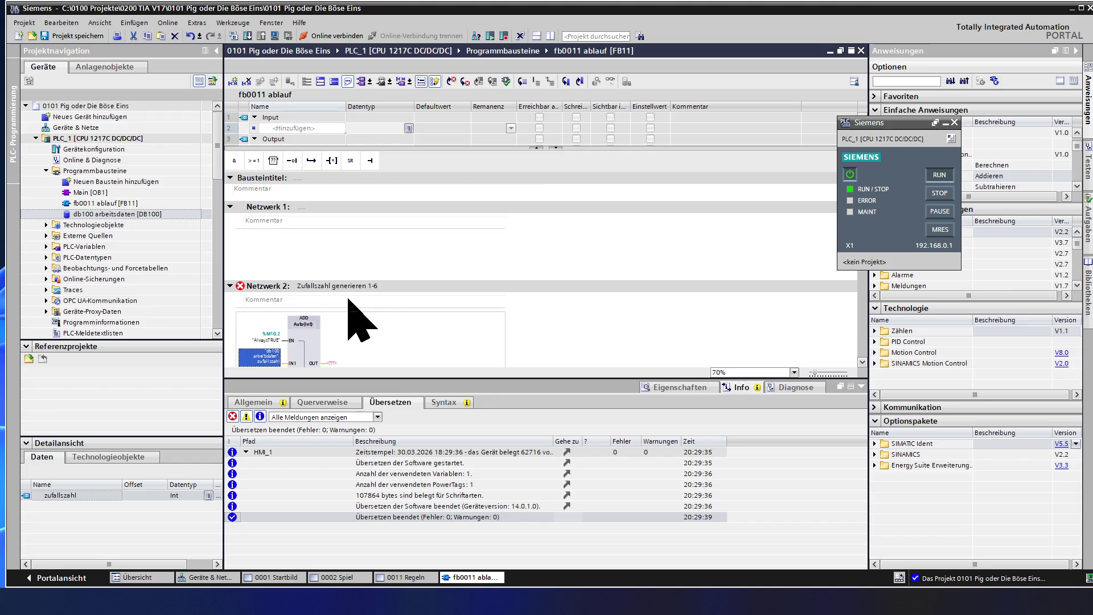
scroll(359, 319, "down", 3)
left_click(332, 295)
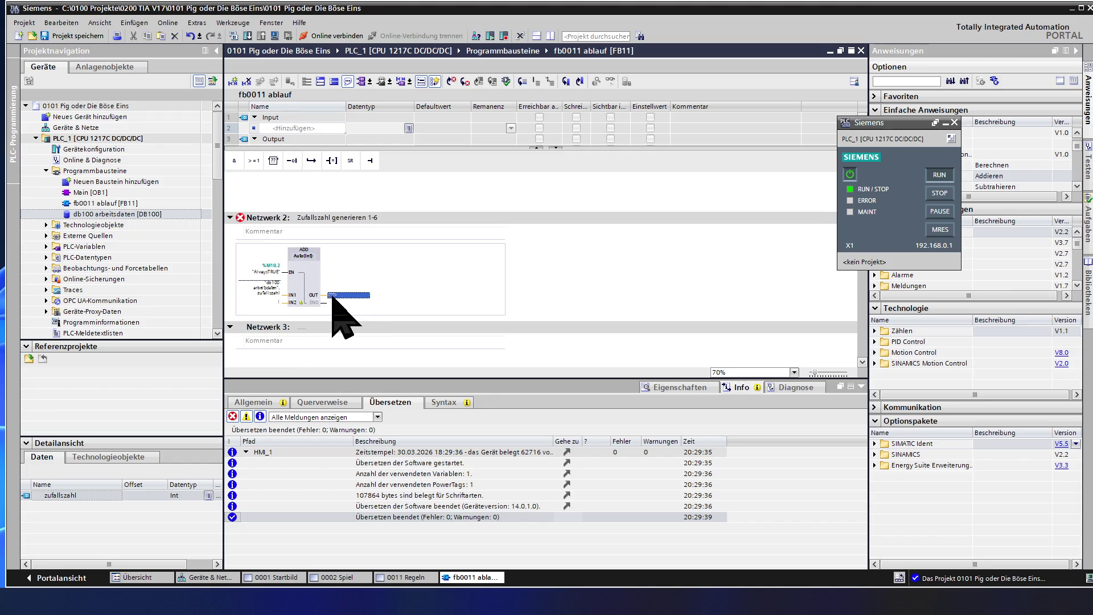
key("ctrl+v")
left_click(415, 284)
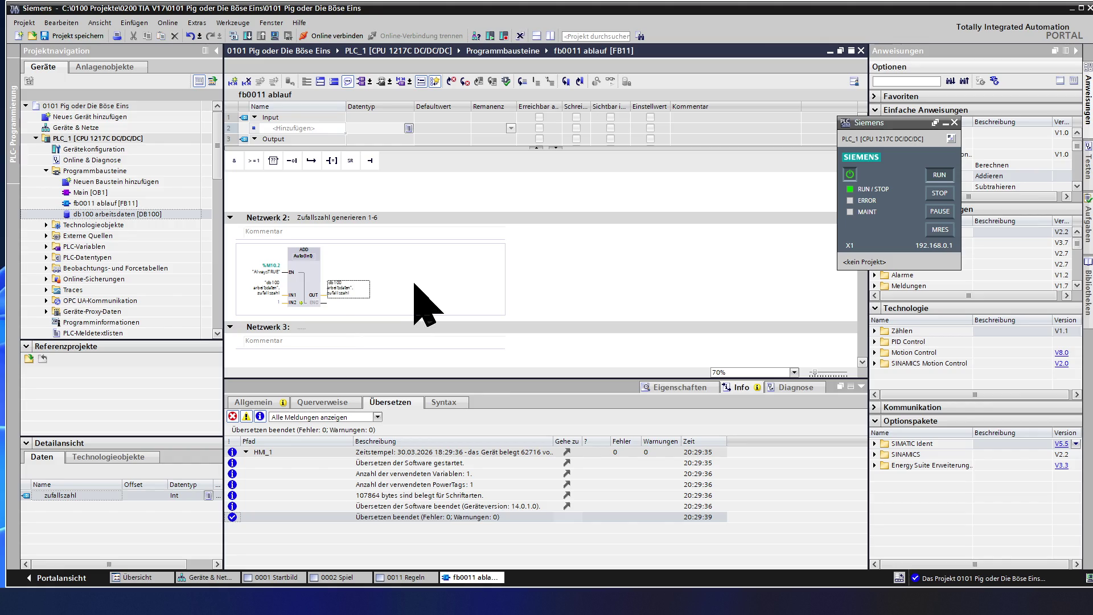
scroll(415, 284, "up", 1, "ctrl")
scroll(415, 284, "up", 1, "ctrl")
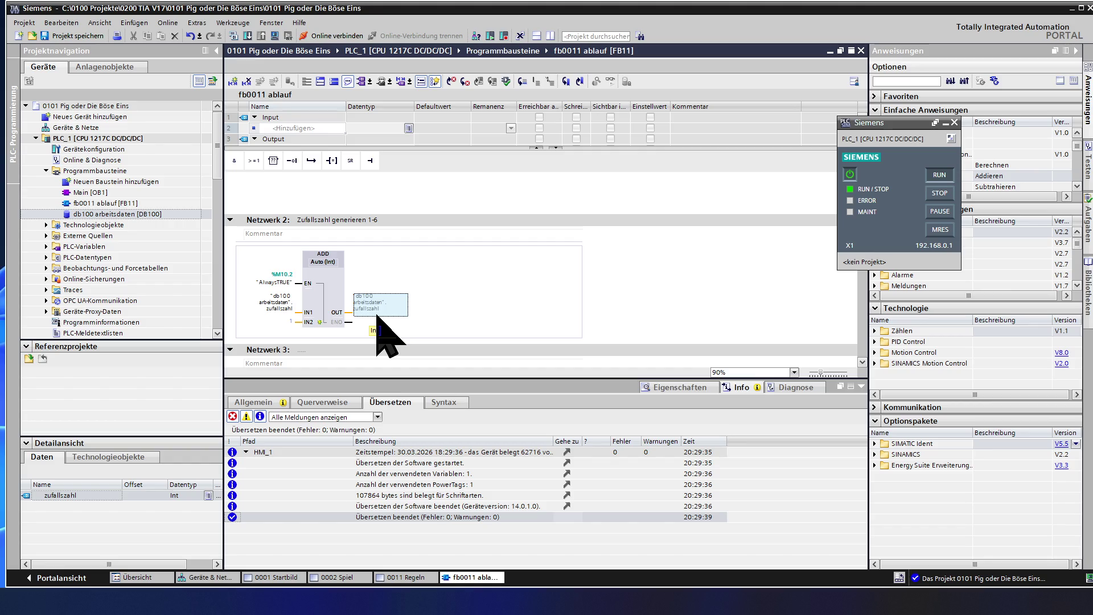
left_click(332, 297)
Title Netzwerk 3 'setze die Zufallszahl auf 0'
scroll(332, 298, "down", 2)
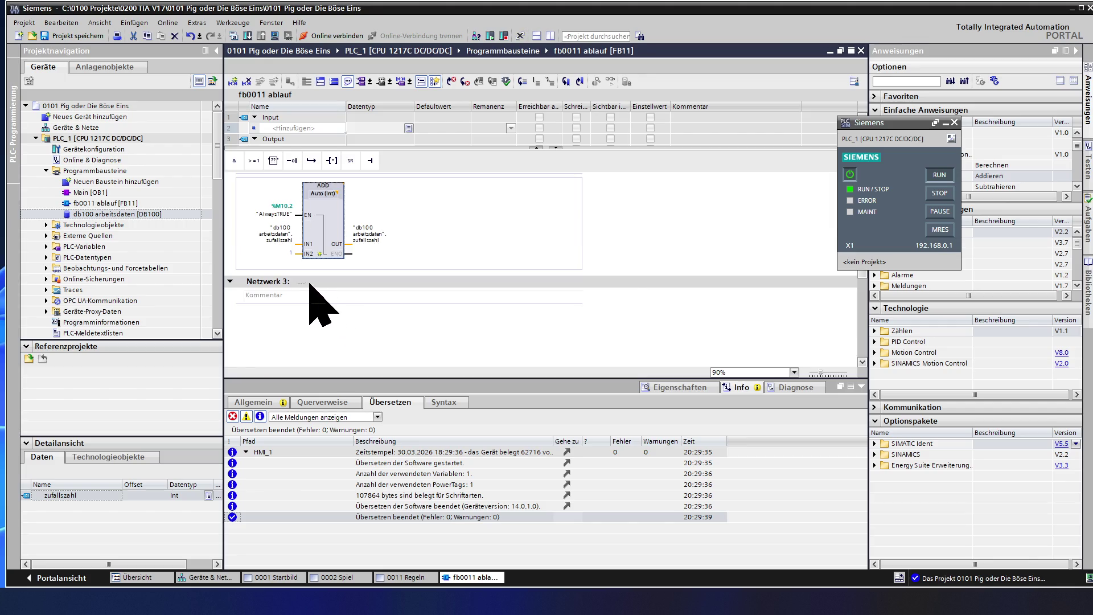
left_click(310, 281)
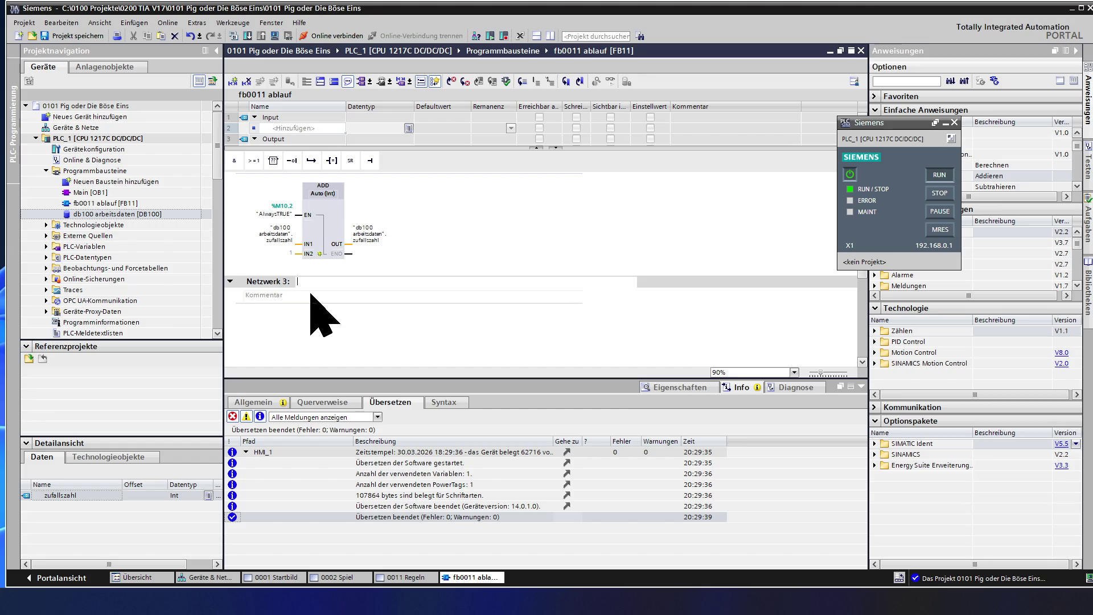
type("S")
key("BackSpace")
type("tze die")
type(" Zufalls")
type("zahl auf 0")
left_click(308, 310)
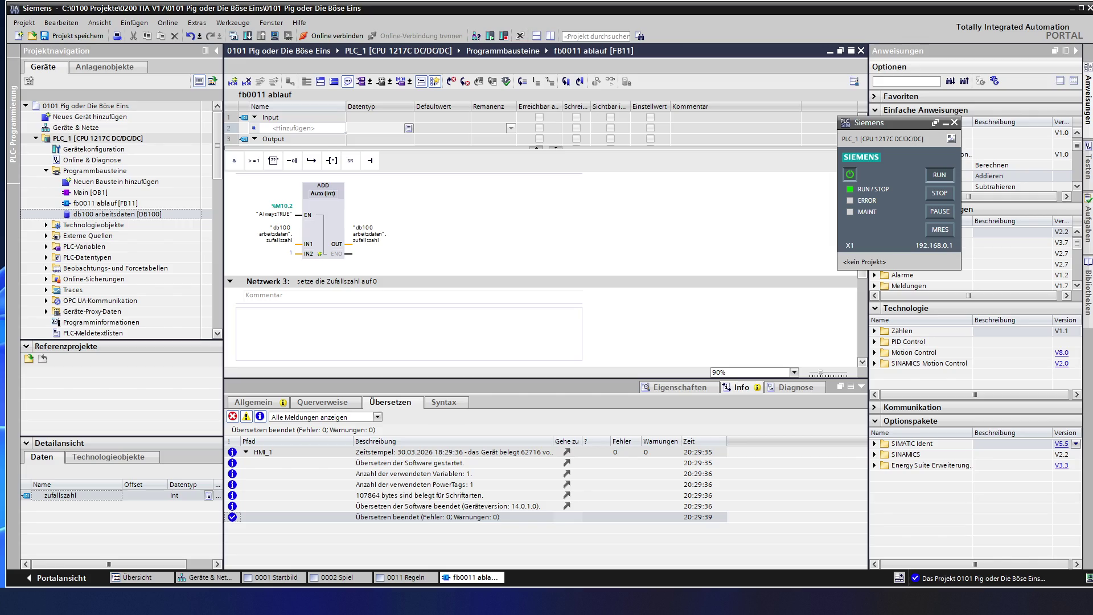
Expand the Verschieben folder in the Anweisungen task card
left_click(1014, 165)
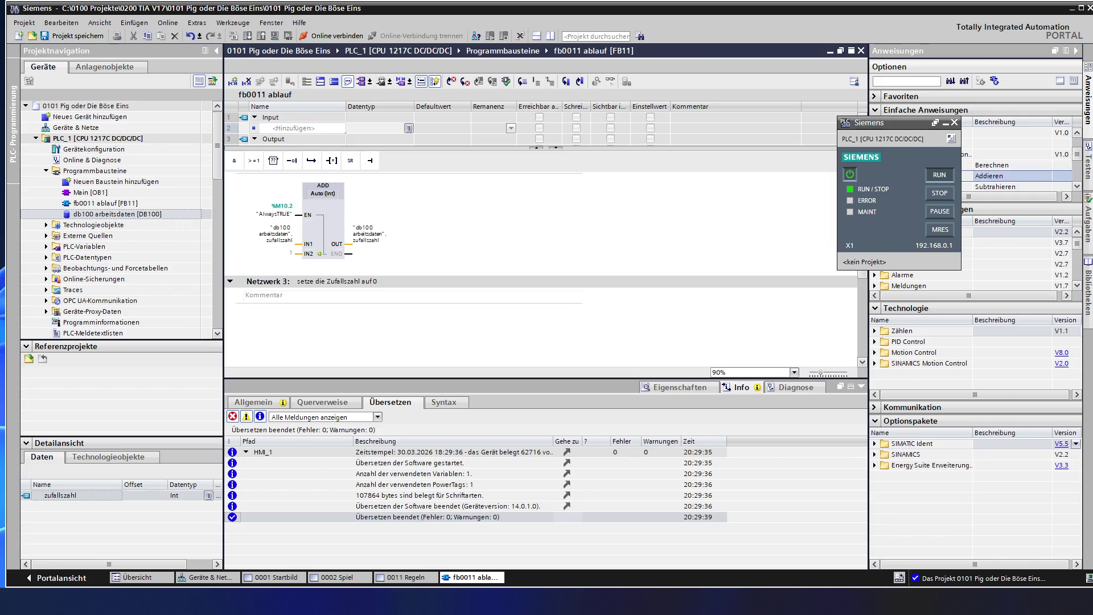
scroll(1013, 165, "up", 1)
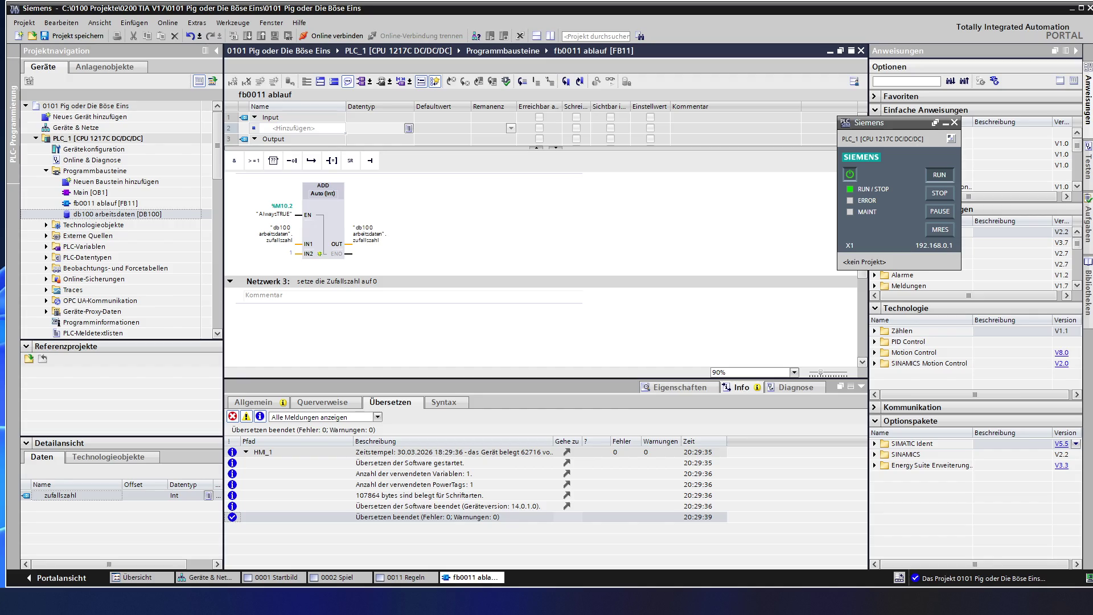
scroll(1014, 165, "down", 1)
scroll(1014, 153, "down", 1)
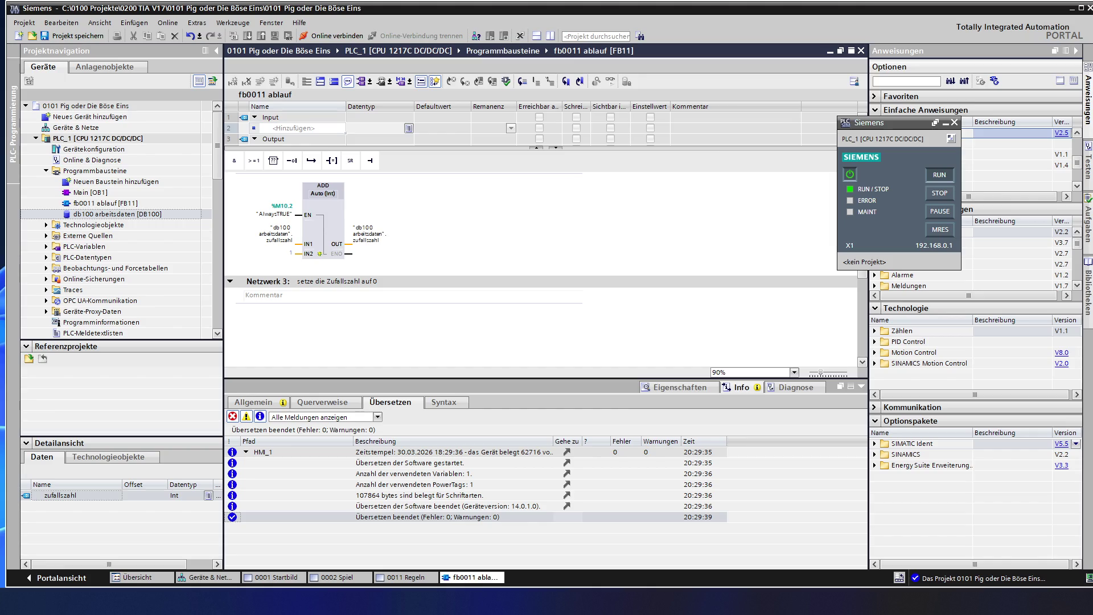
scroll(1014, 154, "down", 1)
scroll(1014, 154, "up", 1)
scroll(1013, 154, "up", 1)
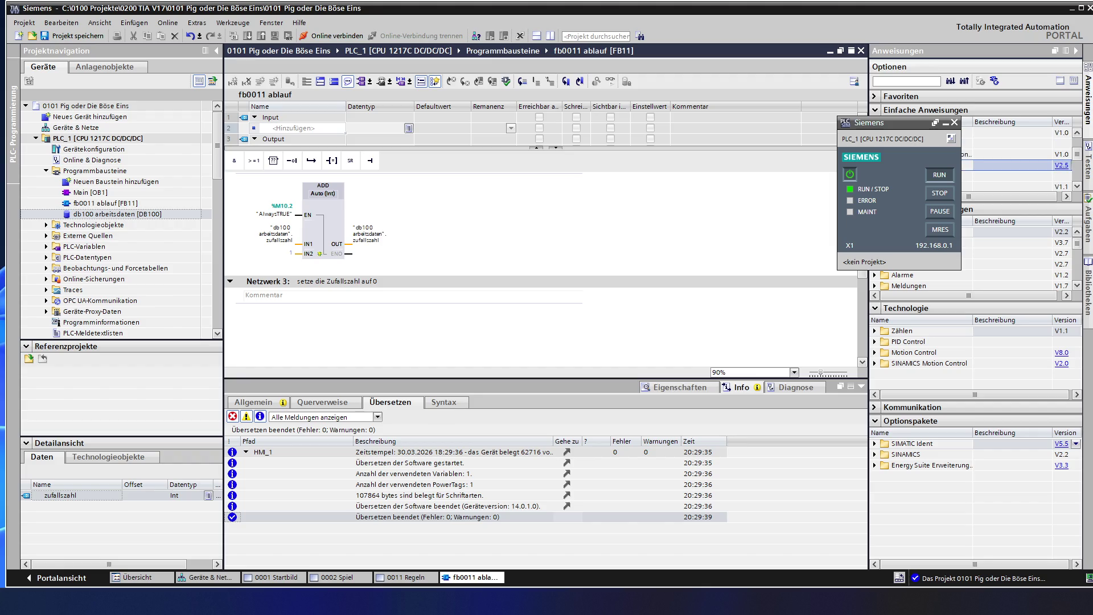
key("Right")
key("Down")
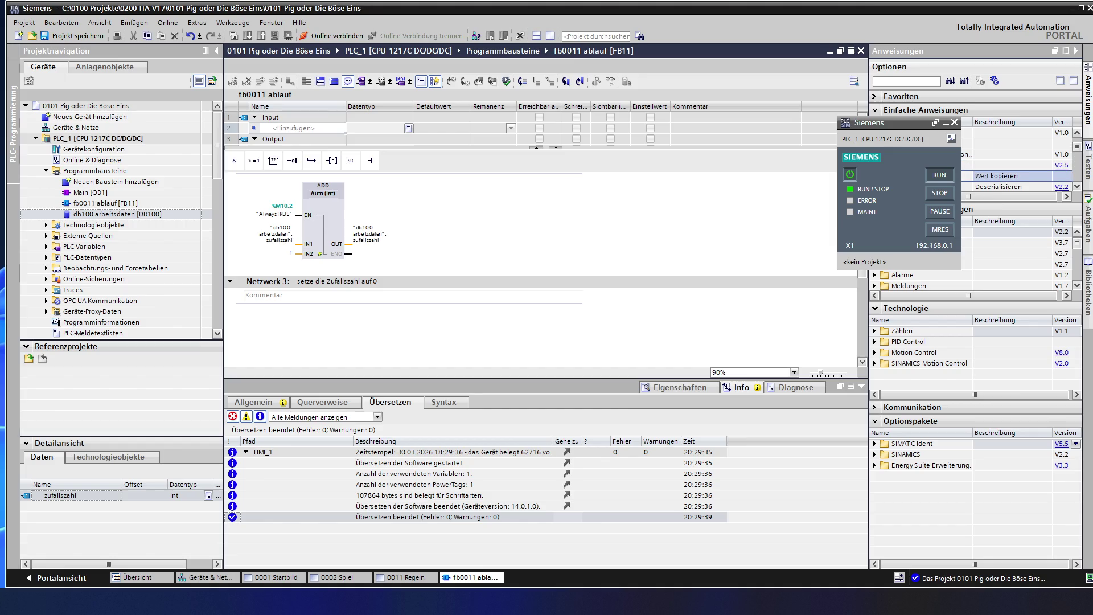
Insert a MOVE box into Netzwerk 3 with IN set to 0
key("Return")
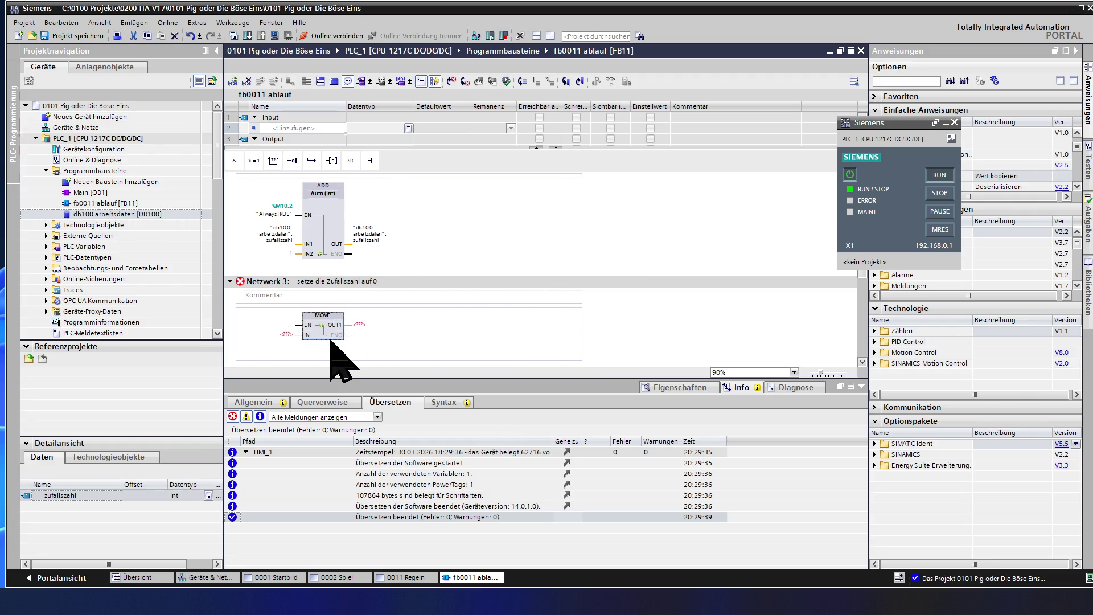
left_click(288, 335)
left_click(287, 334)
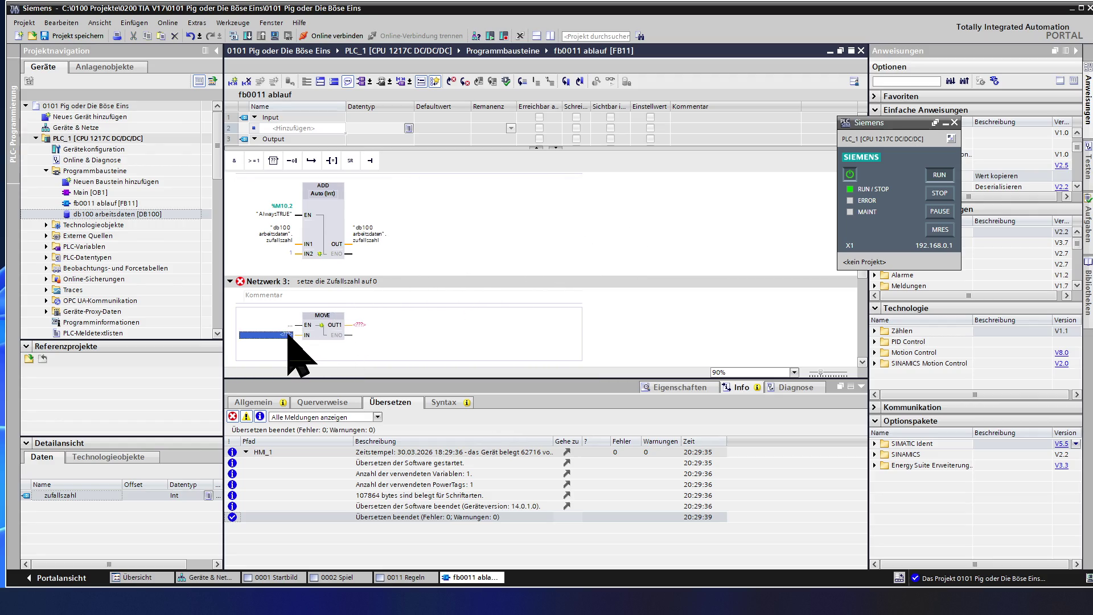
type("0")
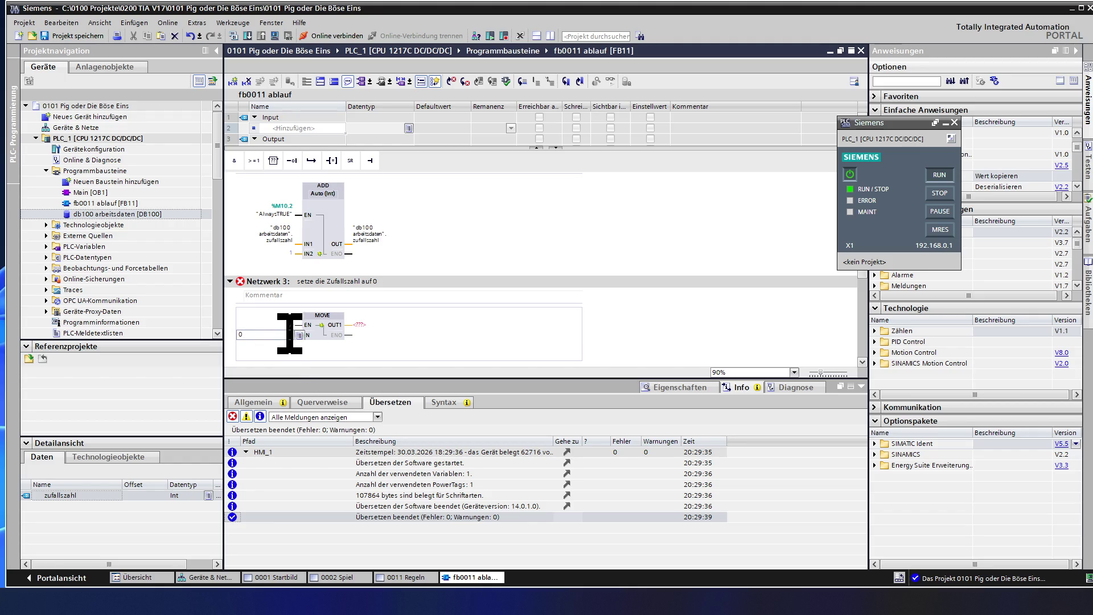
key("Return")
Set the MOVE box's OUT1 to "db100 arbeitsdaten".zufallszahl
left_click(365, 241)
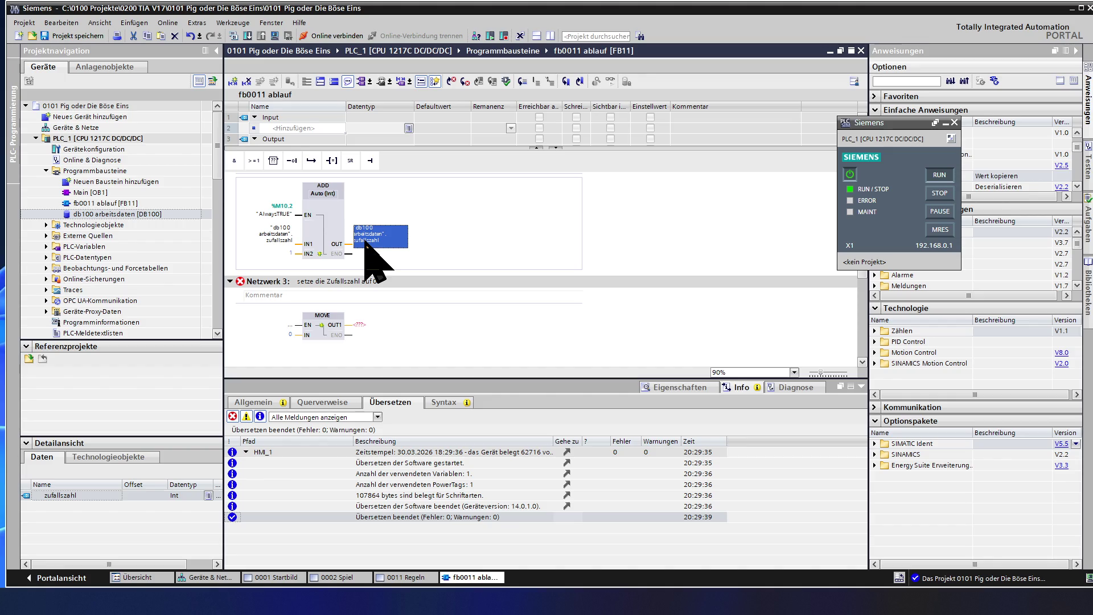
left_click(367, 325)
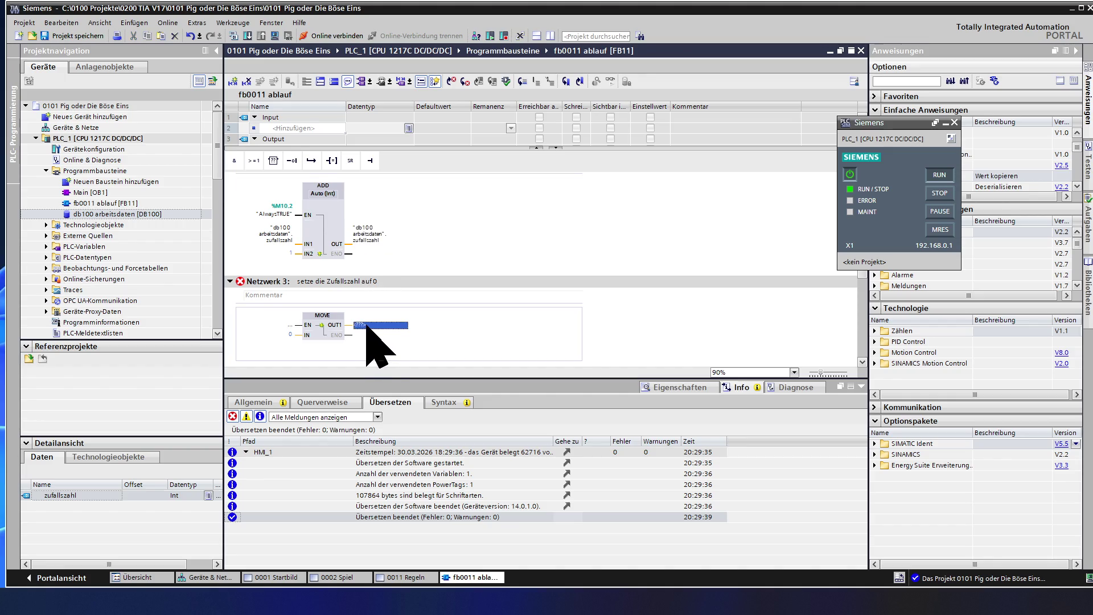
type("\"db100 arbeitsdaten\".zufallszahl")
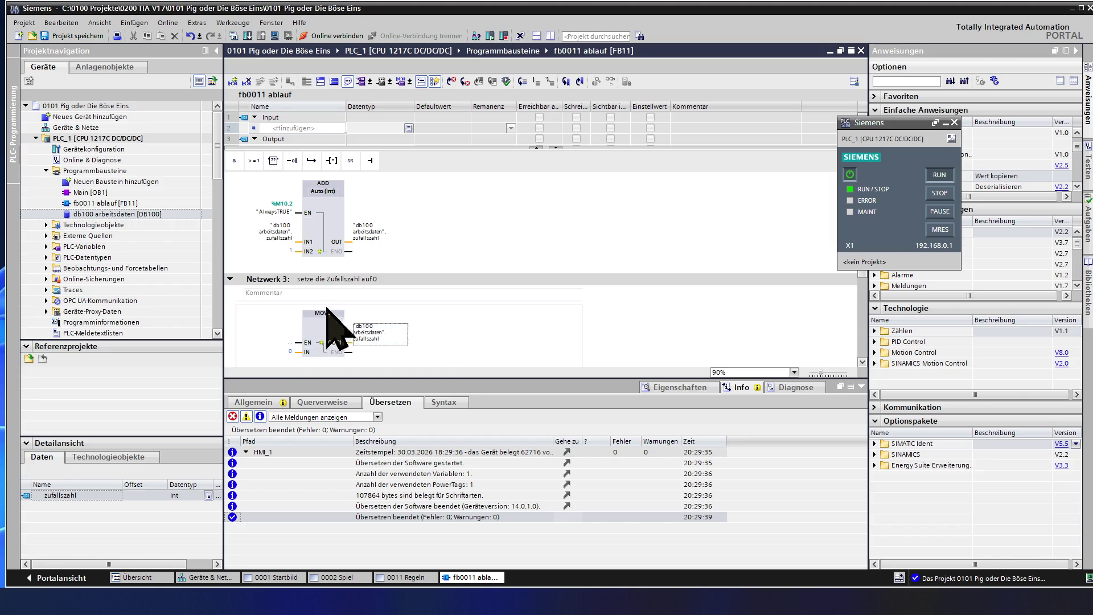
left_click(299, 355)
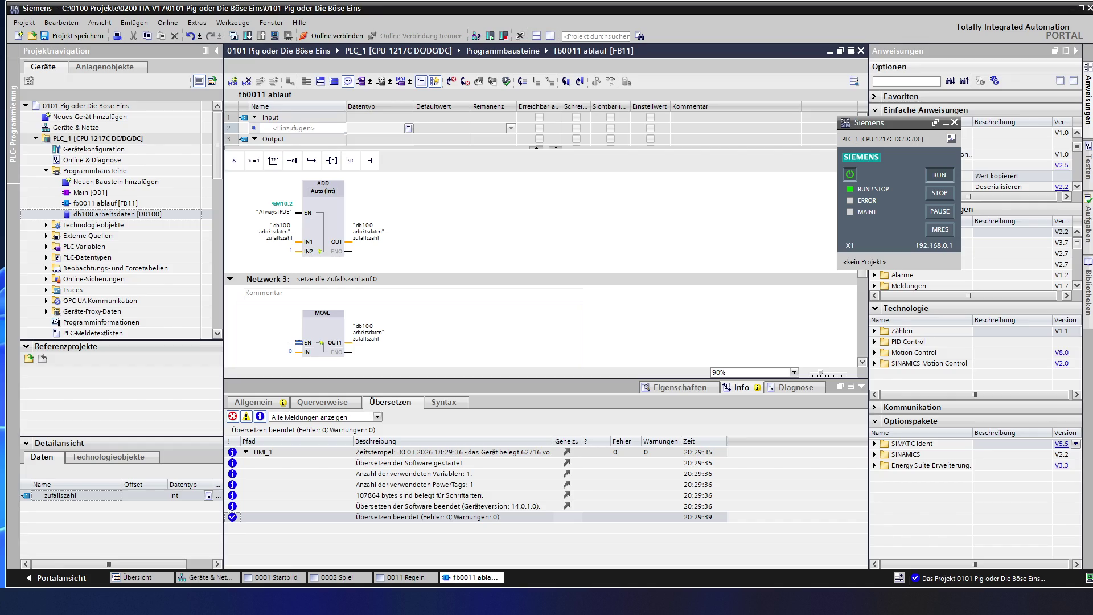
scroll(1019, 171, "down", 3)
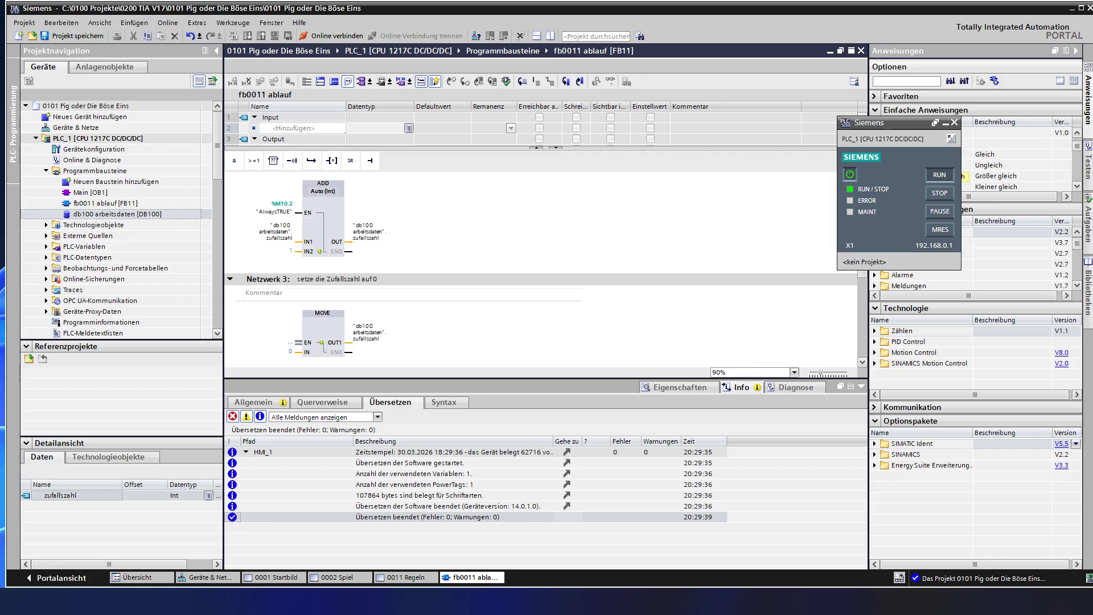
Add a Größer gleich comparator before MOVE checking zufallszahl >= 6
mouse_move(989, 165)
mouse_move(989, 187)
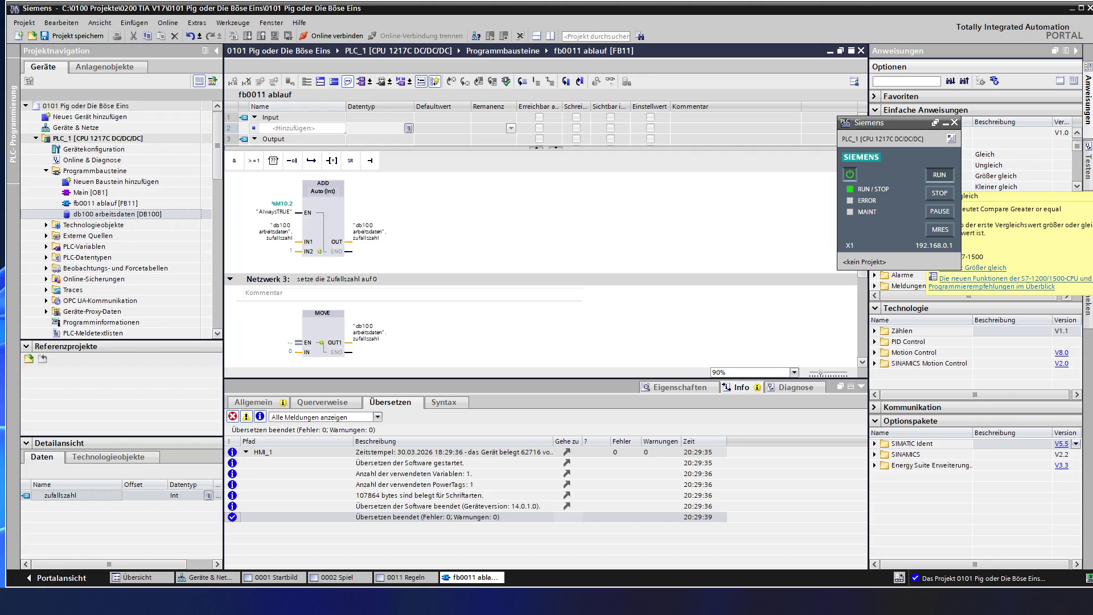
double_click(1002, 176)
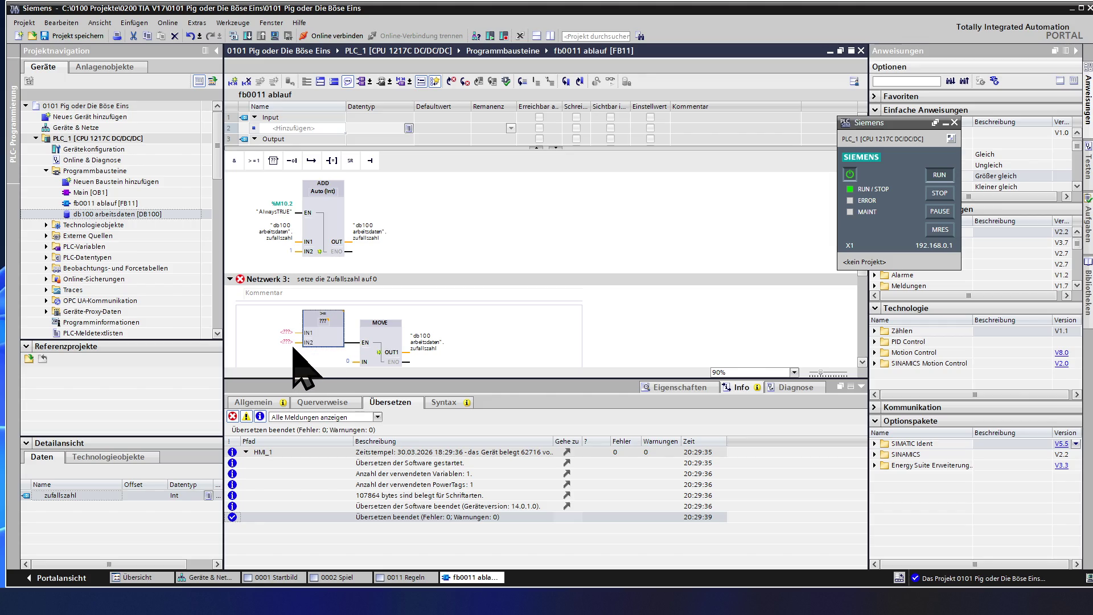
left_click(421, 346)
left_click(286, 343)
type("\"db100 arbeitsdaten\".zufallszahl")
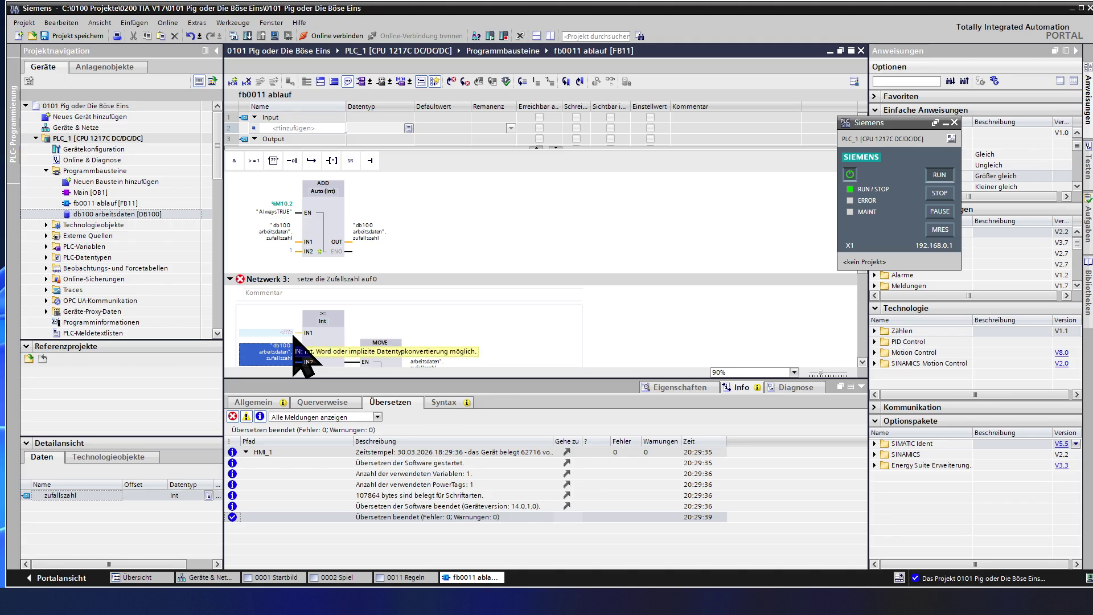
left_click(291, 333)
key("ctrl+v")
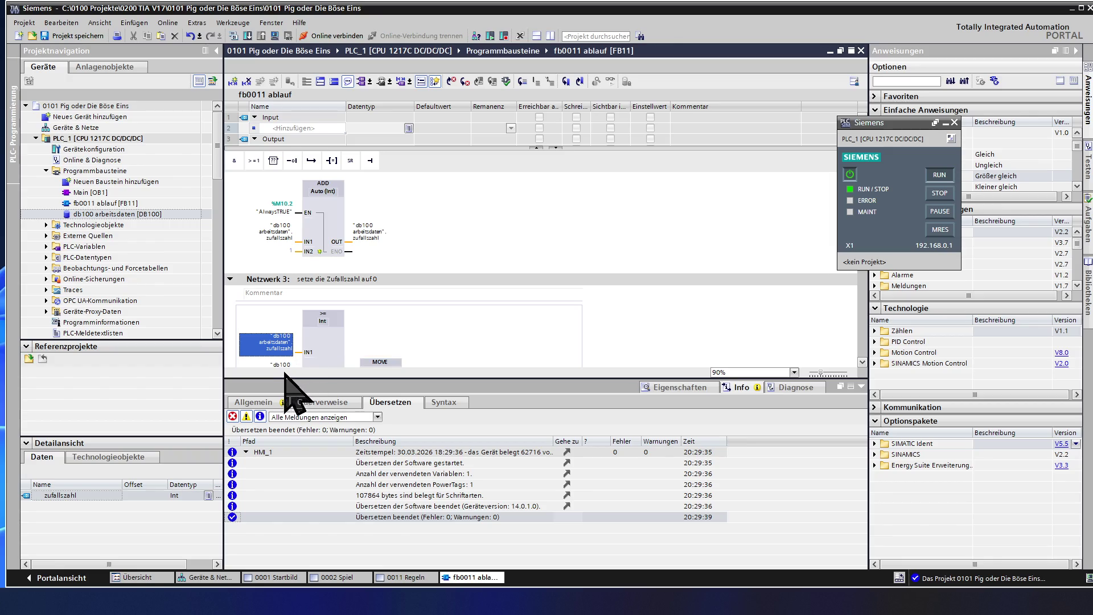
scroll(328, 339, "down", 3)
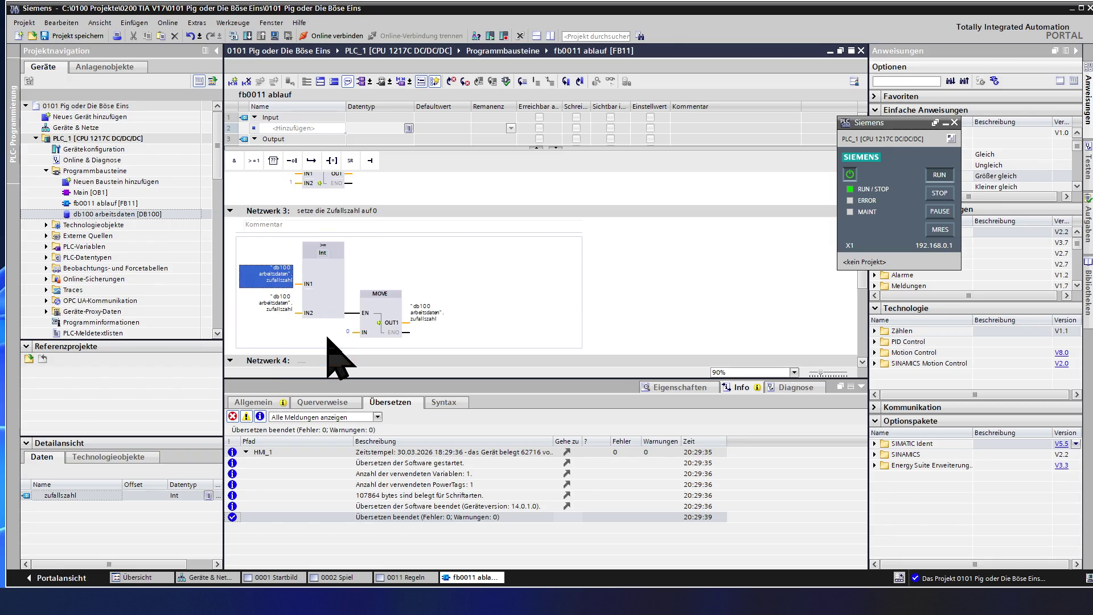
left_click(275, 312)
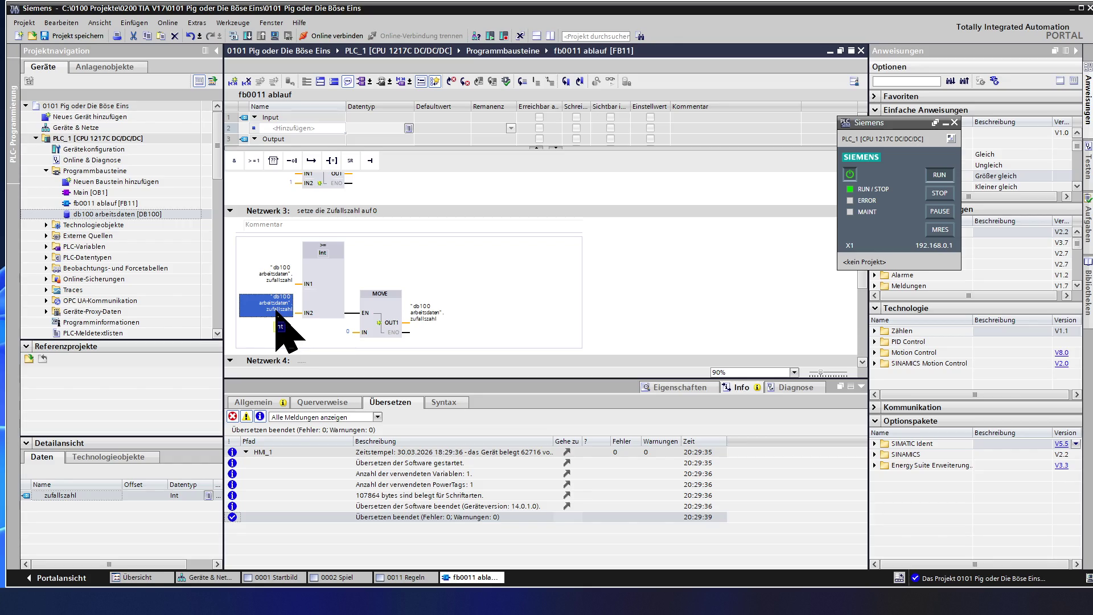
type("6")
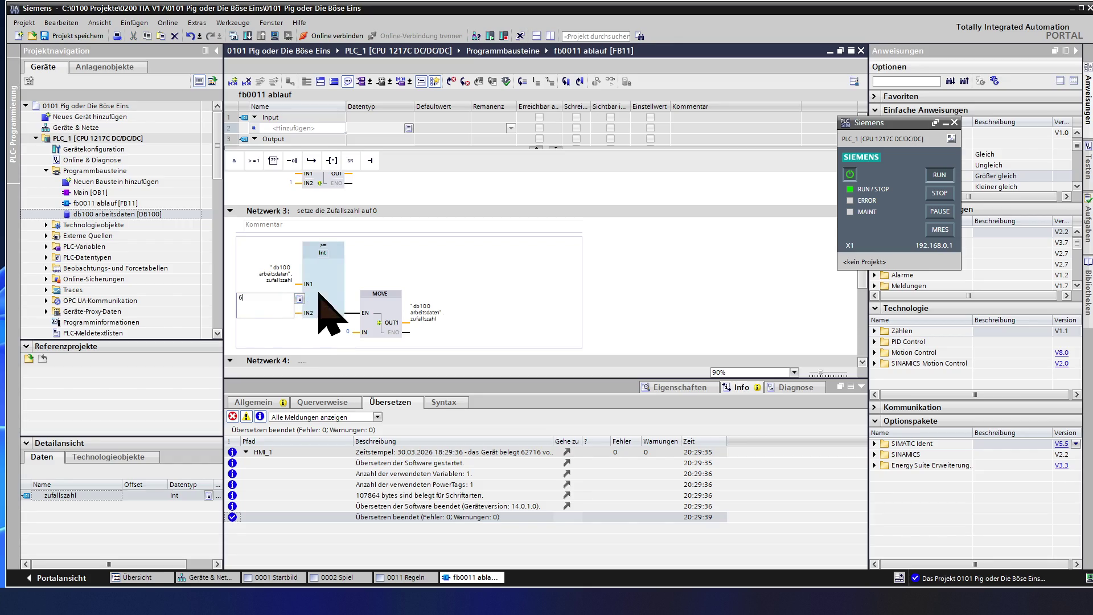
left_click(326, 295)
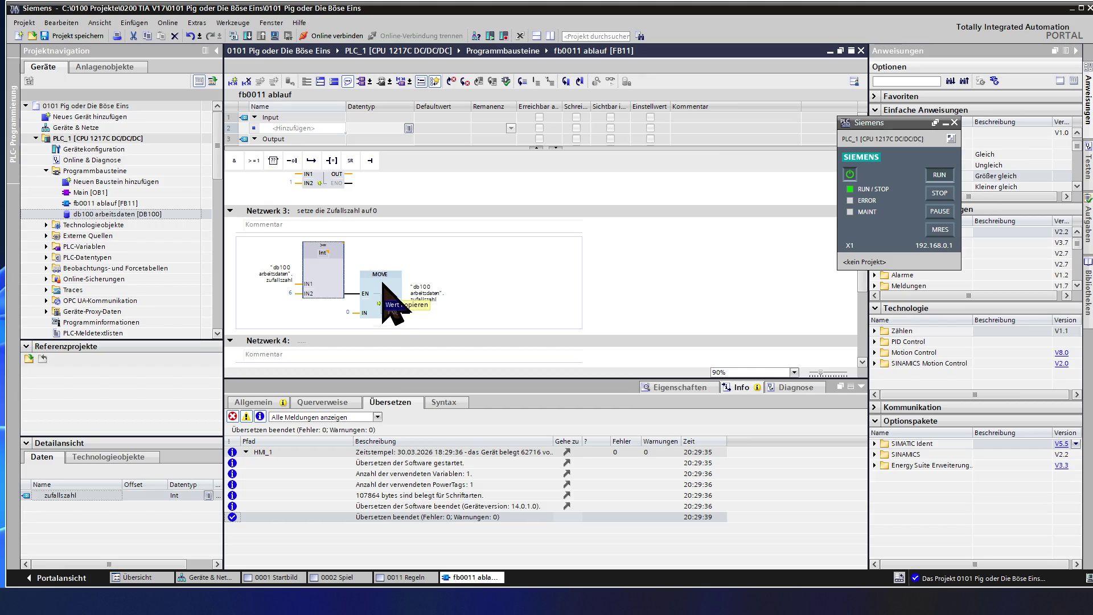
Review the ADD block in Network 2 and the MOVE block in Network 3
scroll(376, 274, "up", 2)
left_click(322, 215)
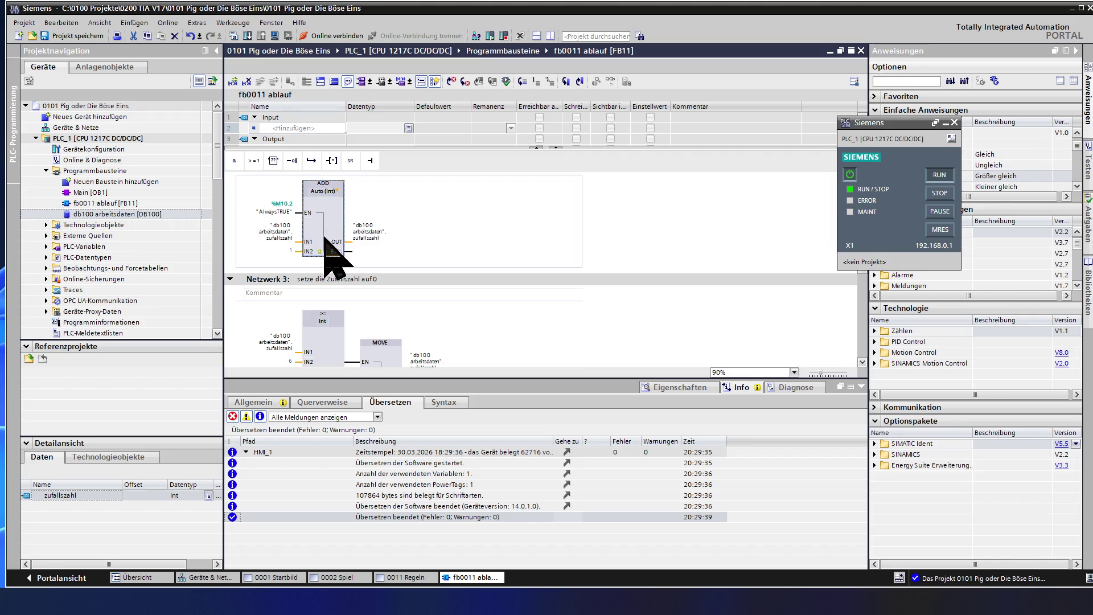
scroll(329, 274, "down", 3)
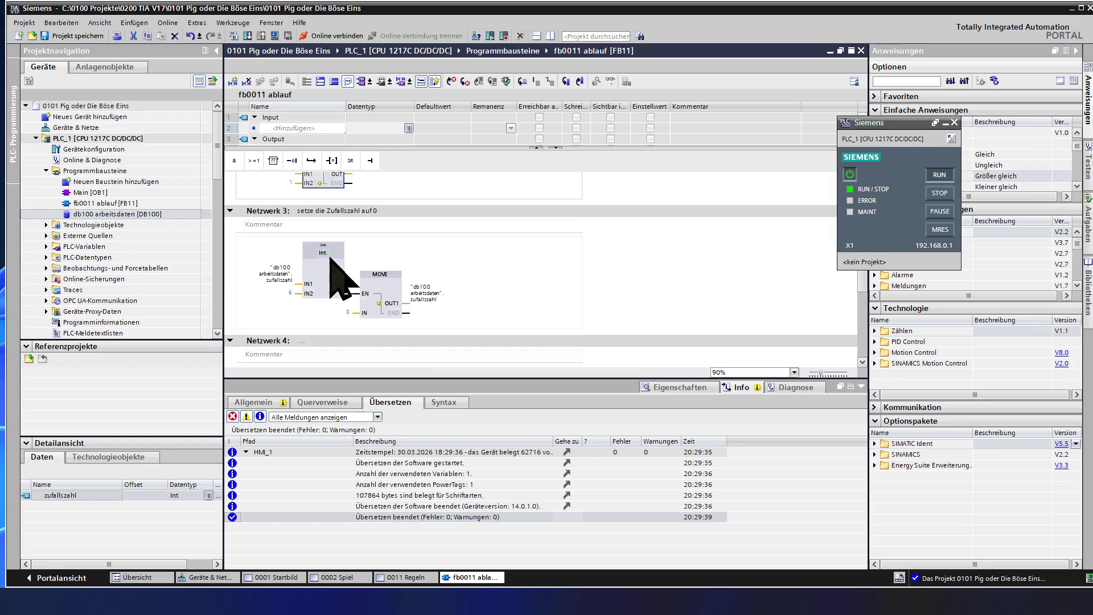
scroll(321, 293, "down", 6)
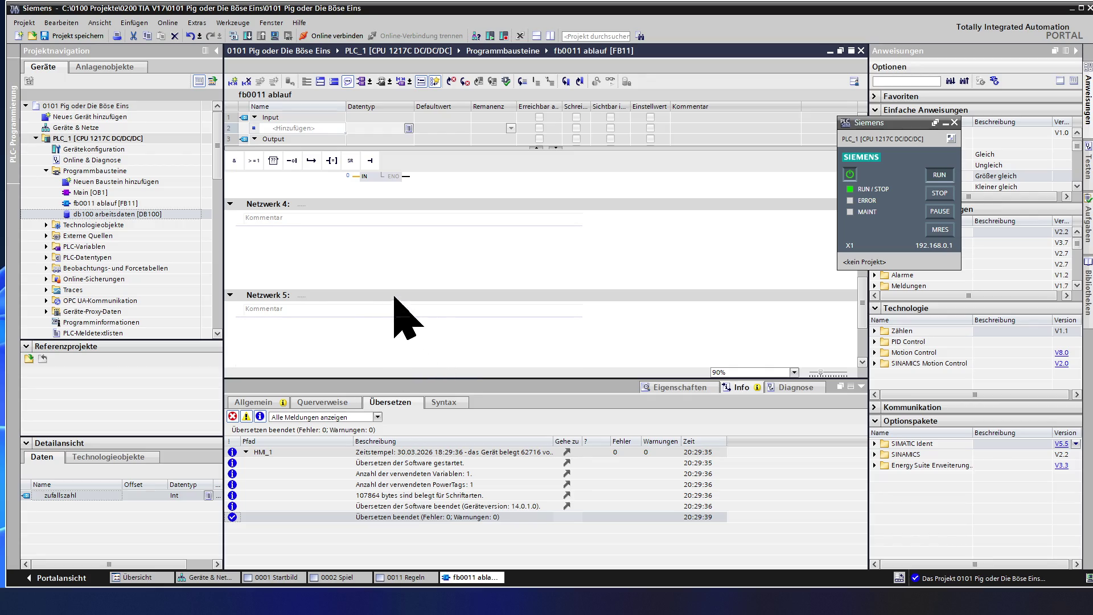
scroll(354, 259, "up", 3)
scroll(354, 259, "up", 3)
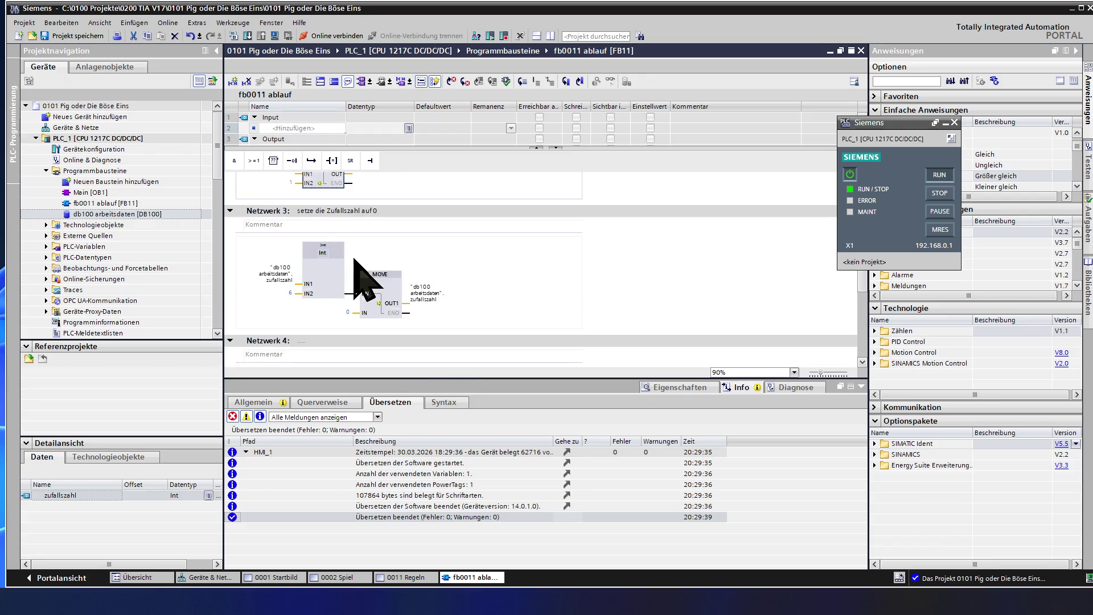
left_click(365, 273)
scroll(378, 313, "down", 5)
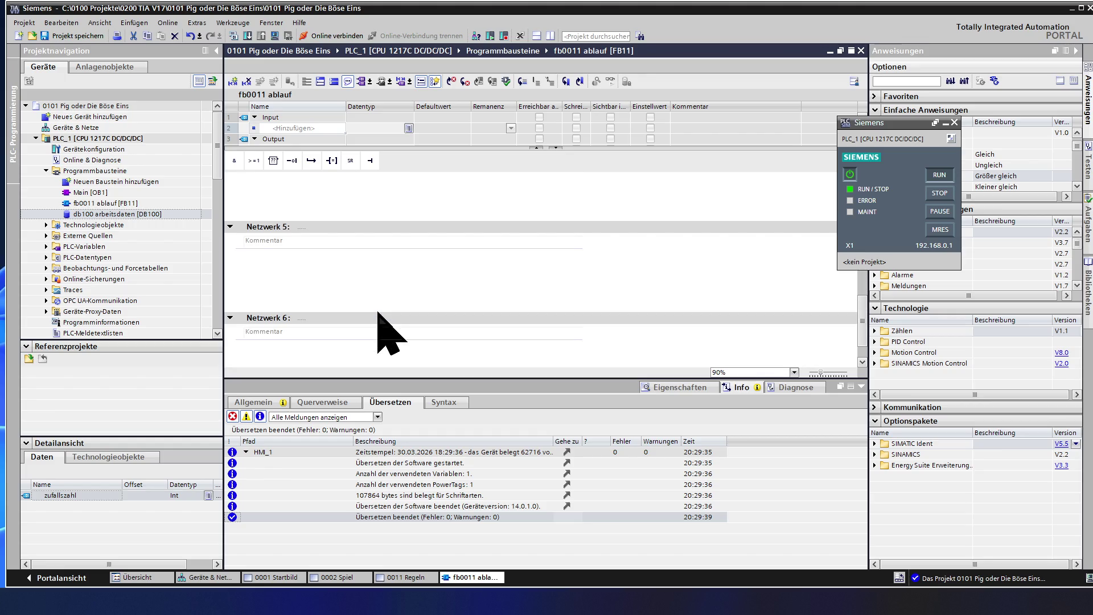
scroll(378, 312, "up", 3)
scroll(379, 312, "up", 1)
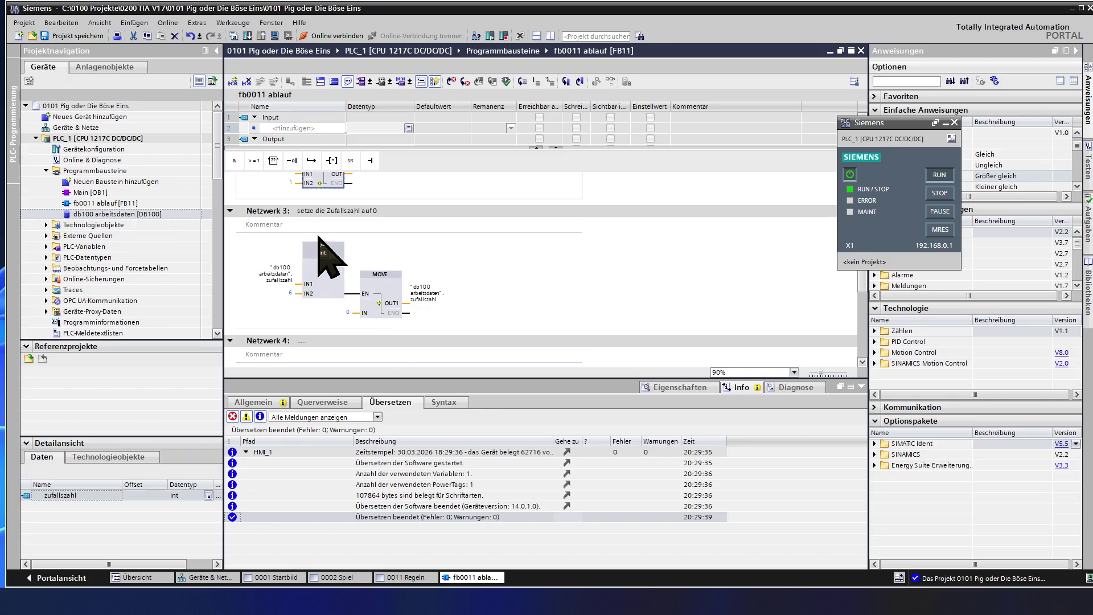
Cut the ADD network and paste it in after Netzwerk 2
left_click(264, 212)
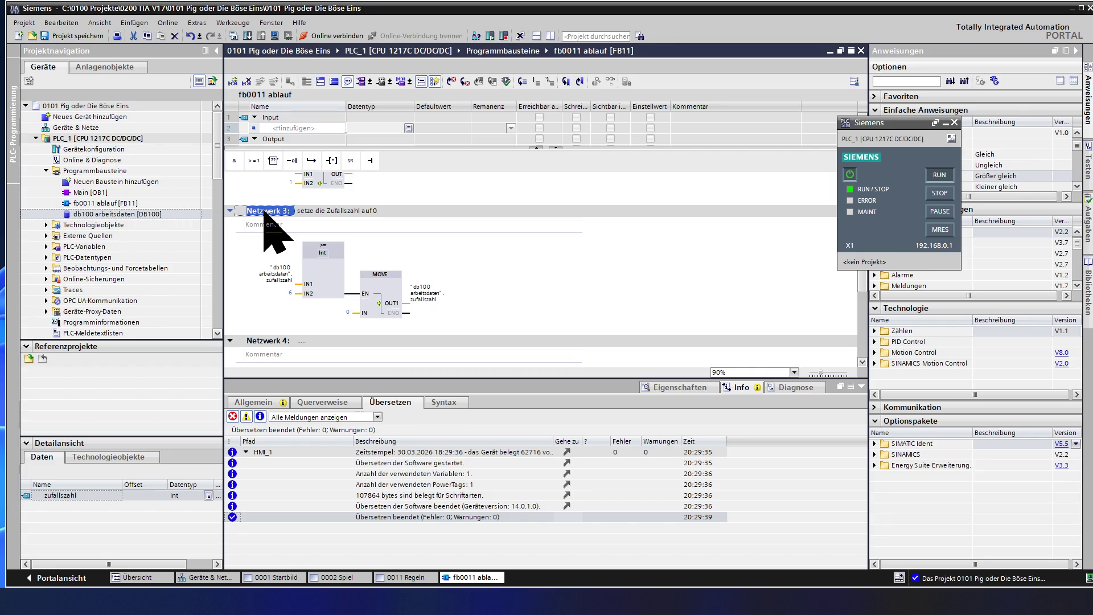
right_click(264, 211)
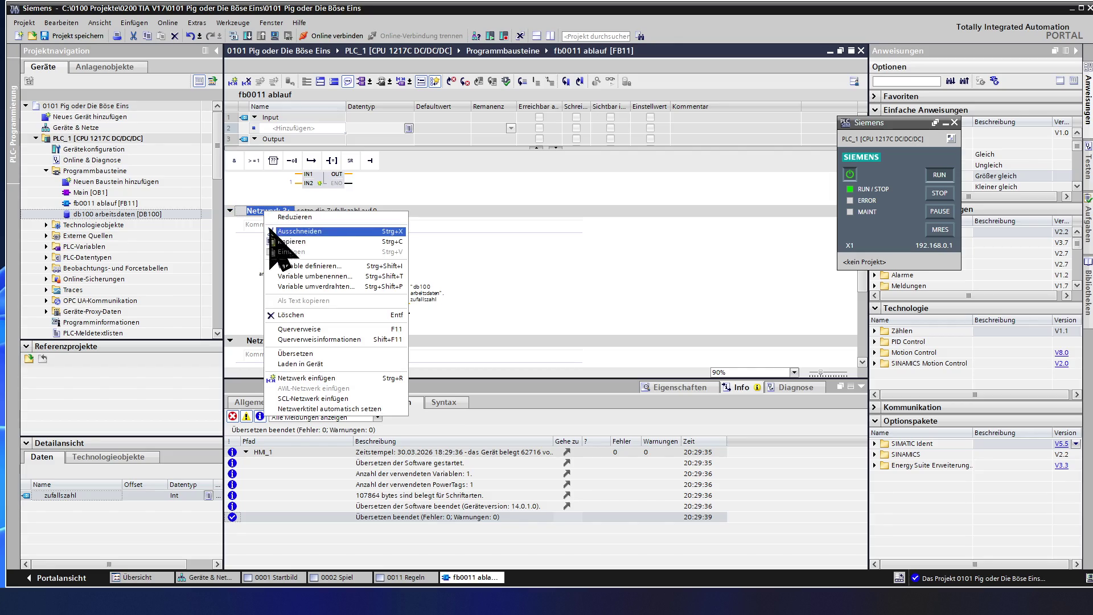
left_click(287, 232)
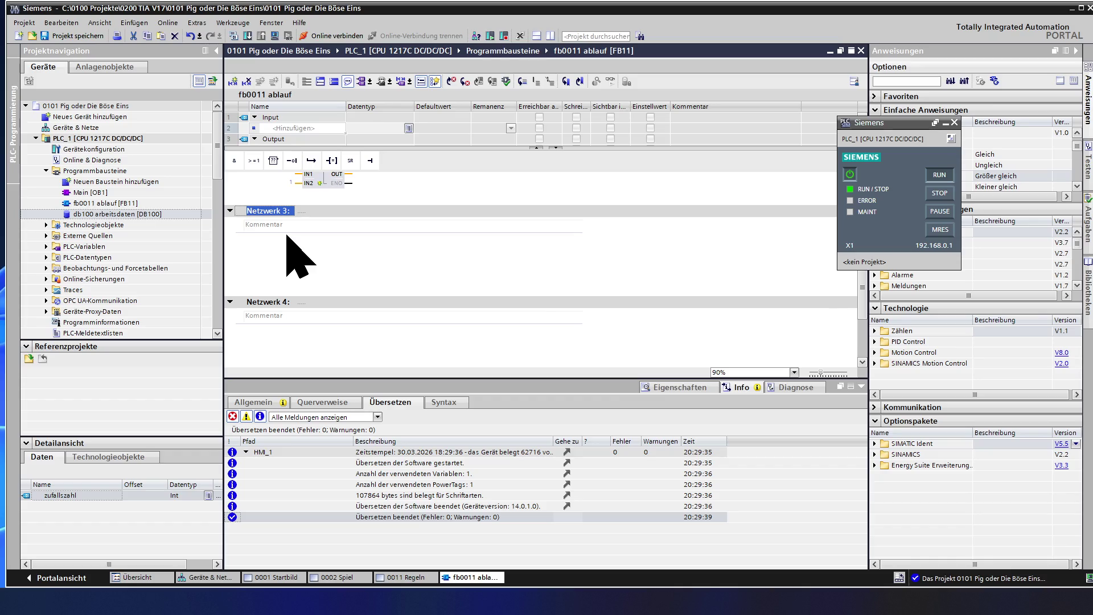
scroll(302, 259, "up", 5)
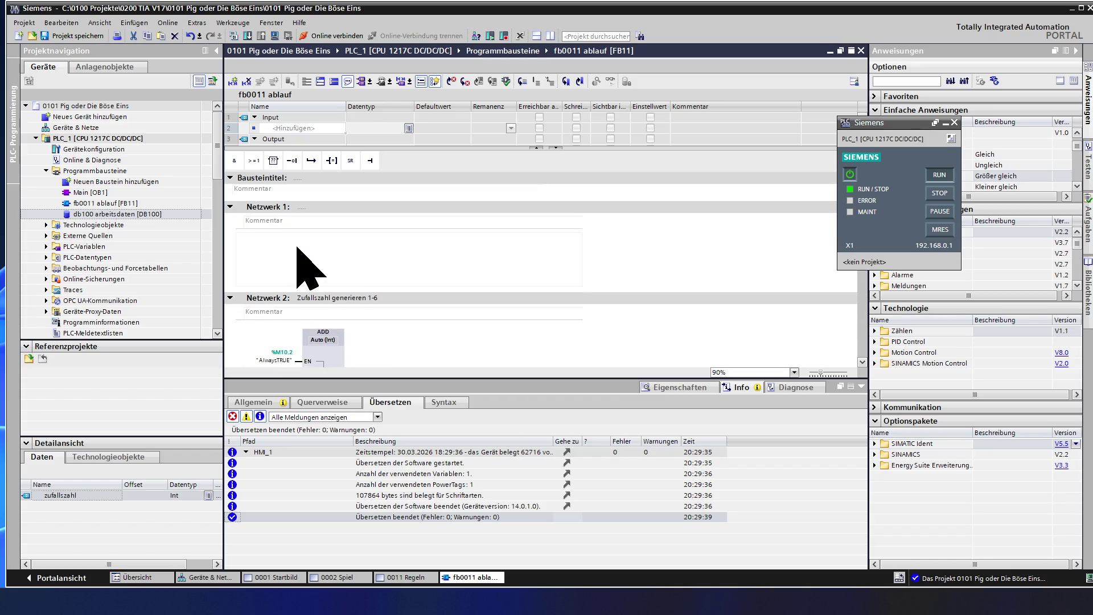
right_click(262, 207)
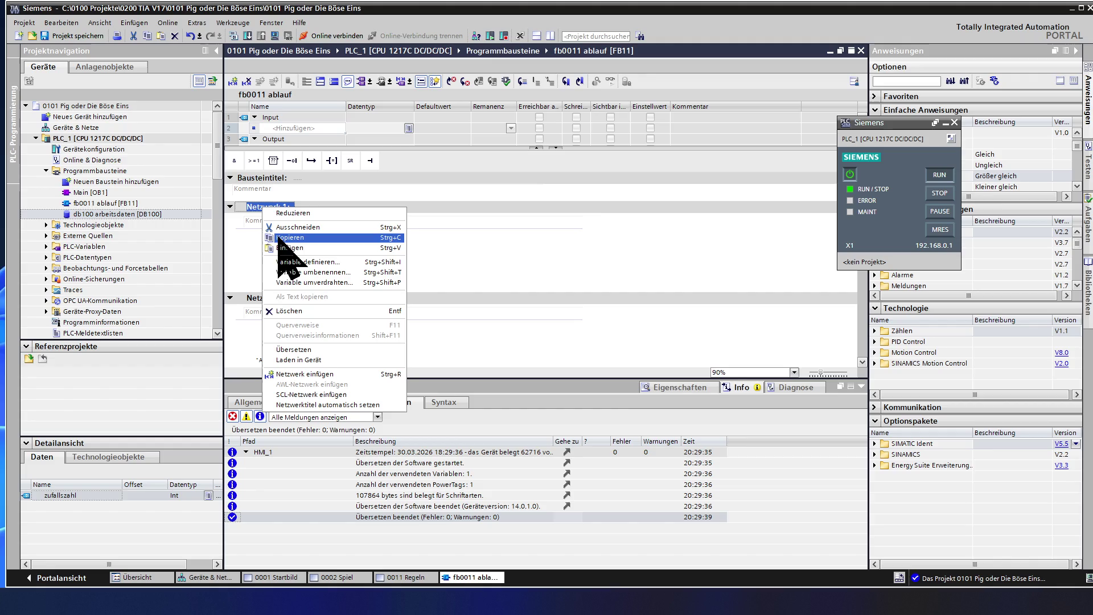
left_click(287, 248)
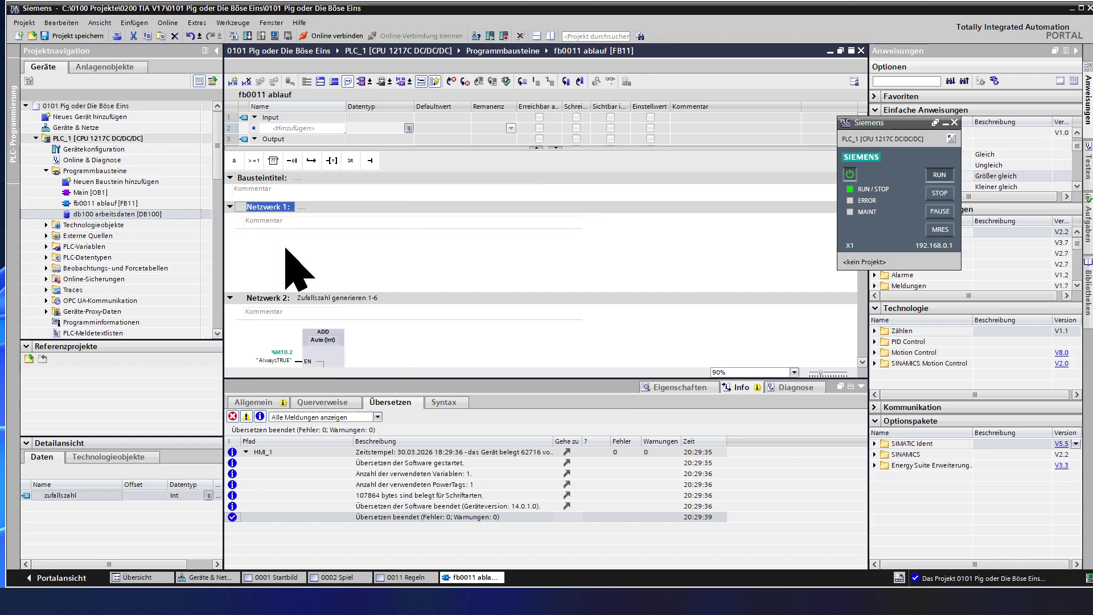
Select the ADD box in the new Netzwerk 3
scroll(317, 259, "down", 2)
scroll(316, 250, "down", 2)
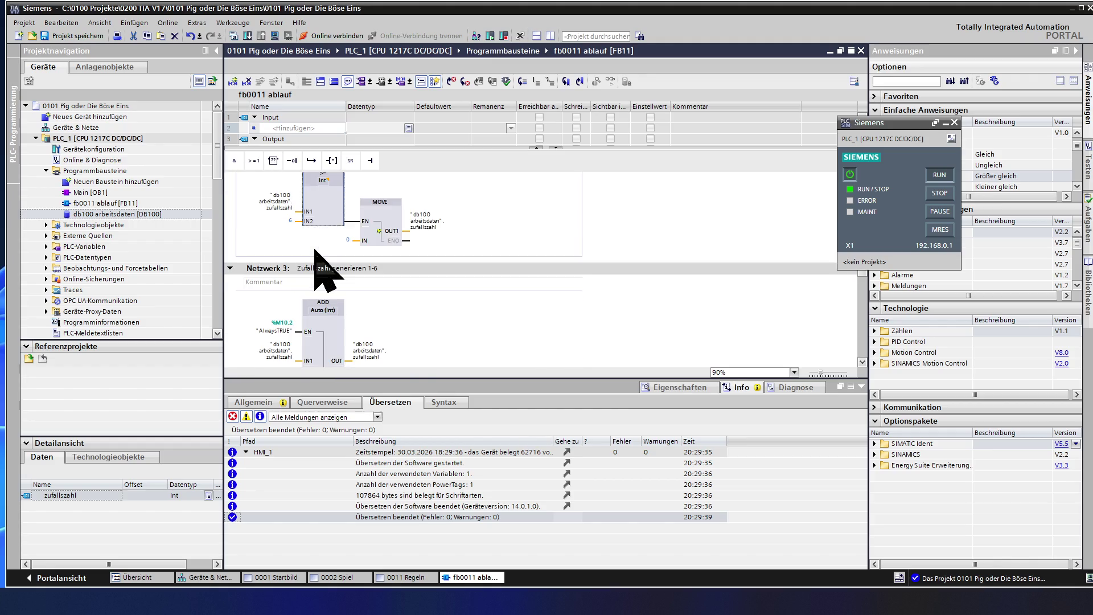
scroll(335, 253, "down", 2)
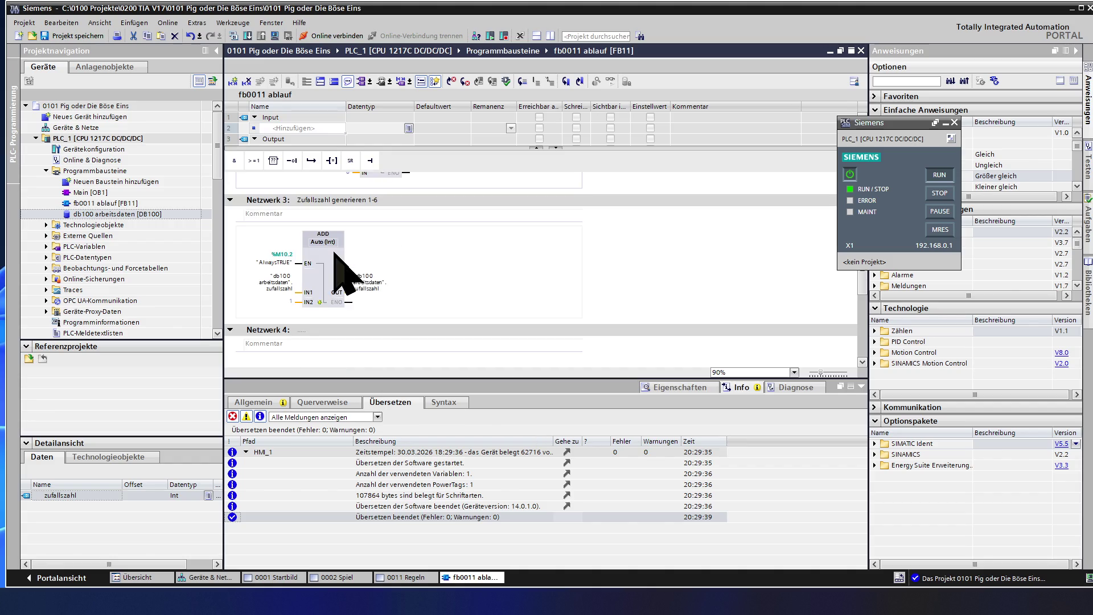
left_click(337, 284)
scroll(378, 353, "down", 2)
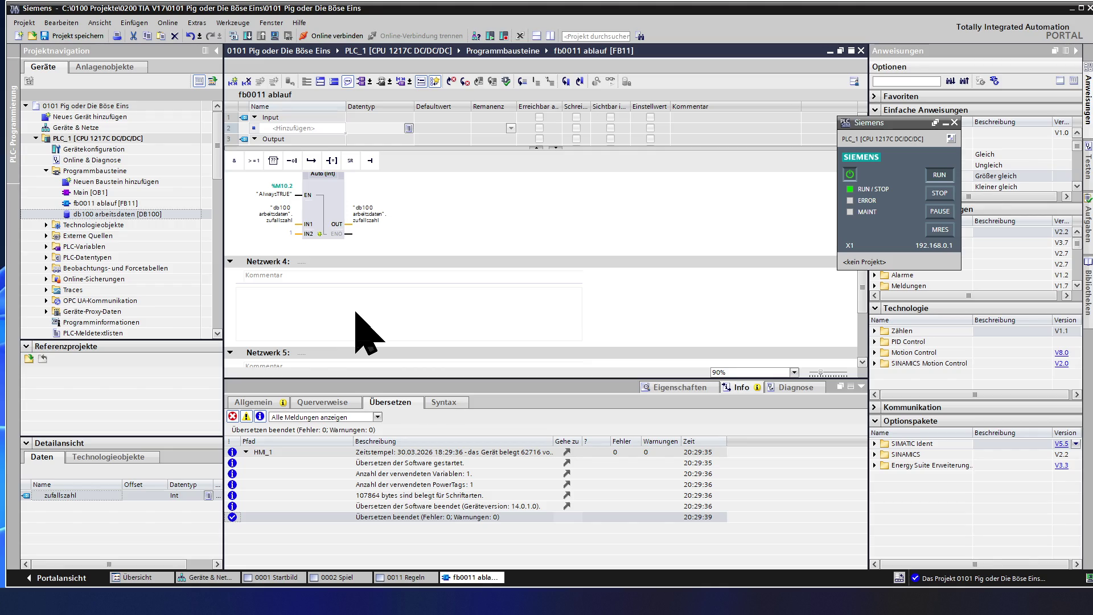
Enter 1 as IN2 of the ADD box in Netzwerk 3
scroll(358, 325, "up", 6)
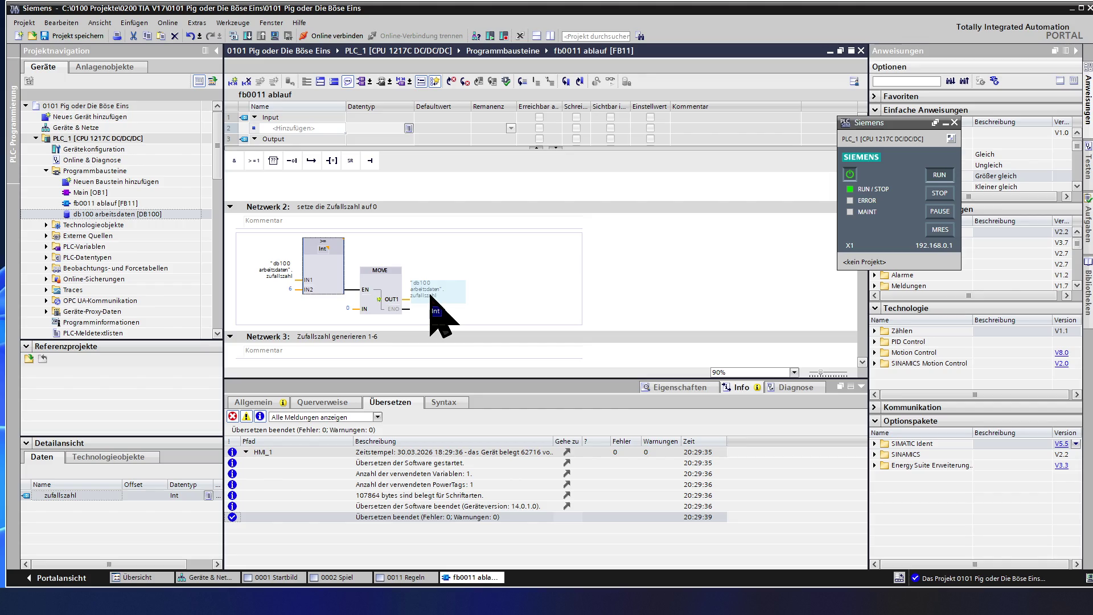
scroll(431, 307, "down", 4)
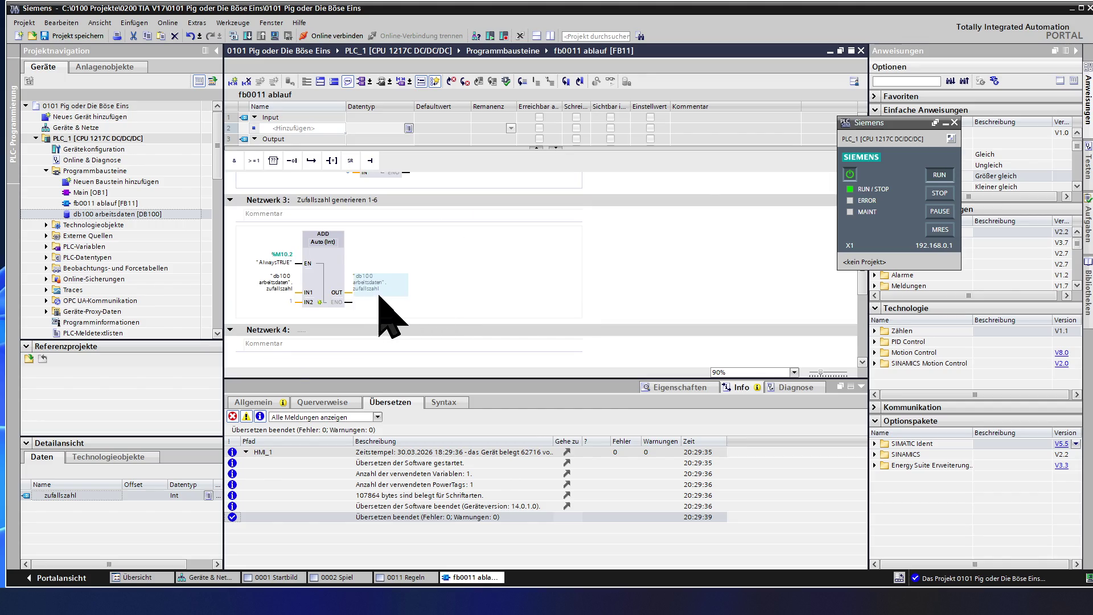
type("1")
key("Return")
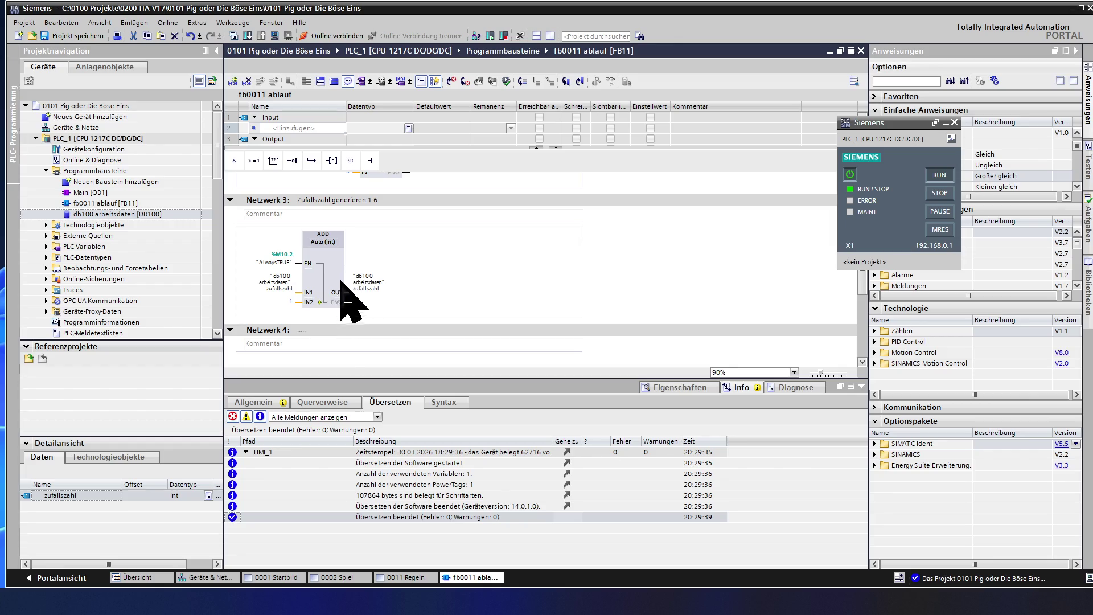
scroll(313, 245, "up", 3)
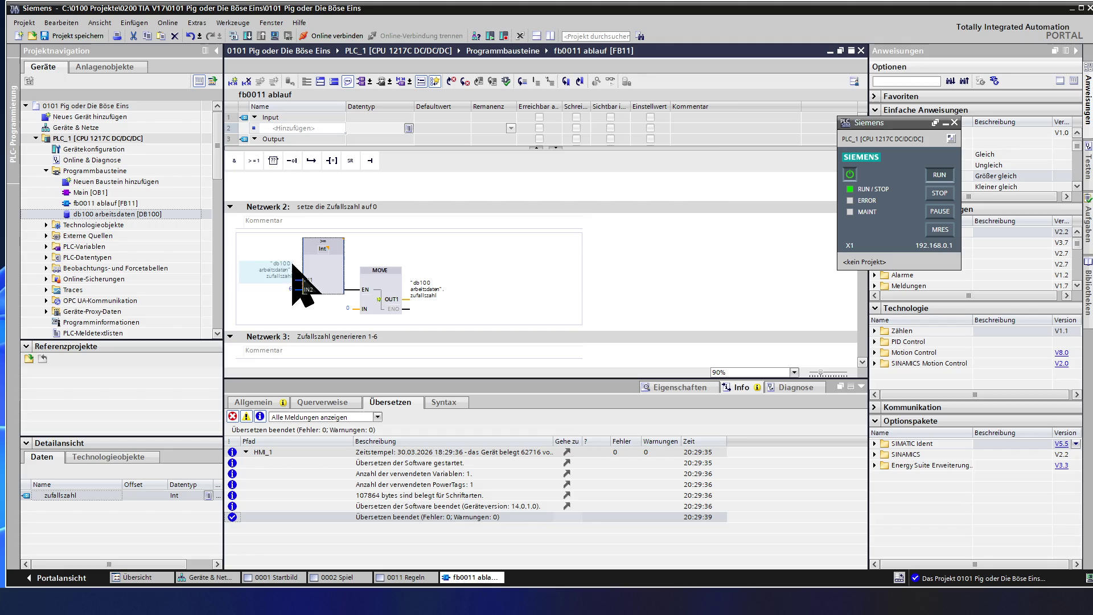
Save the project, then start and abort a first download attempt
left_click(96, 36)
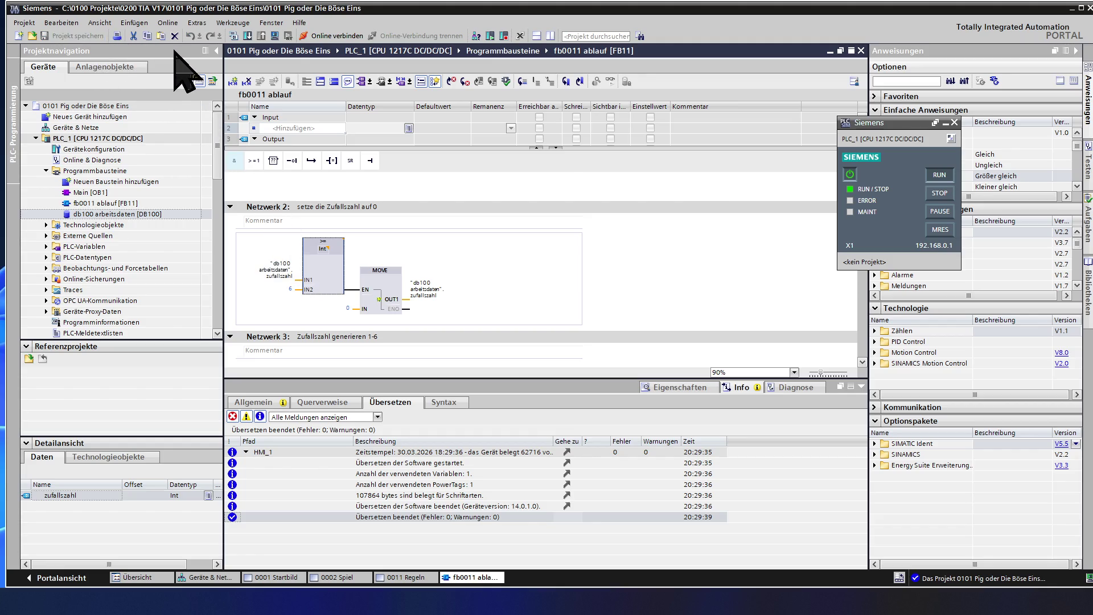
left_click(248, 36)
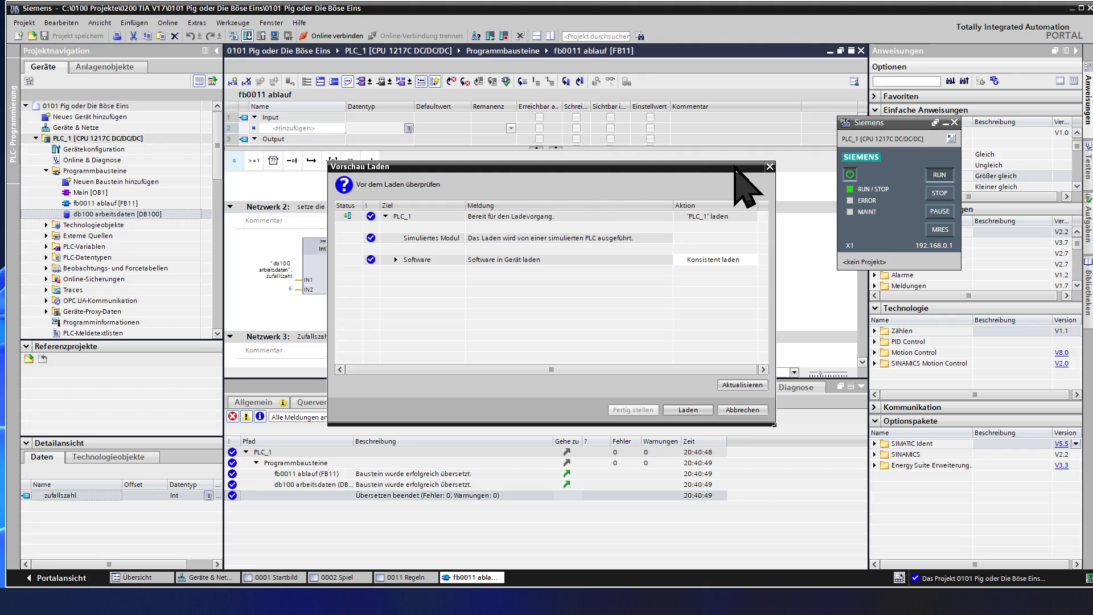
left_click(769, 167)
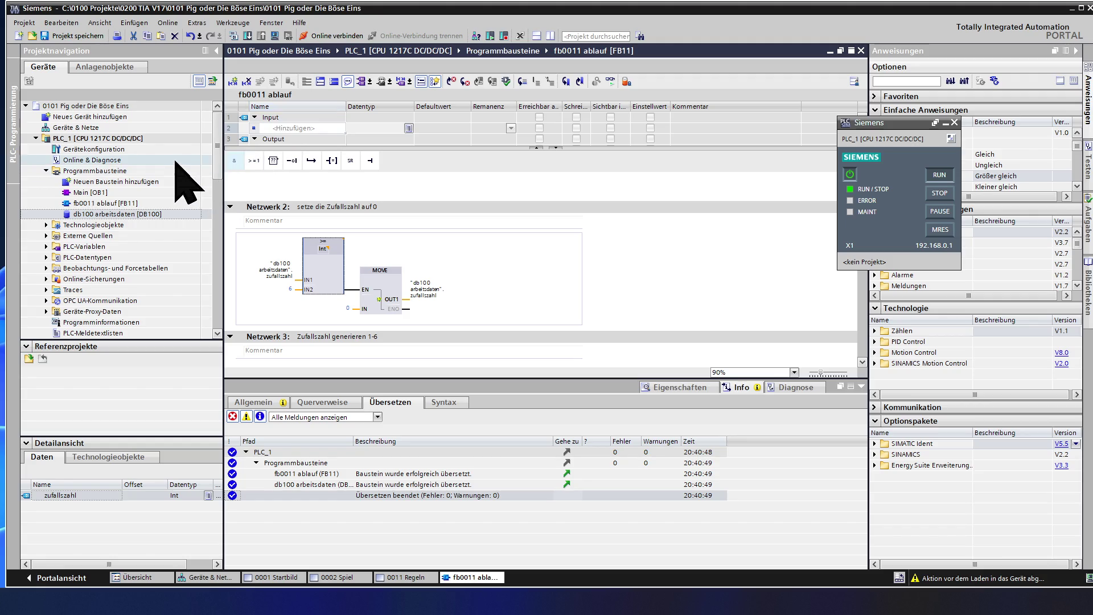
Connect online to PLC_1 and load the updated software into it
left_click(147, 193)
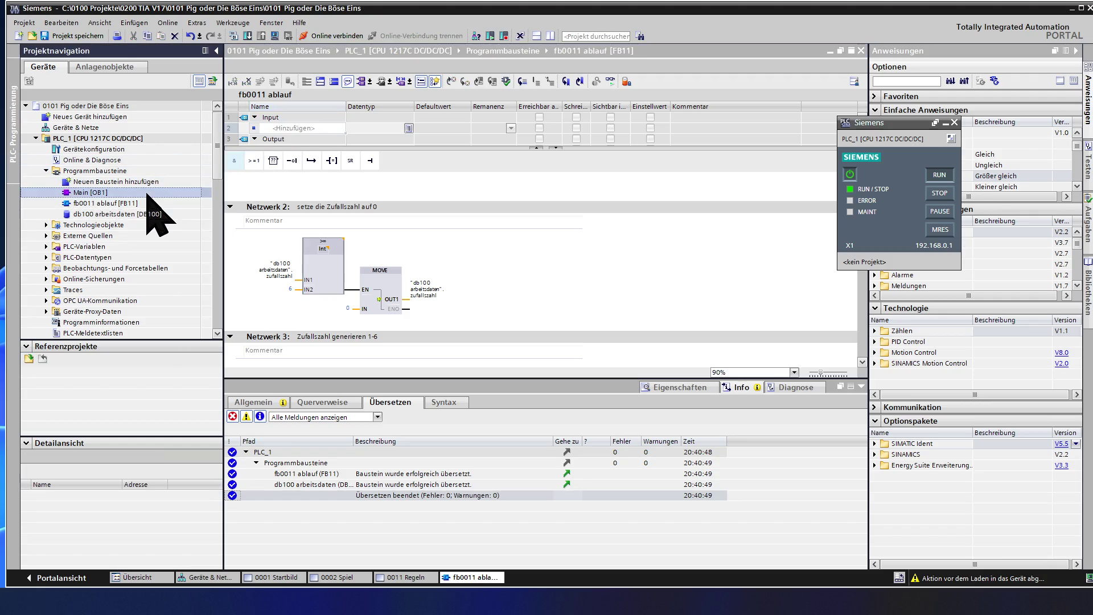
left_click(335, 36)
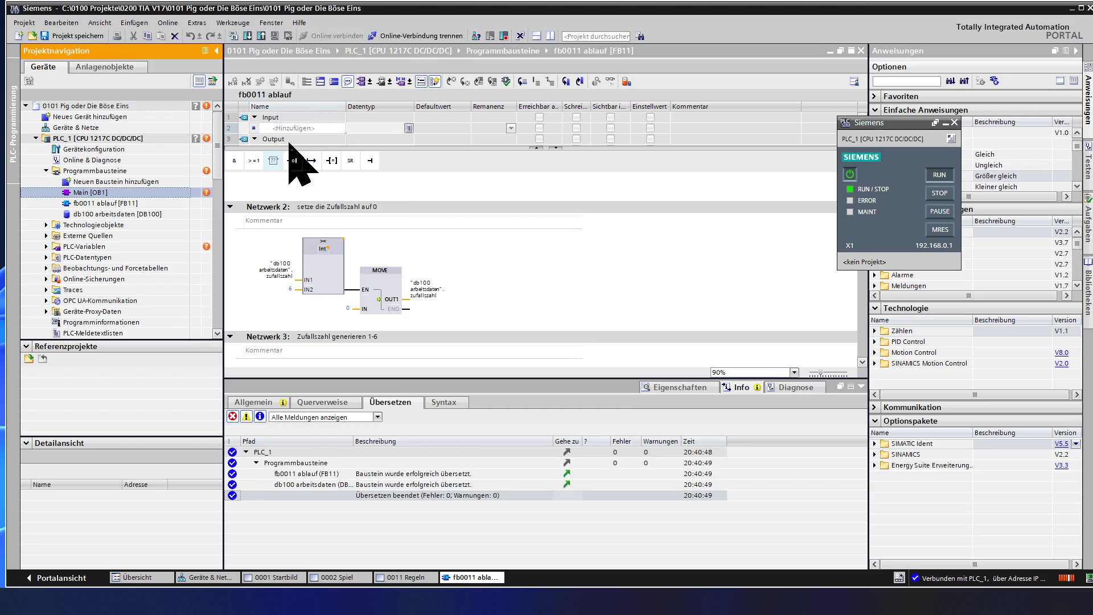
left_click(272, 209)
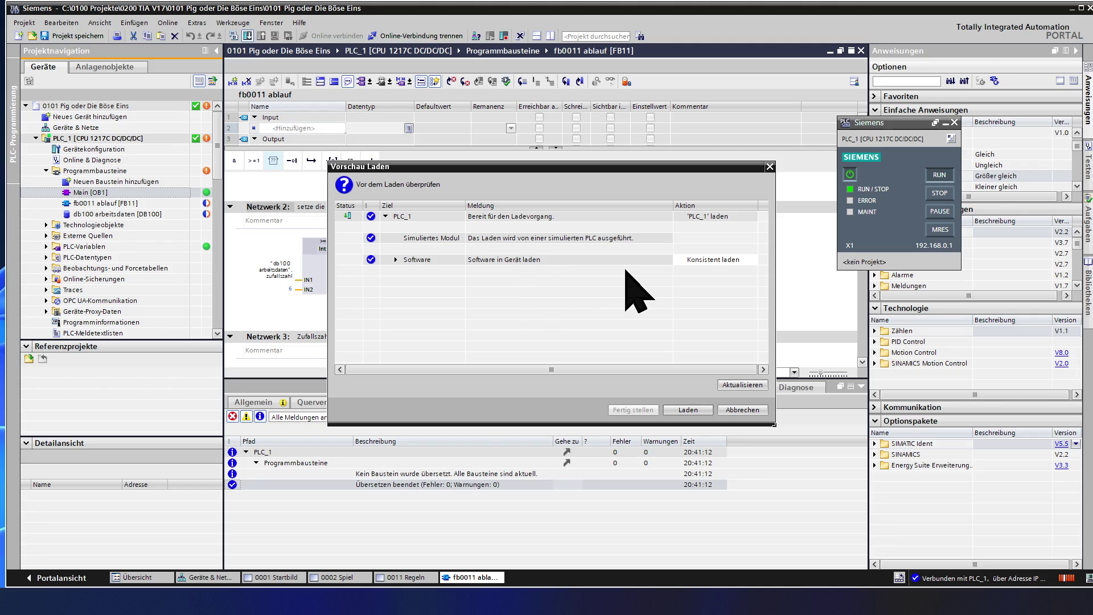
left_click(685, 410)
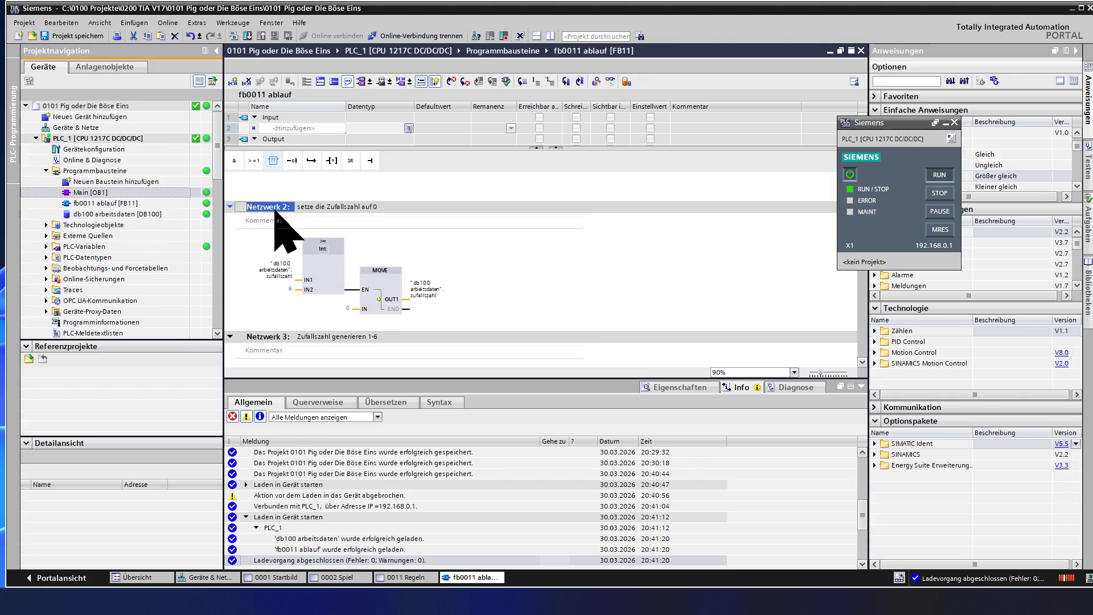
scroll(272, 209, "down", 3)
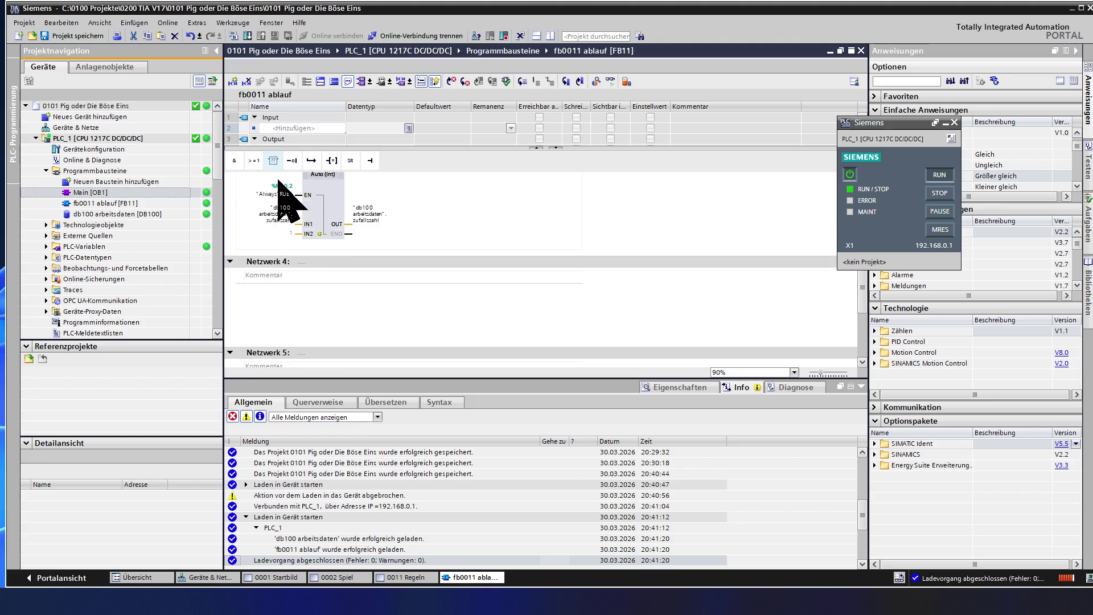
Select Netzwerk 3, switch Beobachten on then off, and request disconnecting from PLC_1
scroll(316, 225, "up", 1)
left_click(269, 200)
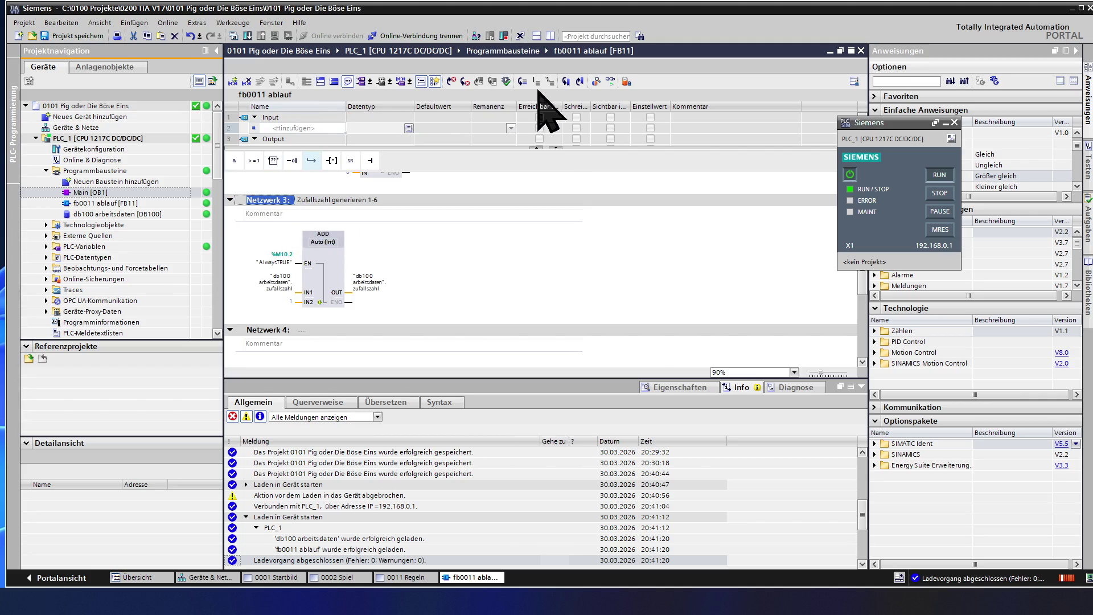
left_click(610, 82)
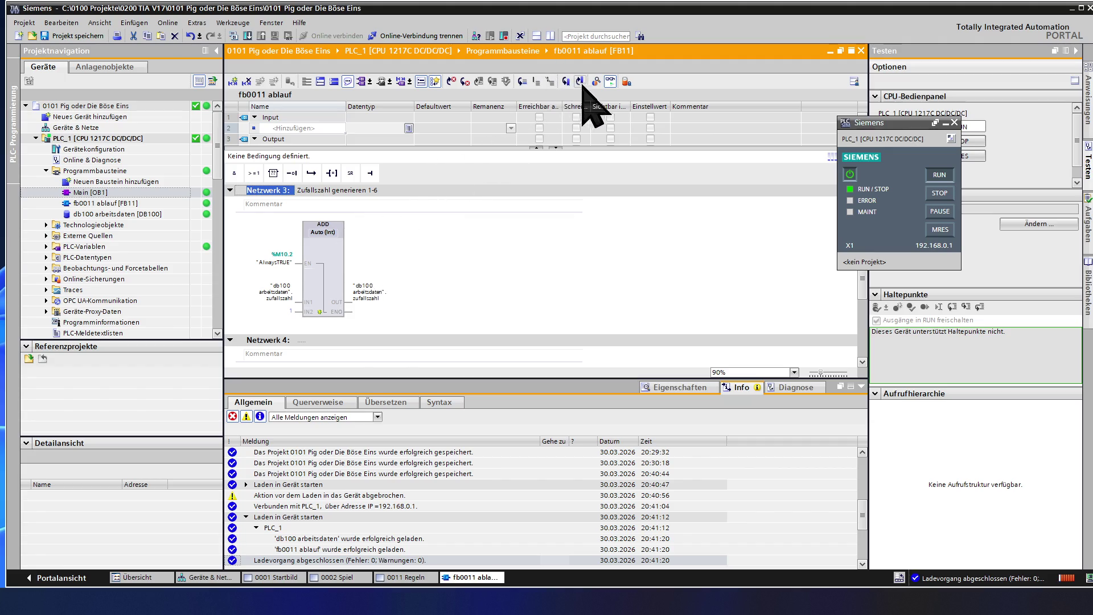
left_click(608, 82)
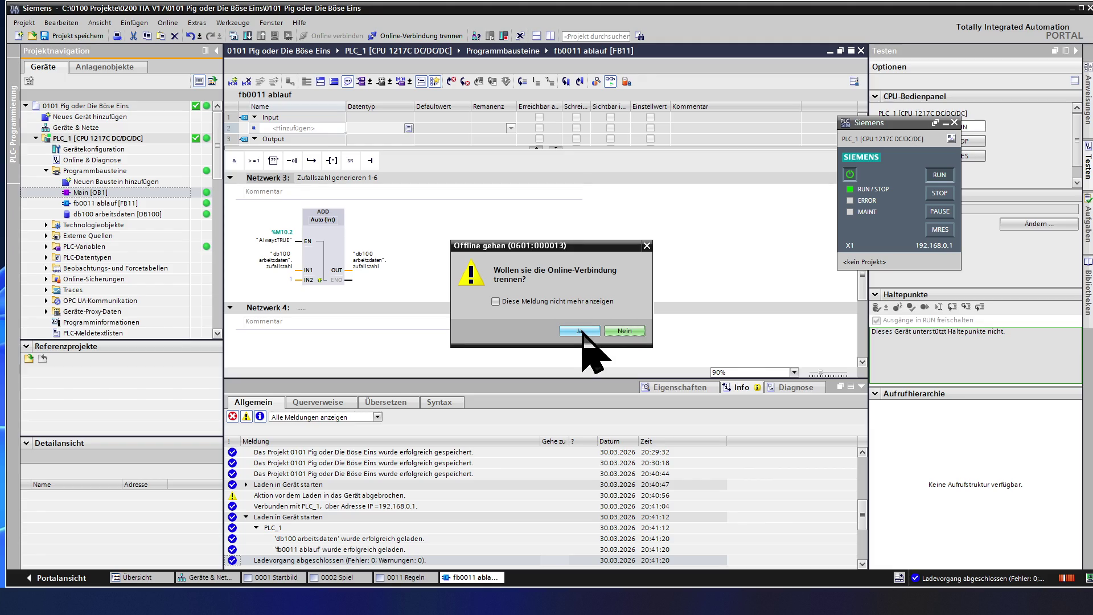
Stay online, open Main [OB1] and delete the AND logic from its Netzwerk 1
left_click(622, 331)
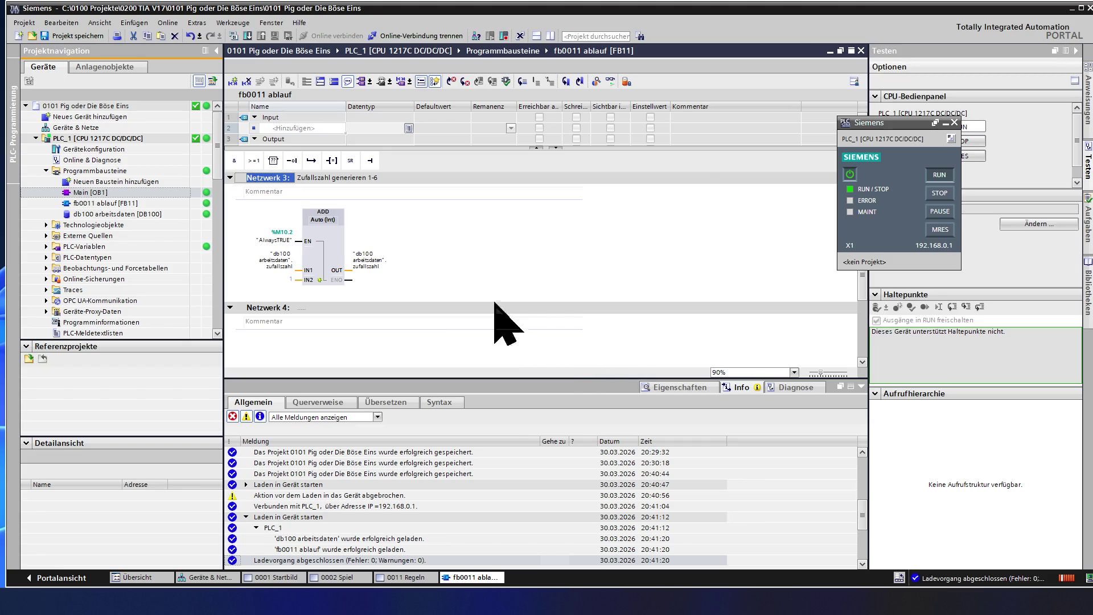
left_click(102, 204)
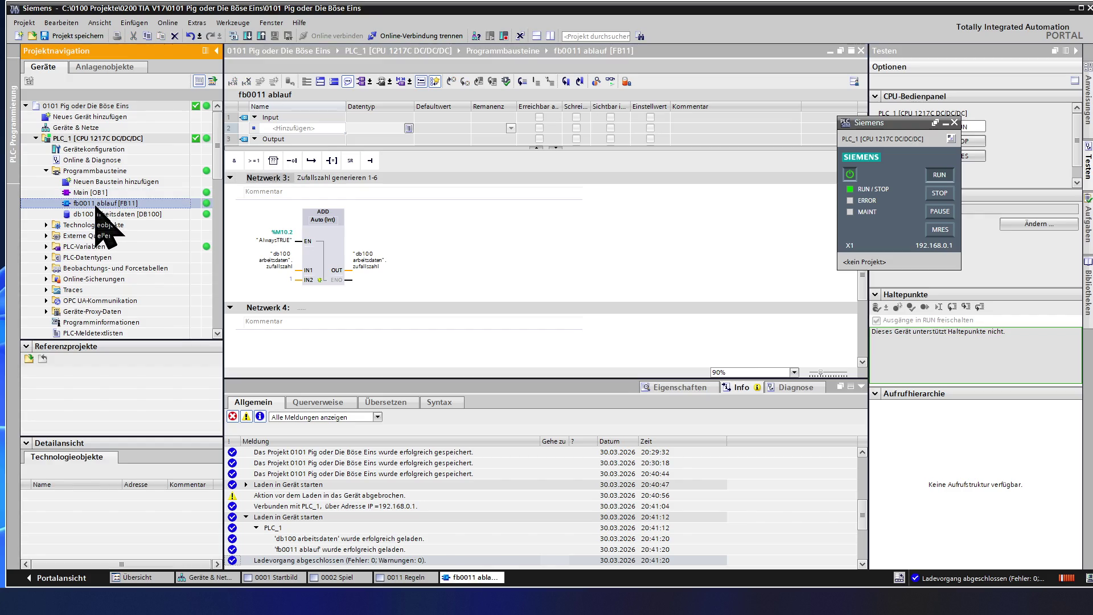
left_click(98, 203)
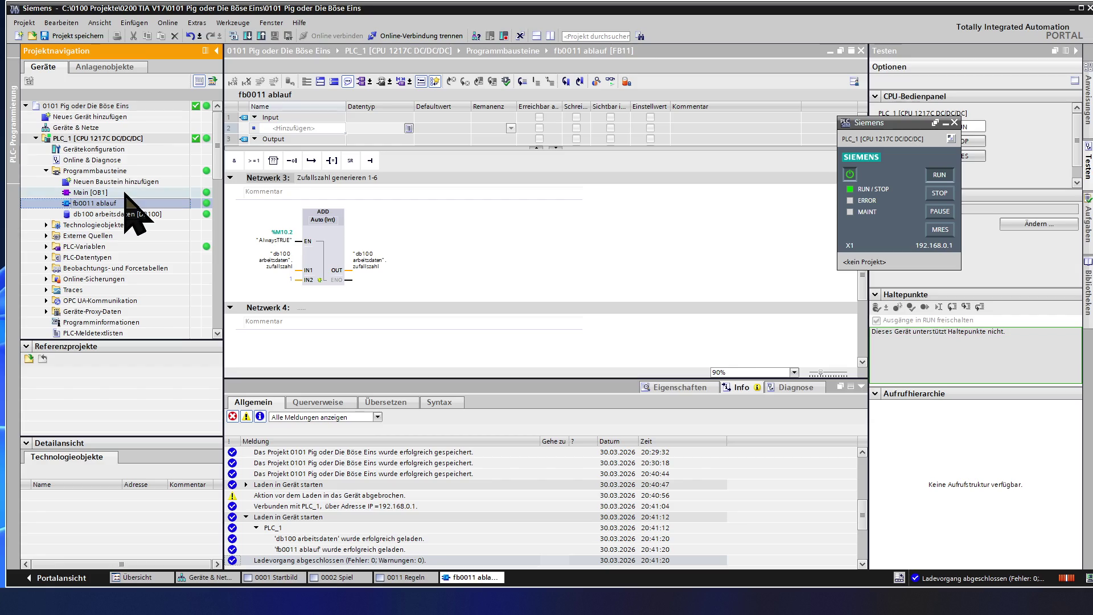
left_click(125, 194)
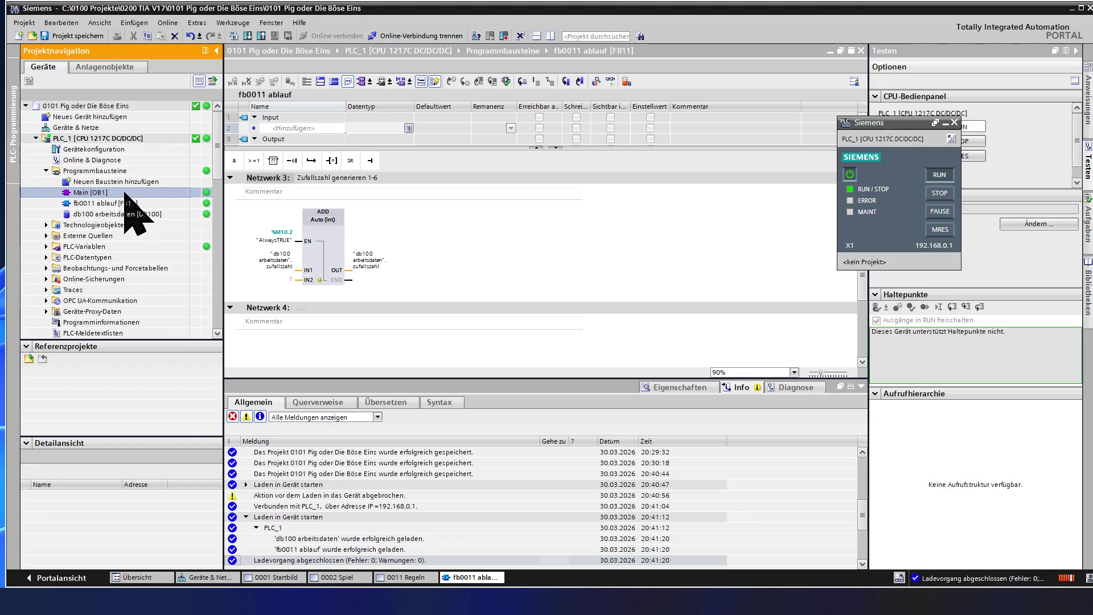
left_click_drag(125, 194, 268, 232)
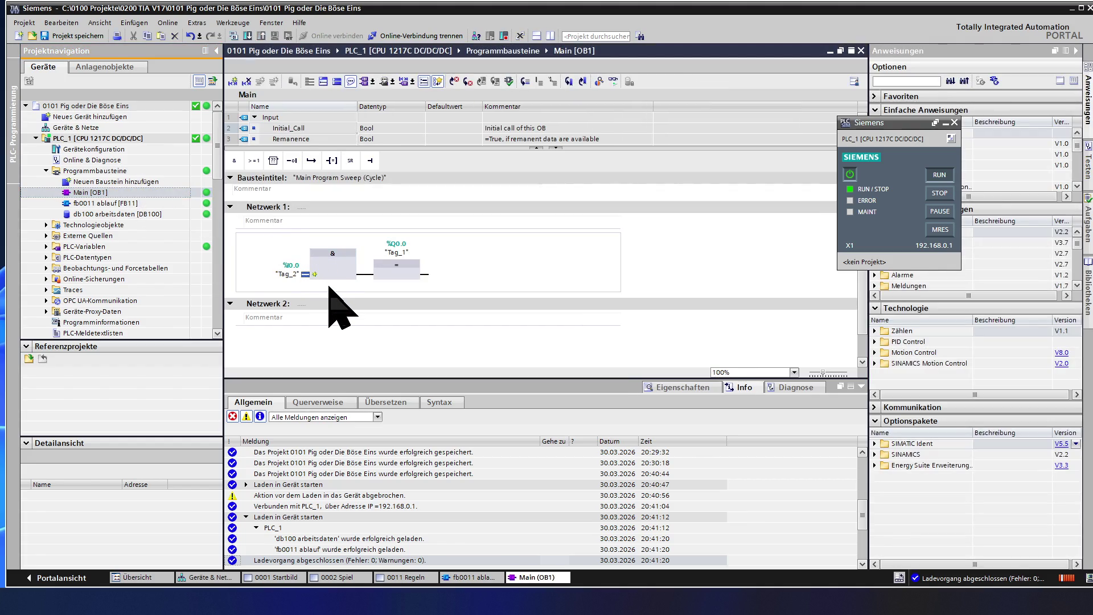
left_click(319, 254)
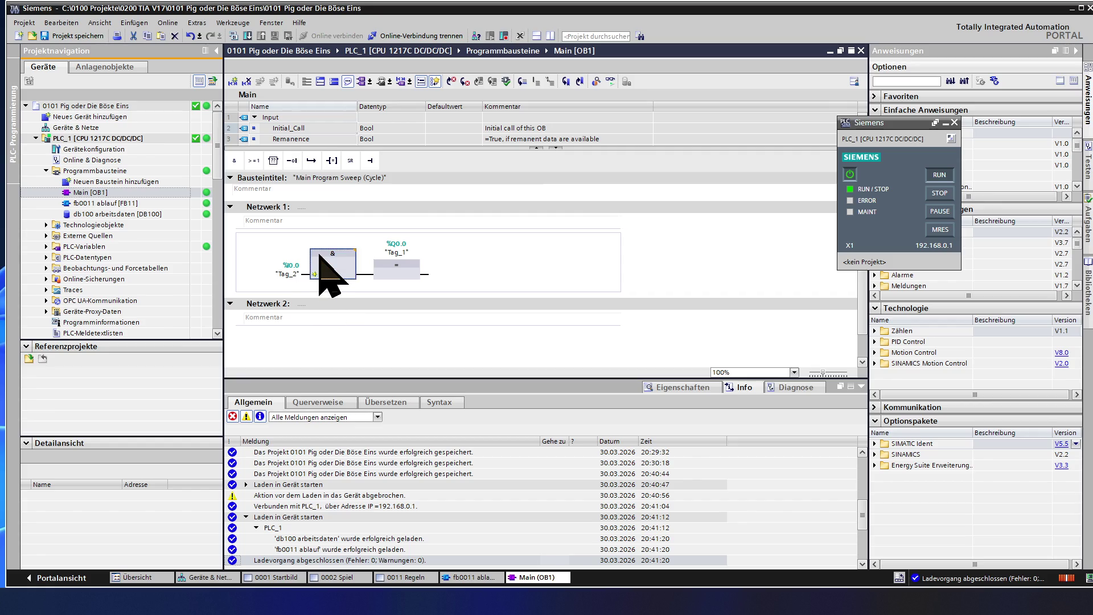
key("Delete")
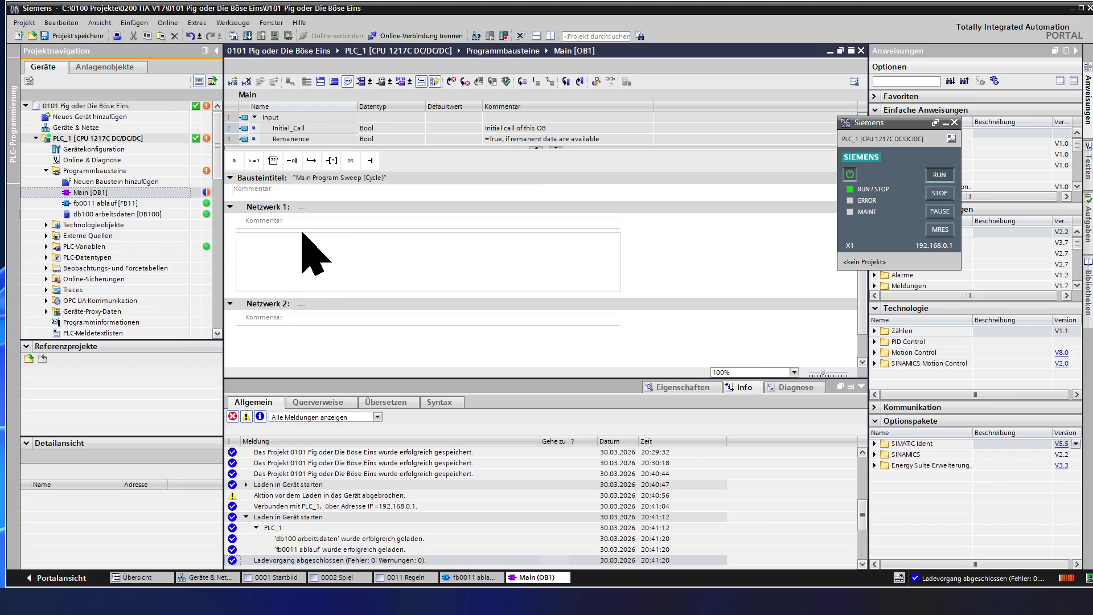
Title Main's Netzwerk 1 'aufruf fb11 ablauf'
left_click(306, 207)
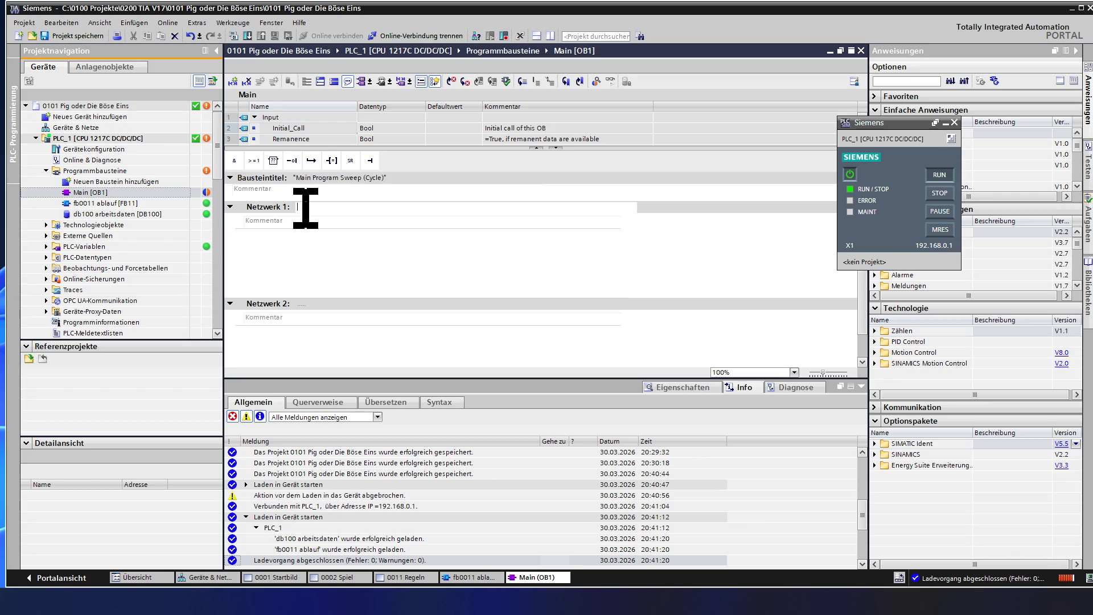
type("aufruf fb11 ablauf")
left_click(325, 252)
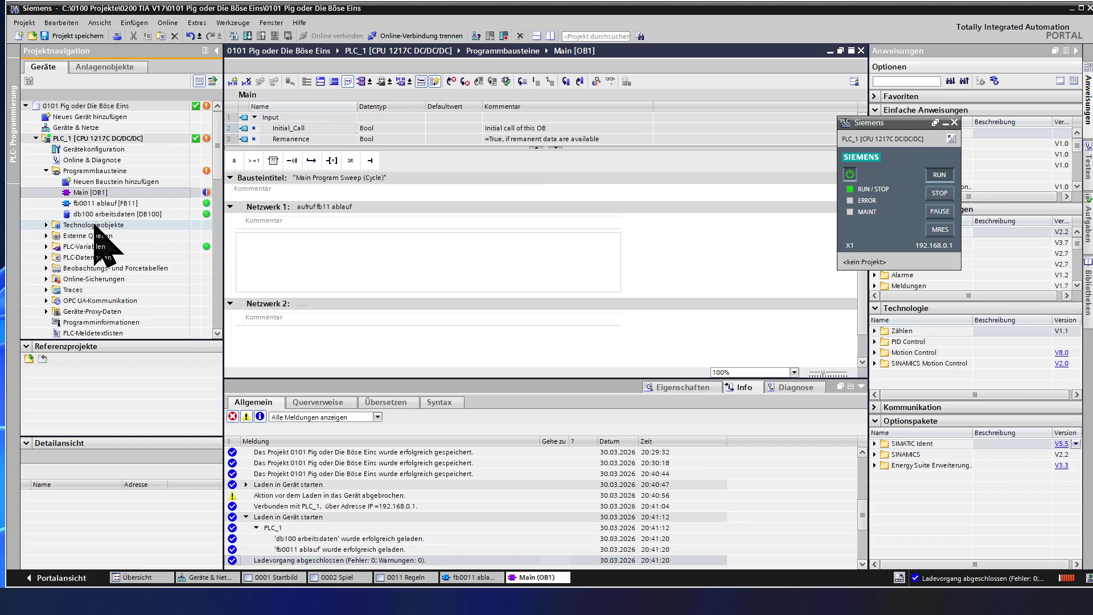
Call fb0011 ablauf in Netzwerk 1 with manually numbered instance DB 'db1011 fb0011 ablauf_DB'
left_click_drag(98, 203, 314, 256)
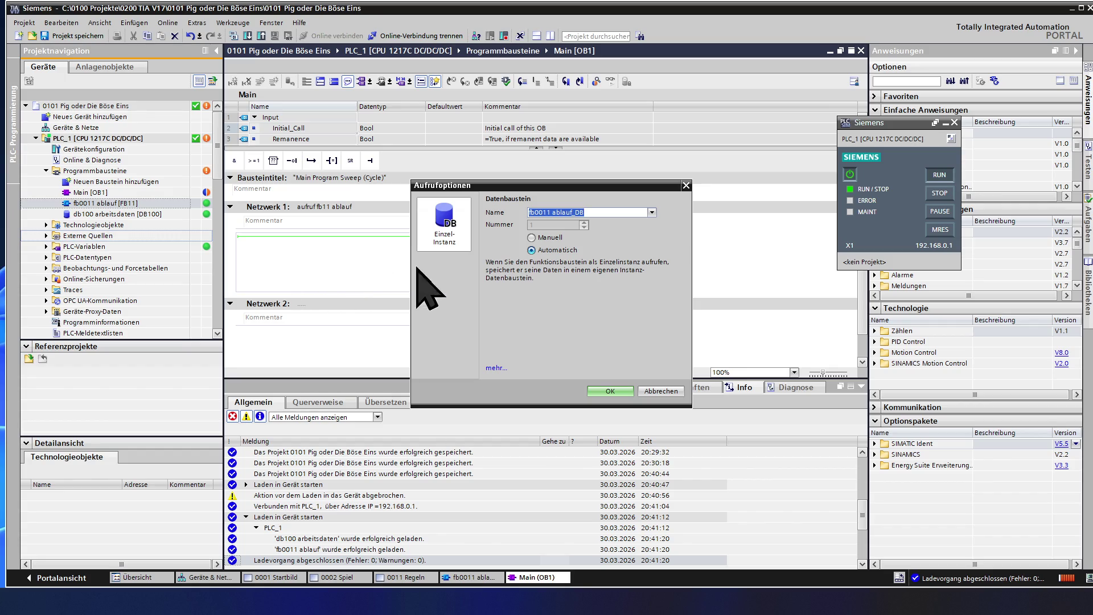
left_click(546, 237)
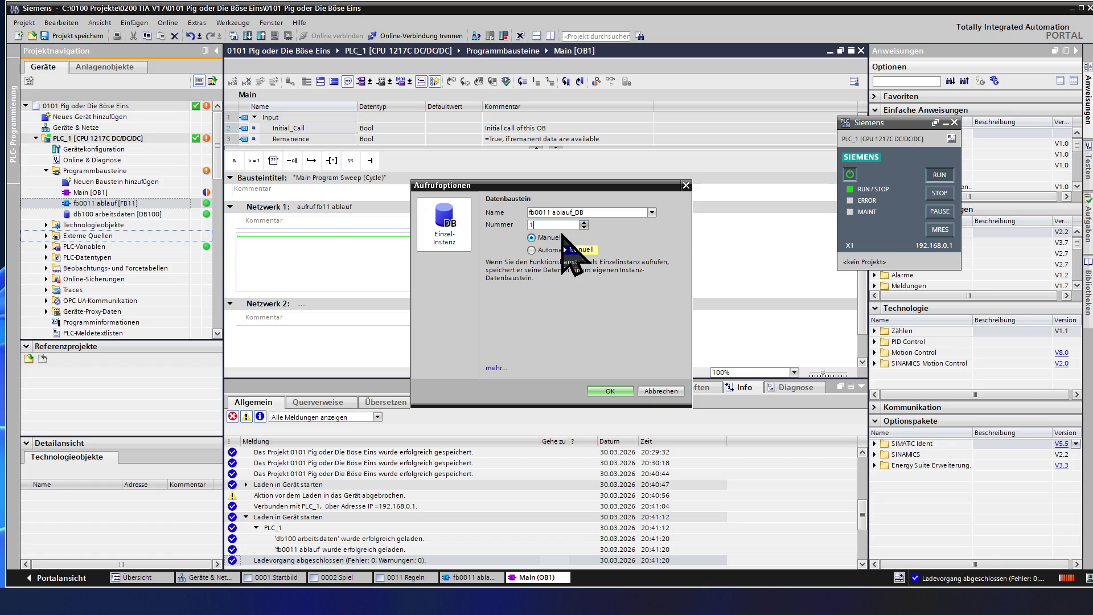
type("011")
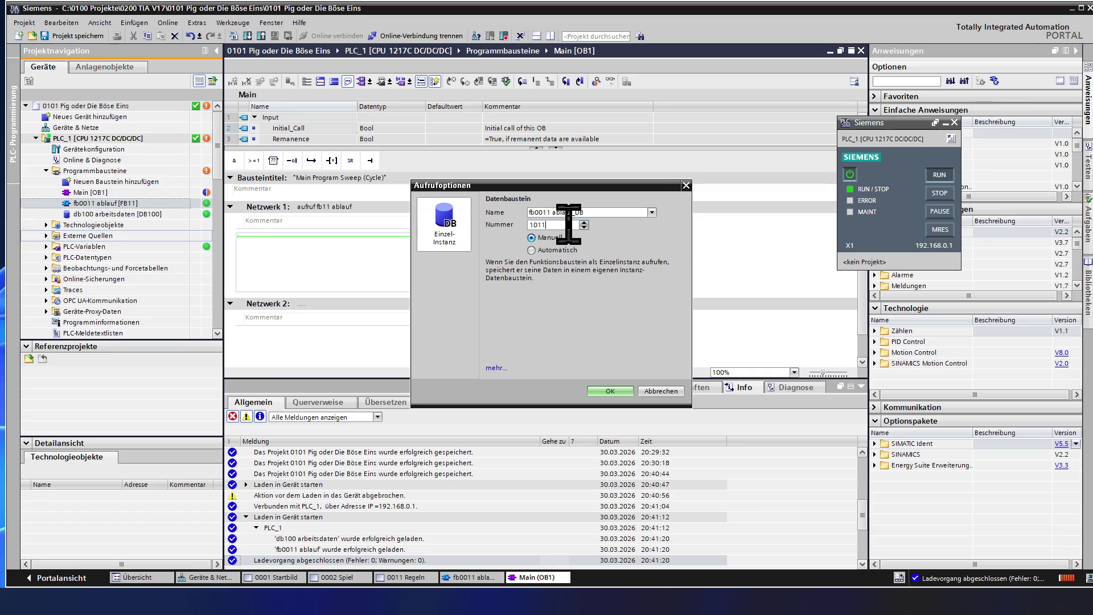
left_click(598, 214)
key("Home")
type("db")
left_click(615, 379)
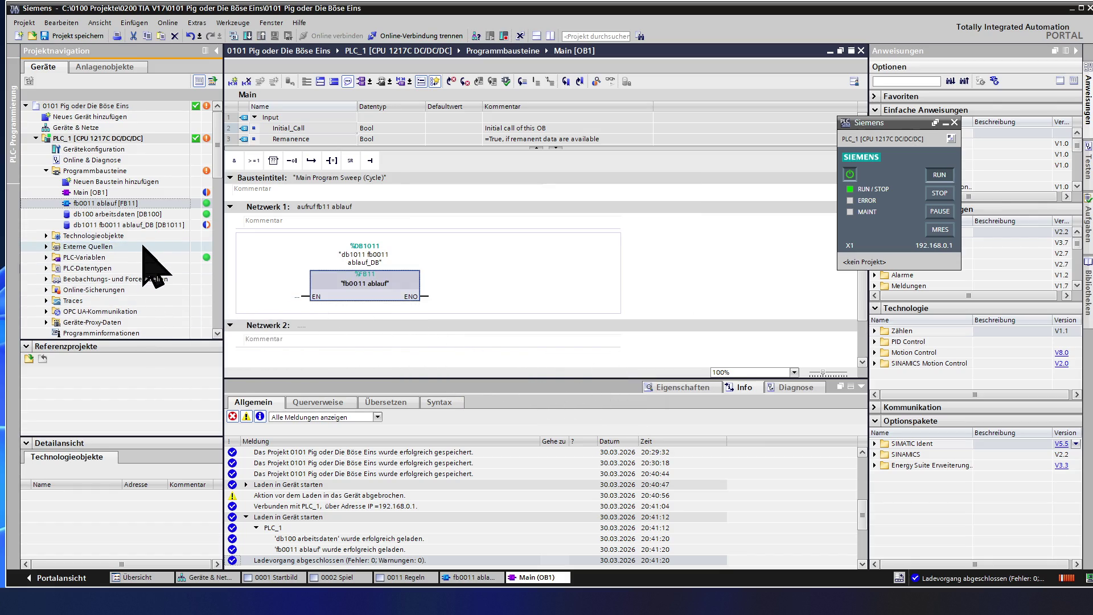
Connect AlwaysTRUE to the FB11 call's EN input
left_click(295, 297)
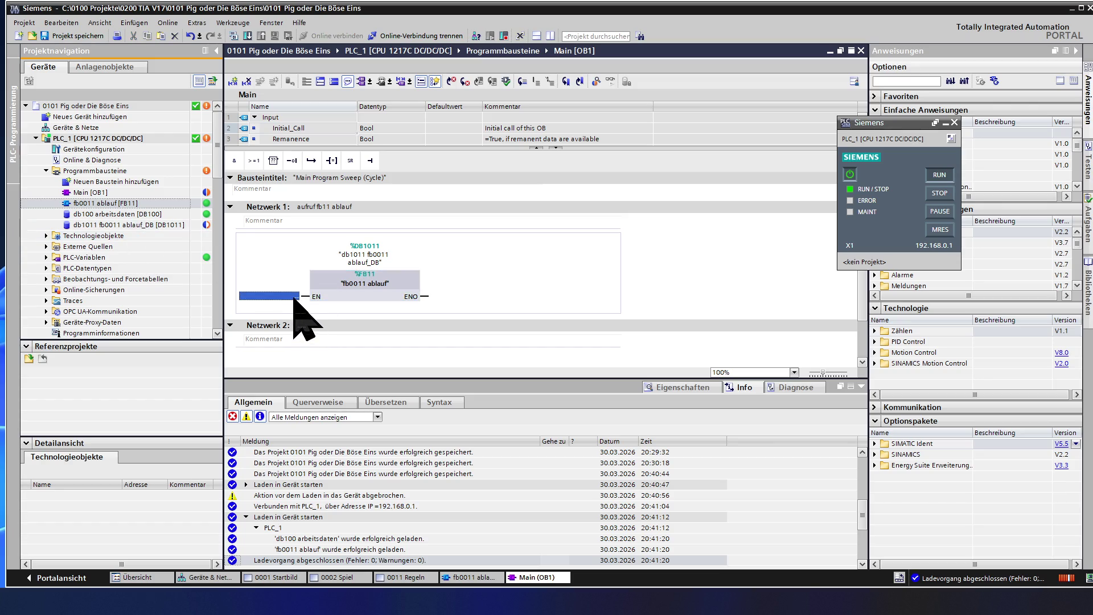
type("a")
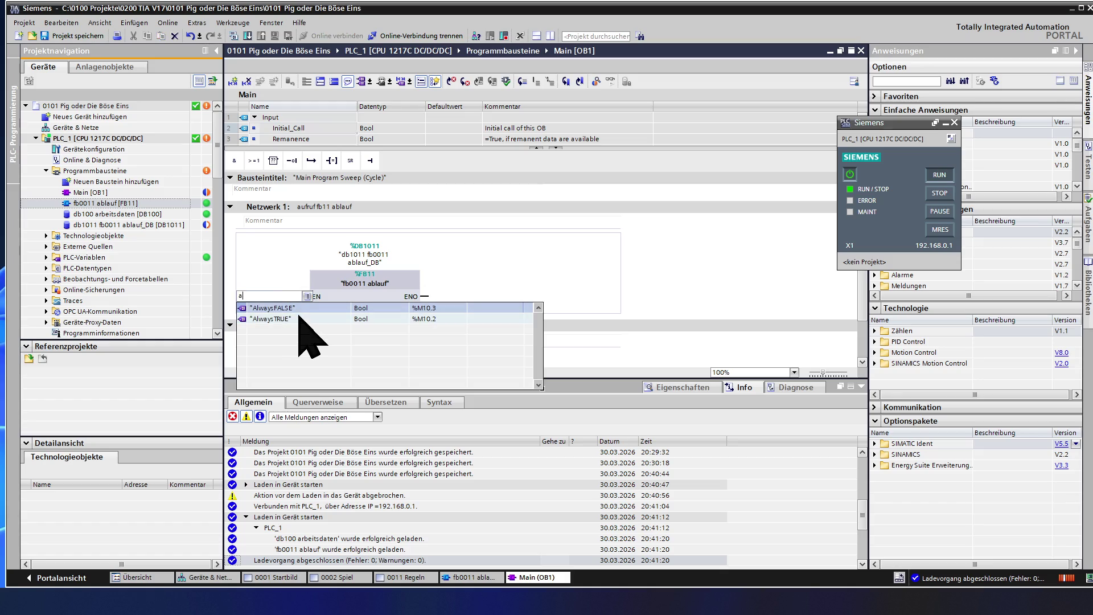
left_click(300, 319)
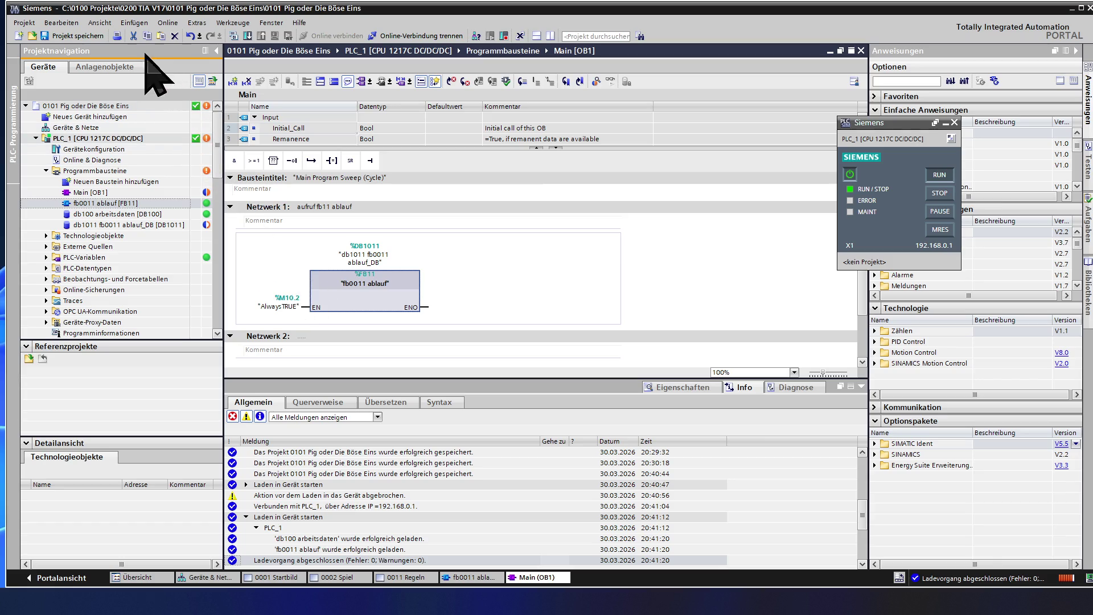
Compile and load Main and db1011 fb0011 ablauf_DB into PLC_1 with 0 errors
left_click(247, 36)
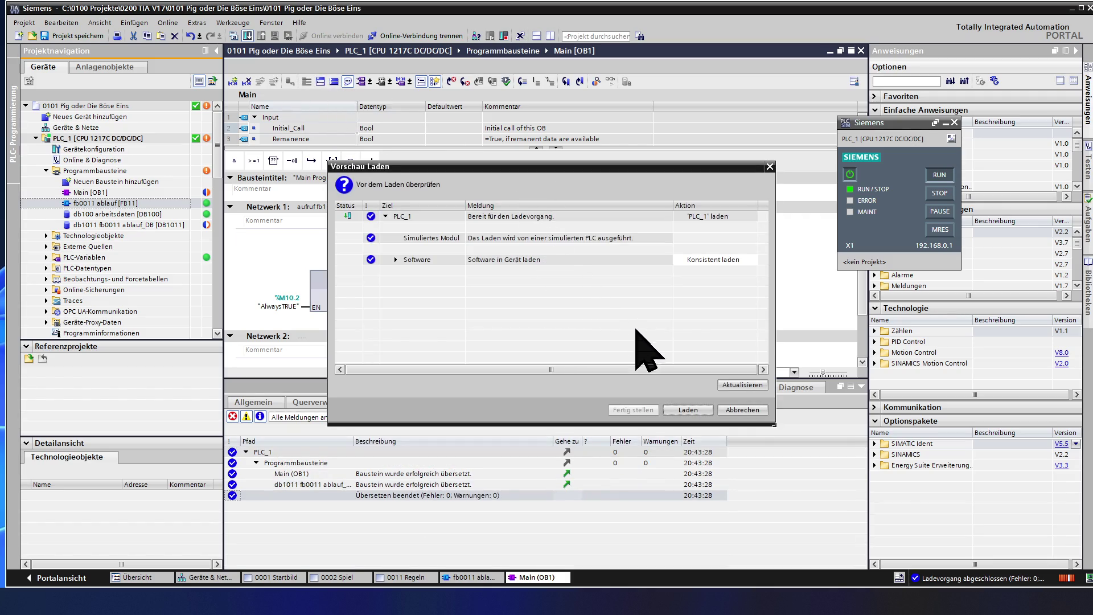
left_click(677, 410)
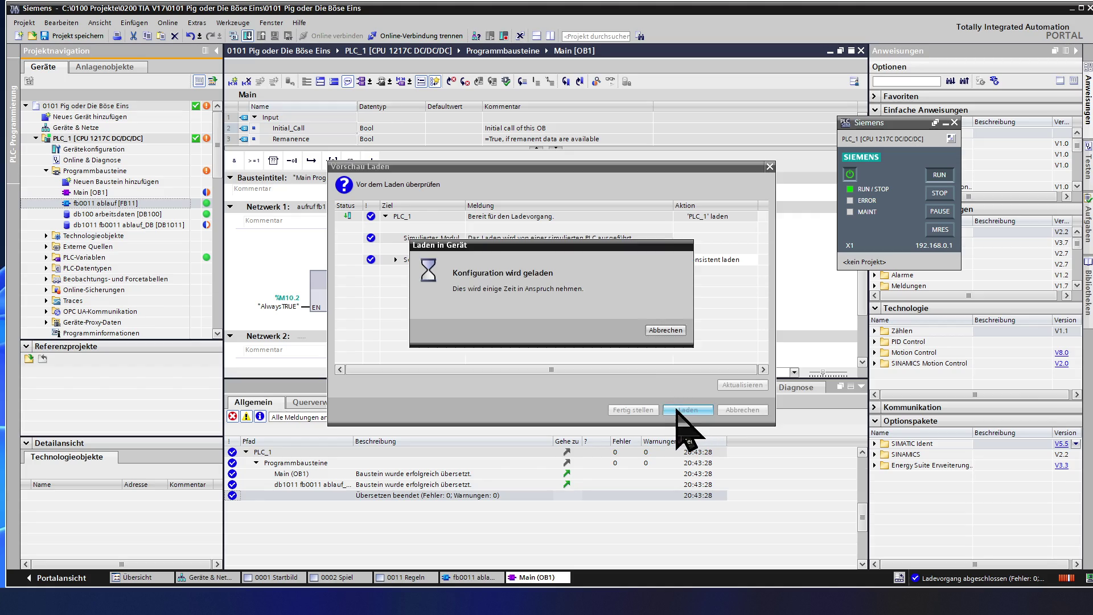
left_click(633, 410)
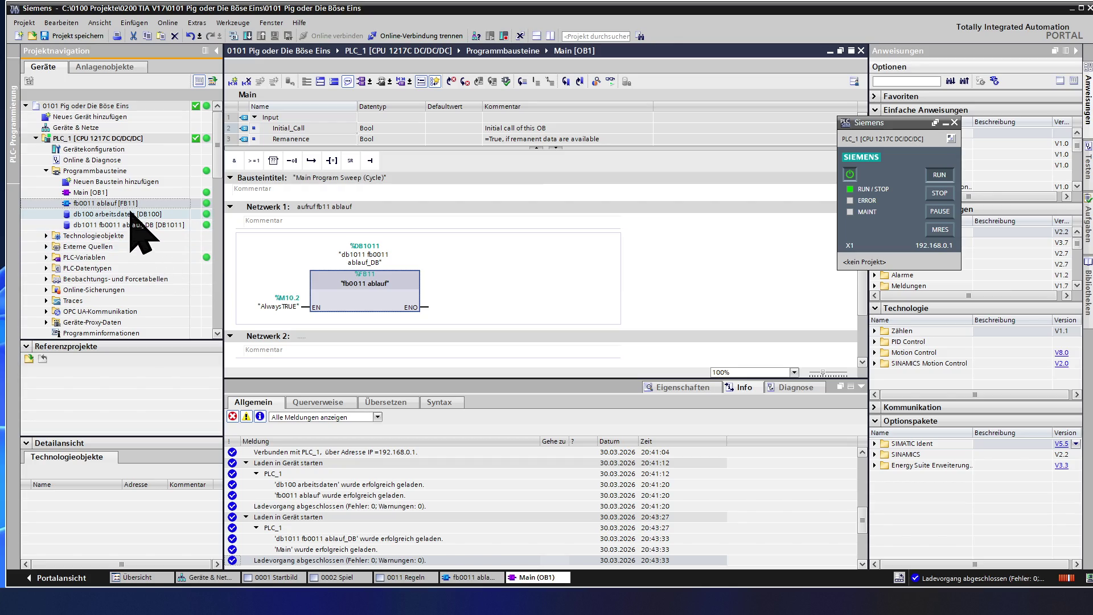
Open fb0011 ablauf and monitor zufallszahl counting through Netzwerk 3's ADD box
double_click(129, 204)
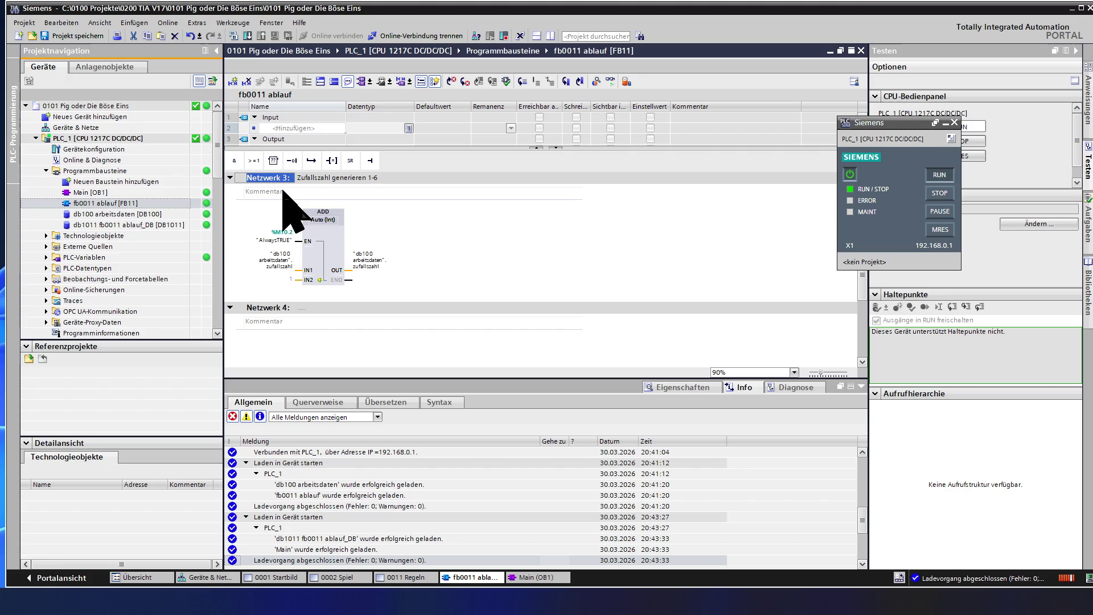
left_click(329, 235)
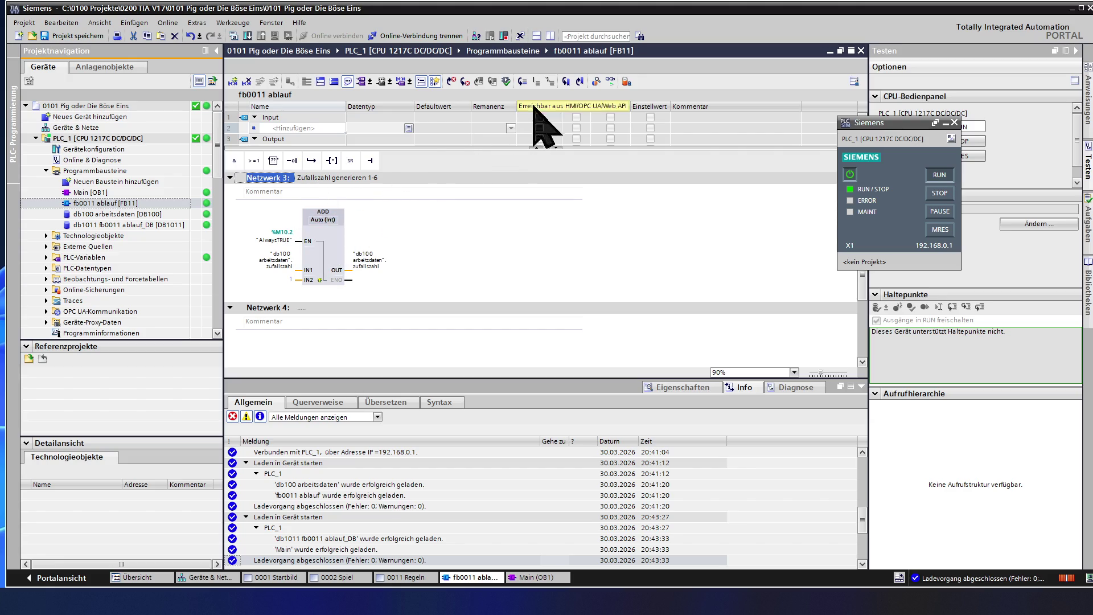
left_click(611, 81)
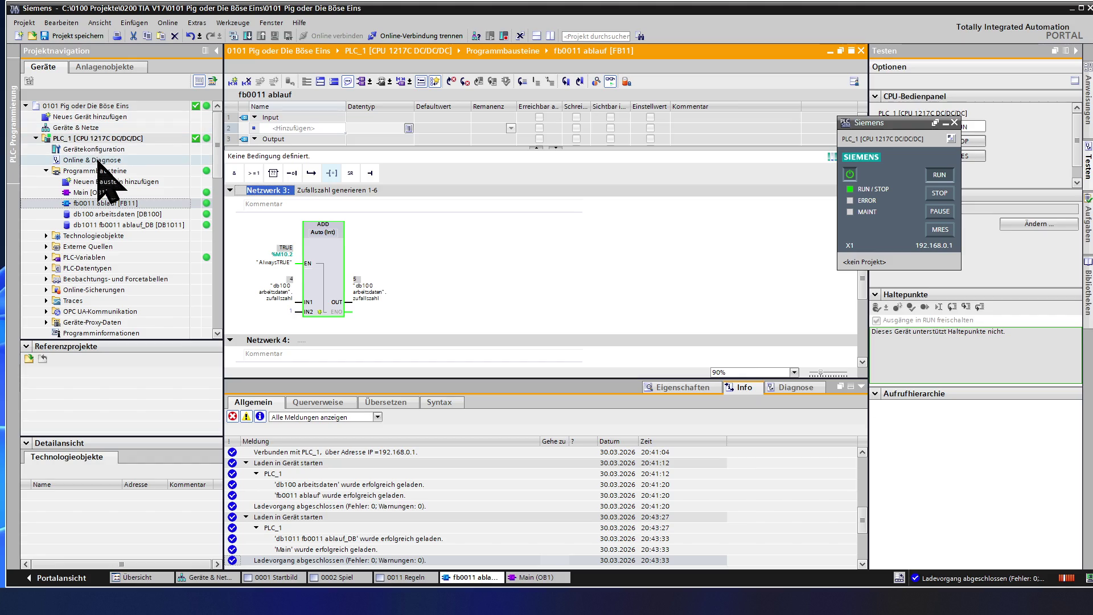
Check PLC_1's Zykluszeit diagnostics (shortest 1 ms, longest 47 ms), then close Online & Diagnose
double_click(98, 161)
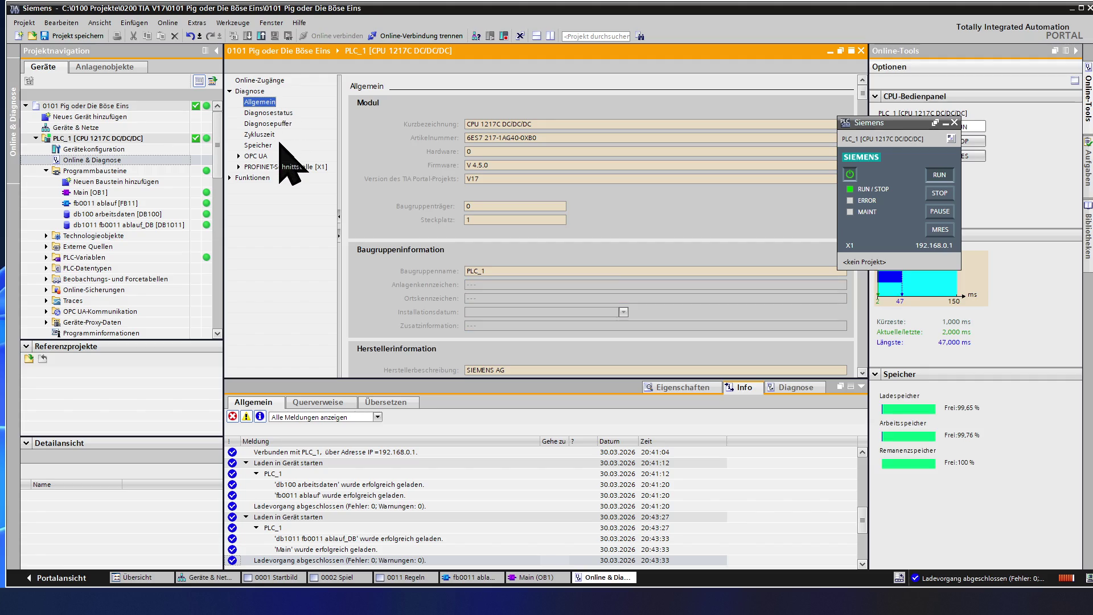
left_click(269, 135)
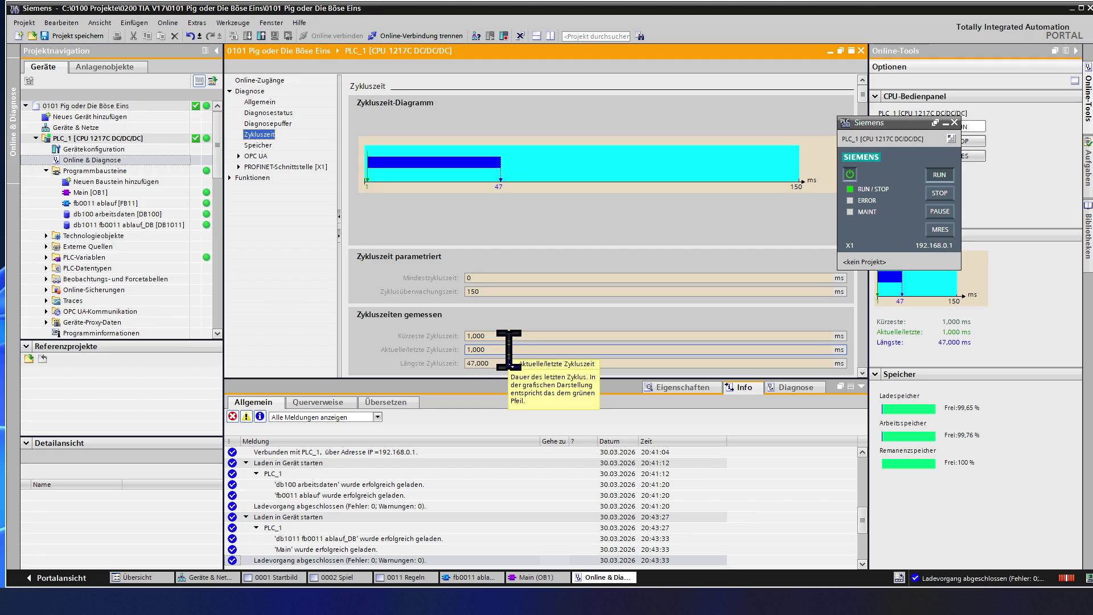
scroll(510, 352, "down", 1)
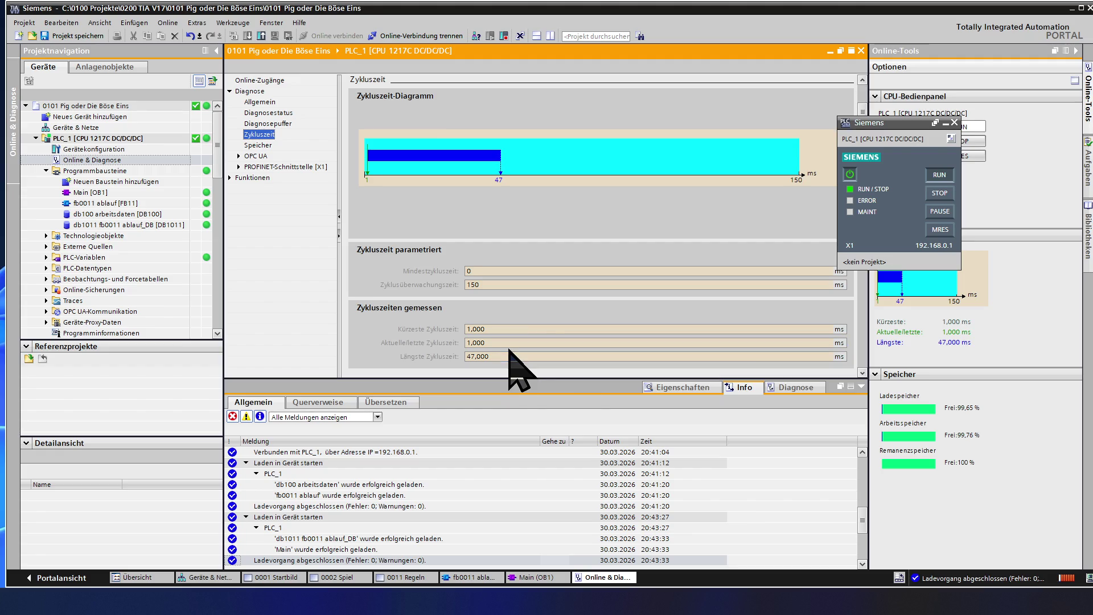
scroll(509, 350, "up", 1)
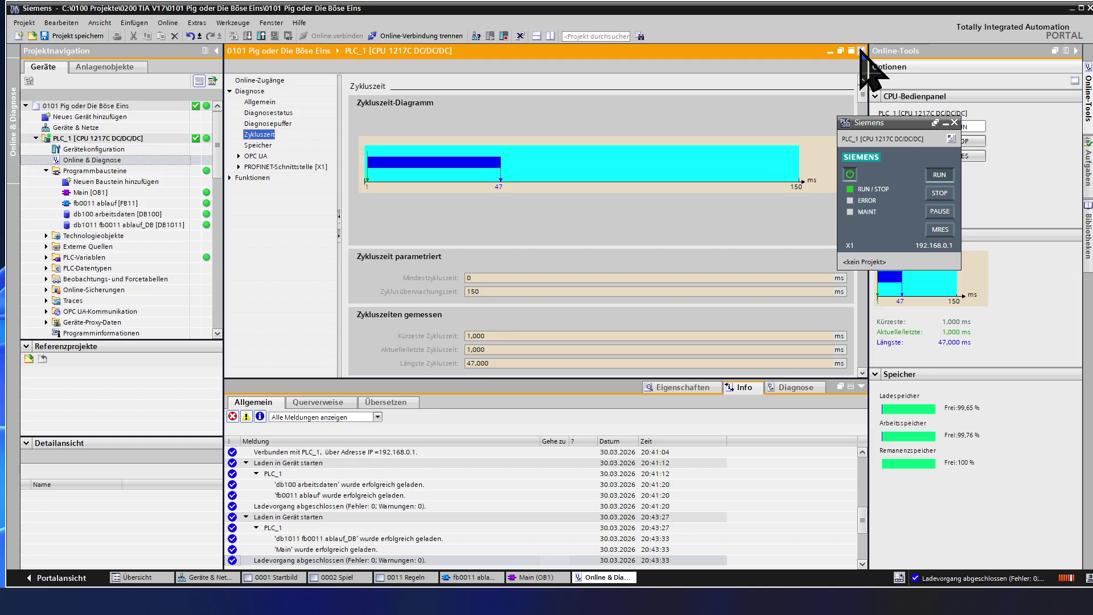
left_click(861, 51)
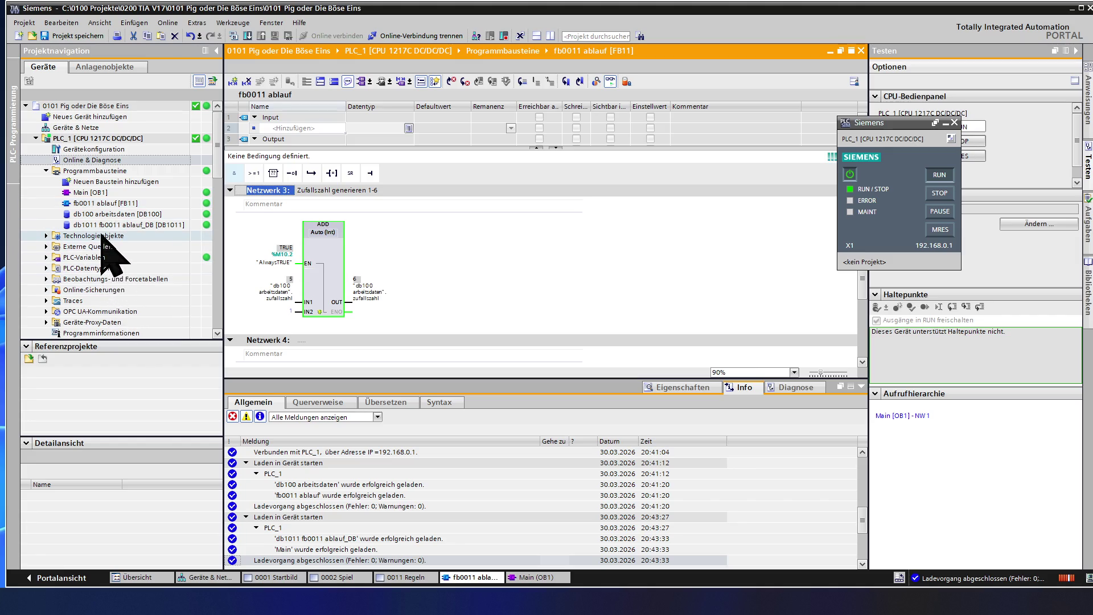
Browse the project tree to HMI_1 > Bilder and open screen 0002 Spiel
left_click(95, 322)
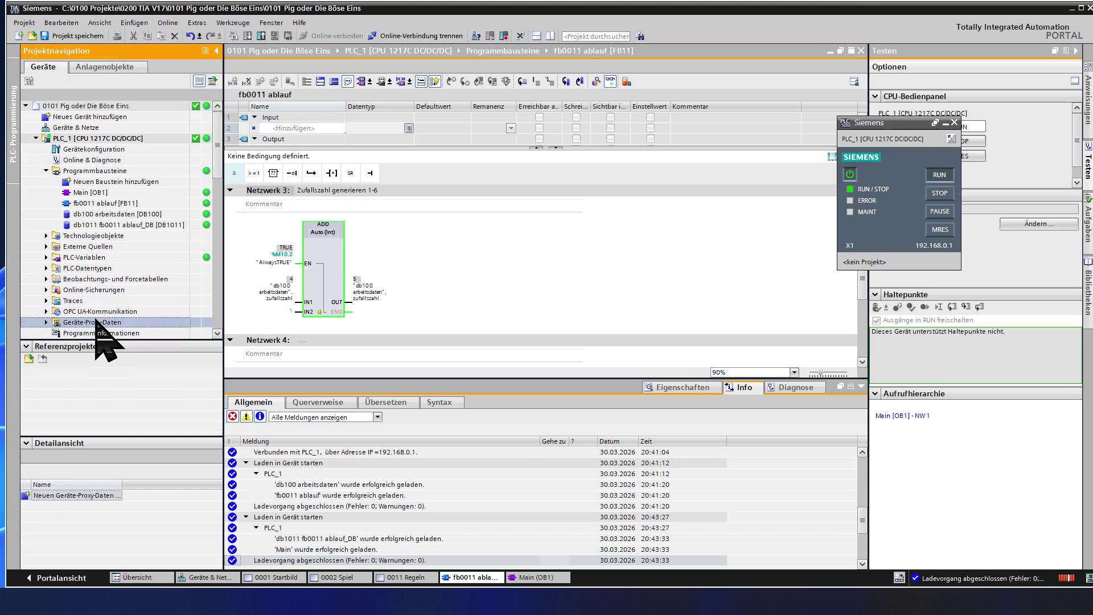
scroll(95, 322, "down", 2)
scroll(105, 341, "down", 1)
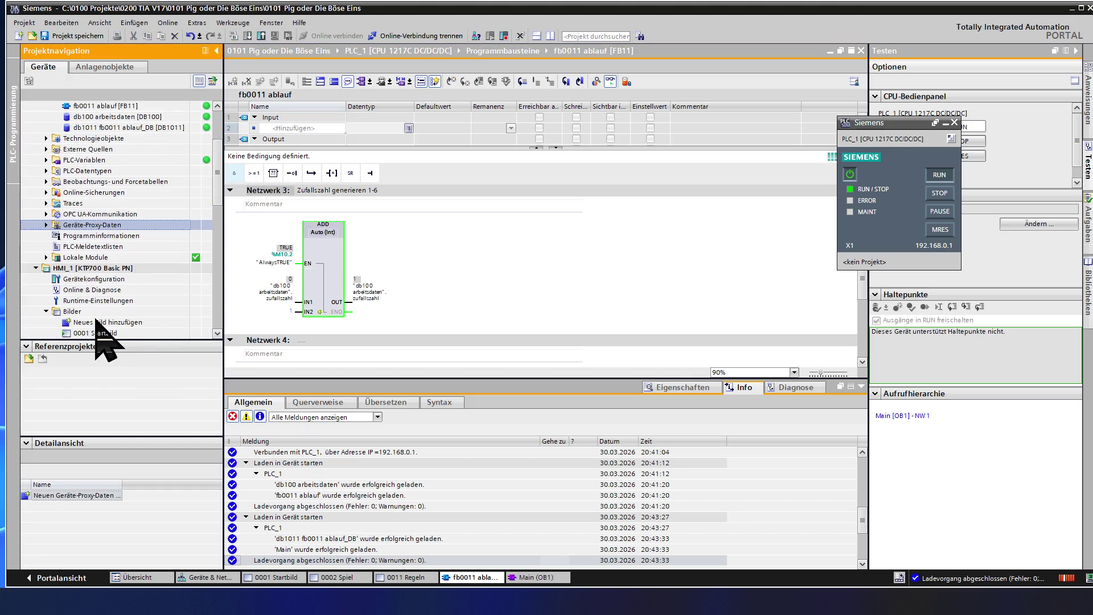
scroll(96, 322, "down", 1)
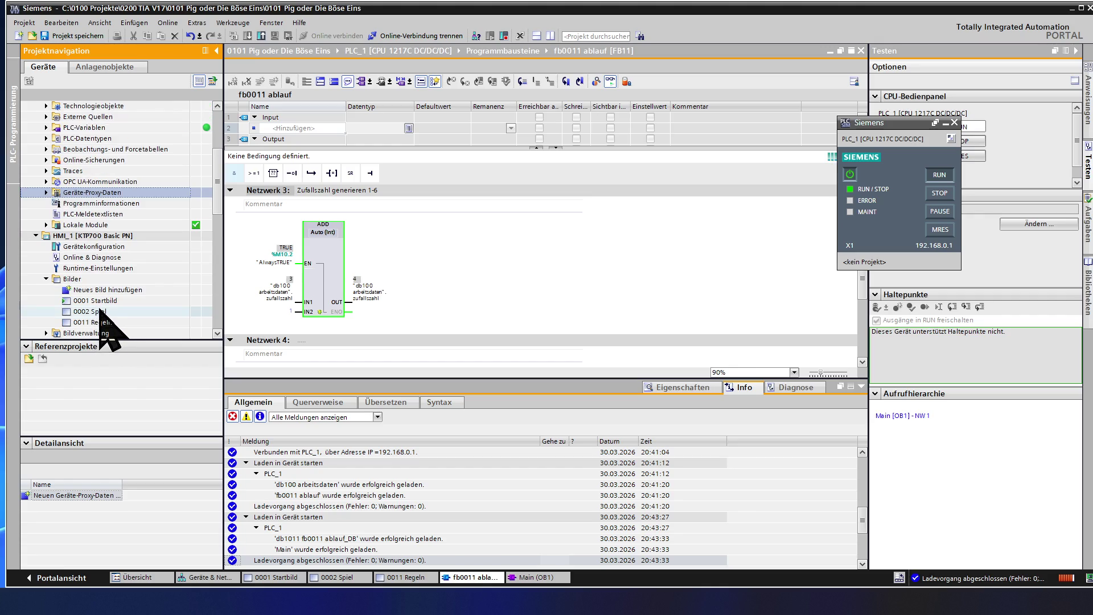
double_click(100, 311)
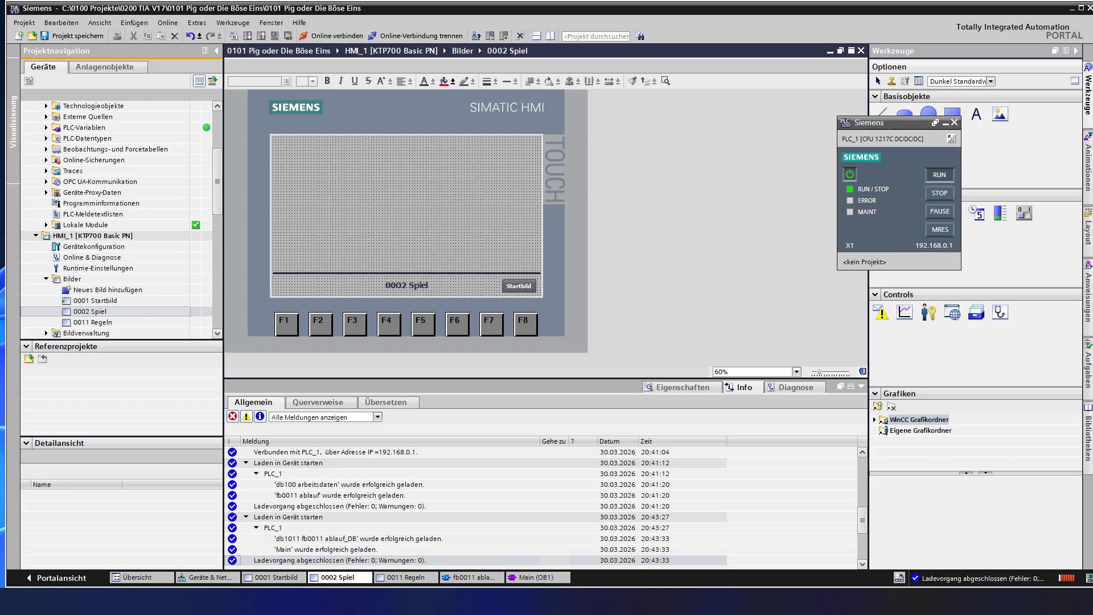
Drop an E/A-Feld at X 30, Y 425, sized 96×32, and show its properties
mouse_move(833, 205)
left_mouse_down()
mouse_move(493, 182)
mouse_move(475, 227)
mouse_move(288, 292)
mouse_move(310, 294)
mouse_move(298, 291)
left_mouse_up()
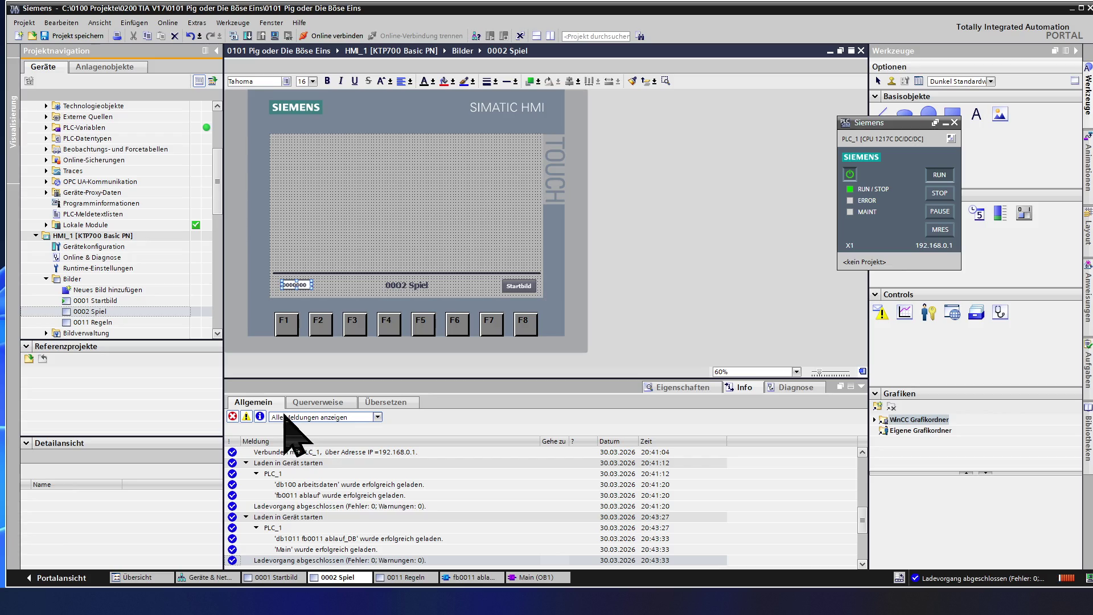
left_click(708, 389)
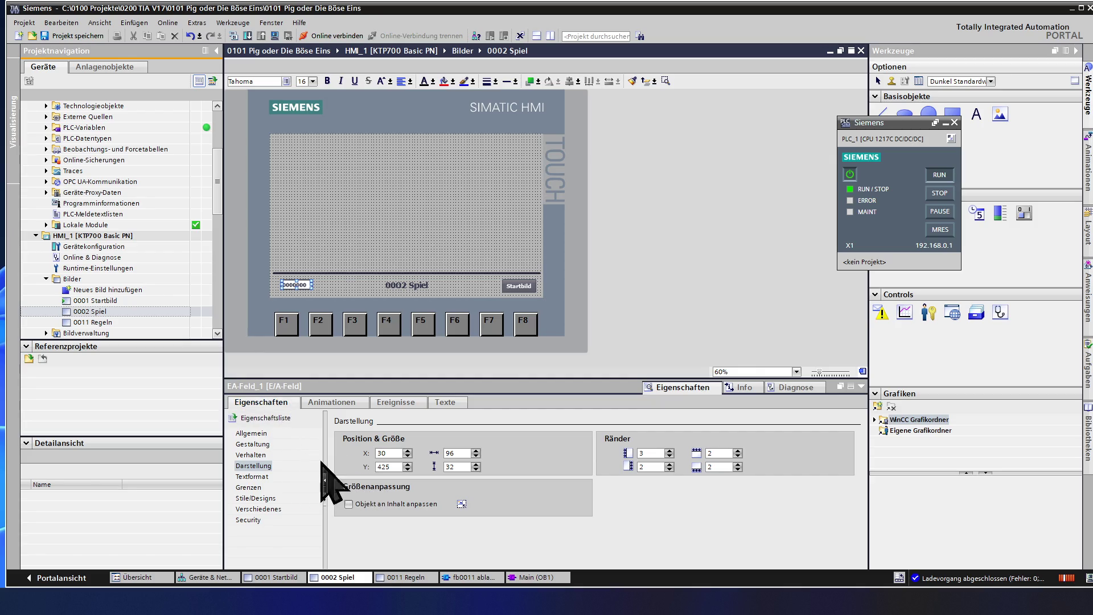
Format EA-Feld_1's text as horizontally centred Tahoma 21 px bold
left_click(253, 476)
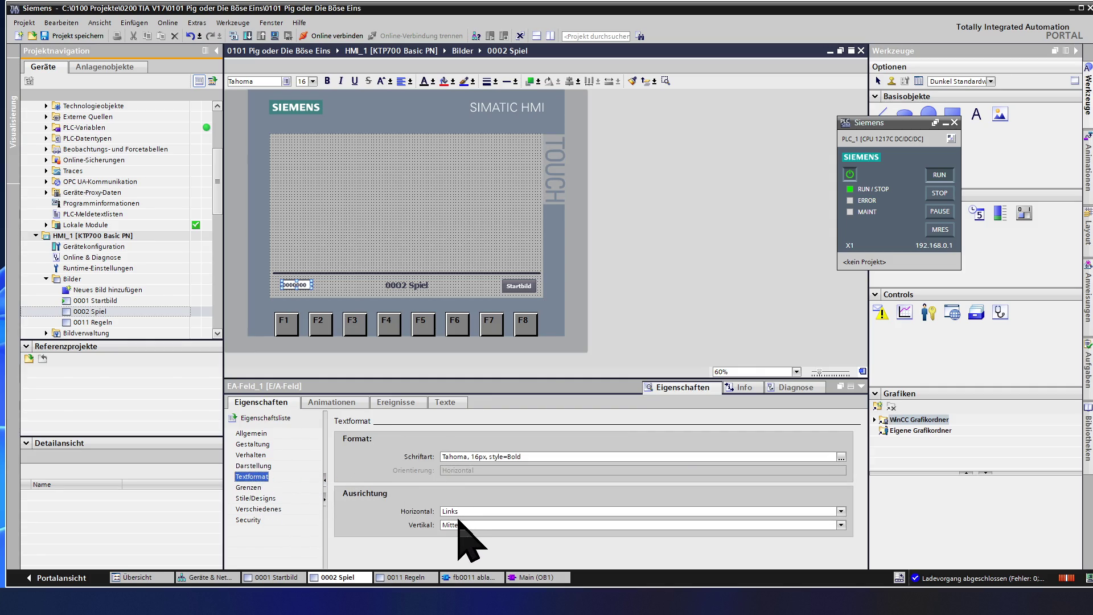
left_click(488, 511)
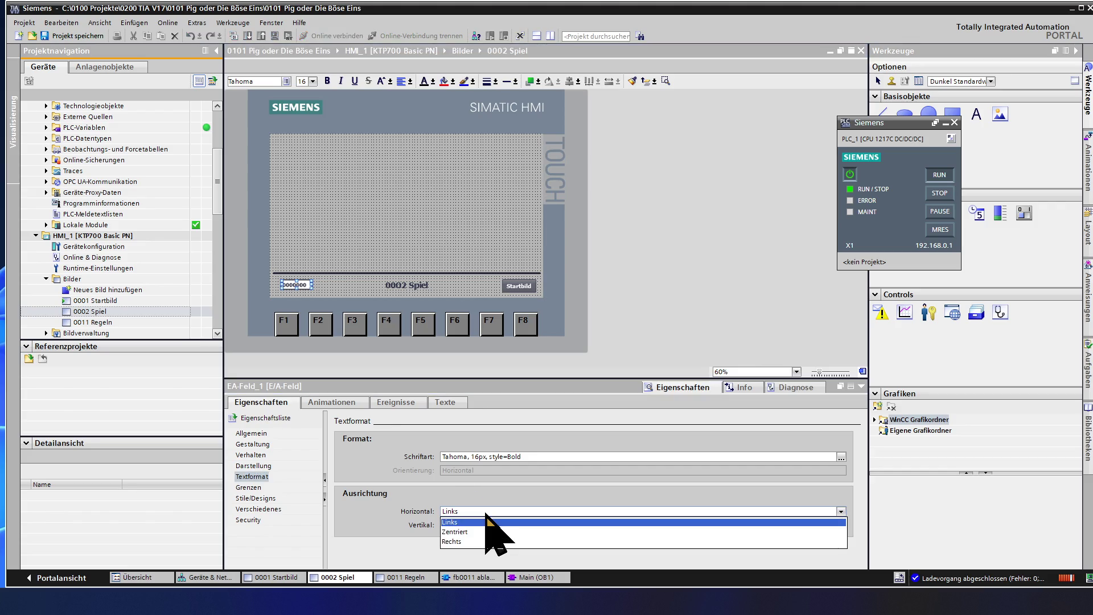
left_click(483, 532)
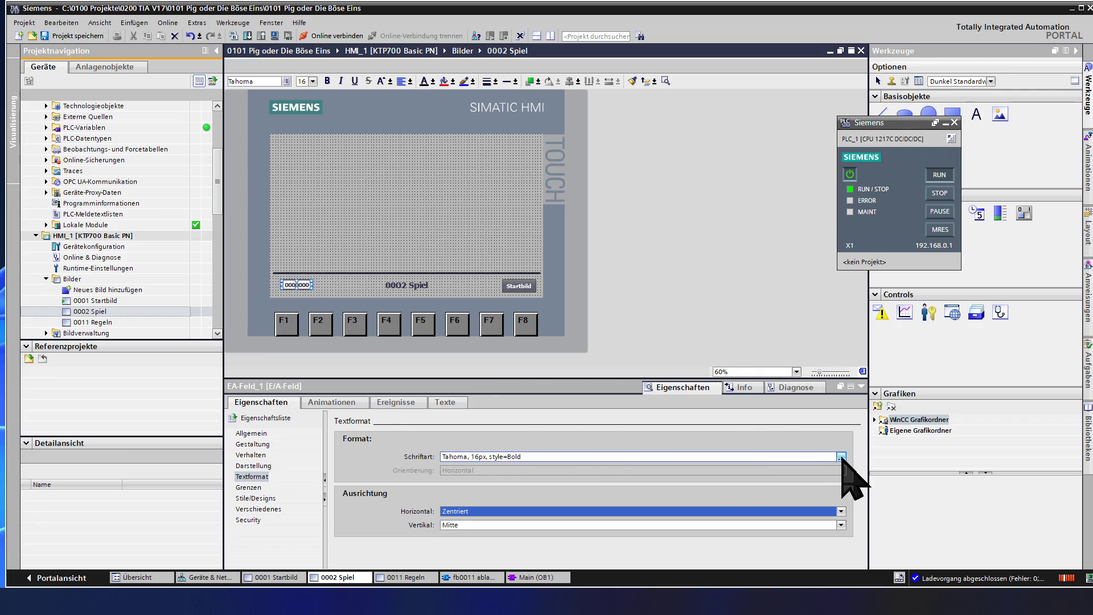
left_click(841, 456)
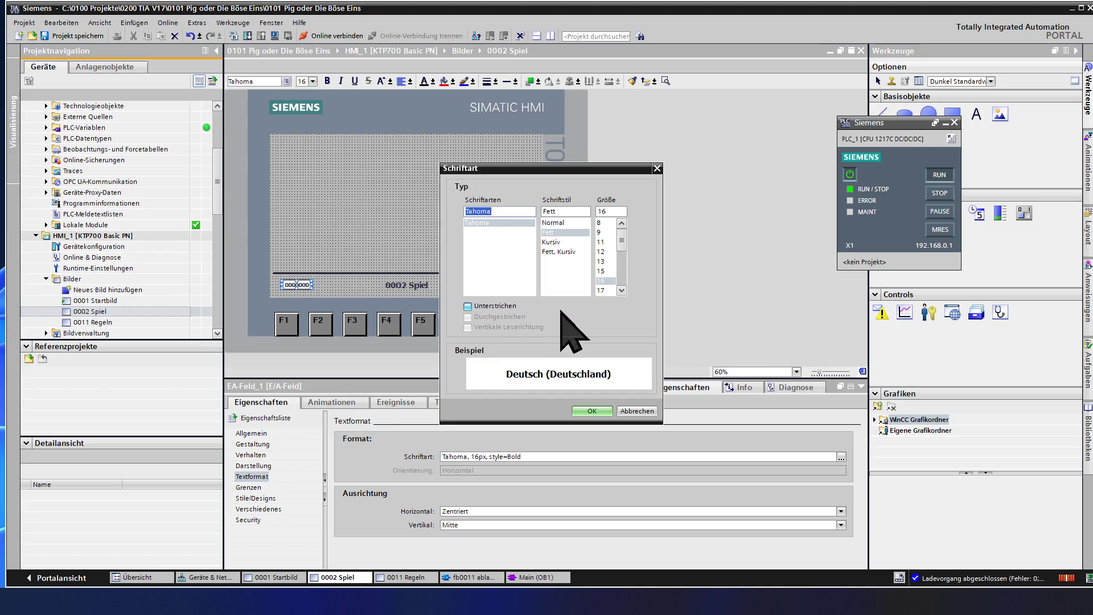
scroll(621, 290, "down", 5)
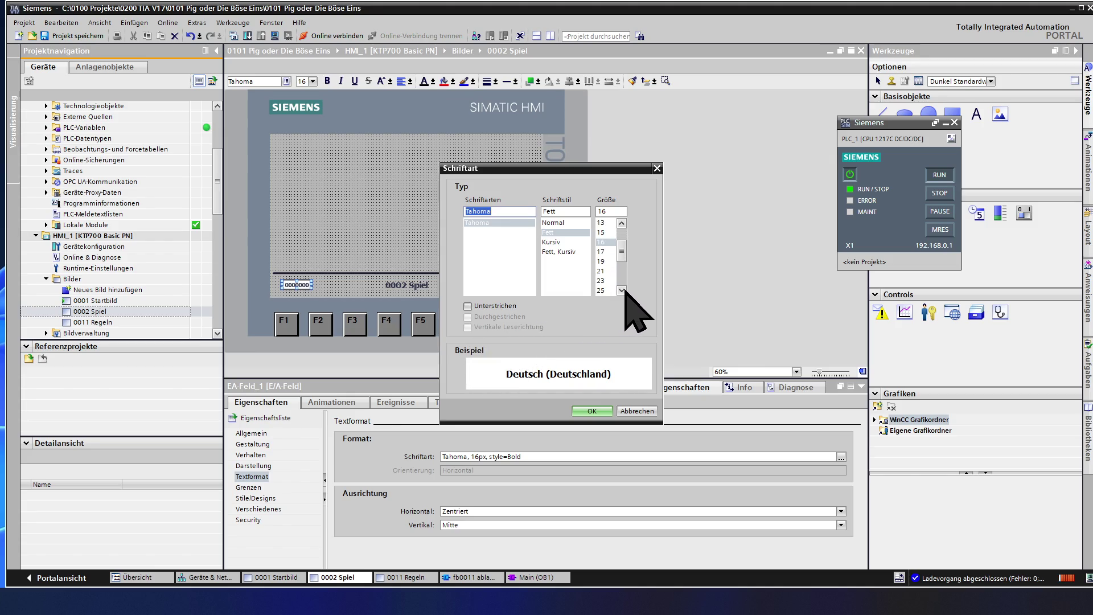
left_click(603, 271)
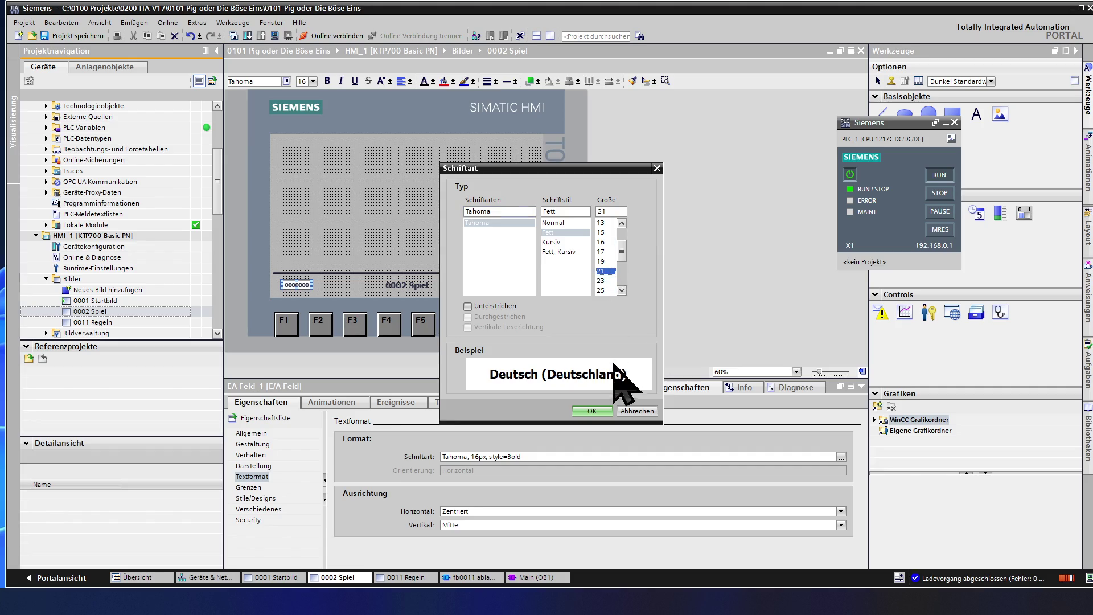
left_click(592, 410)
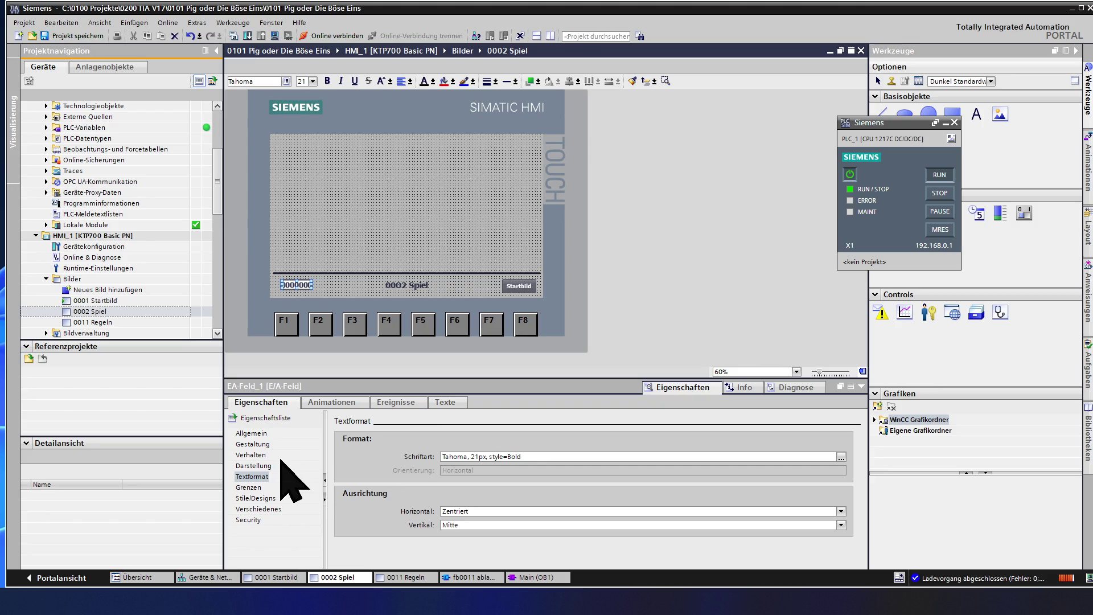
left_click(255, 466)
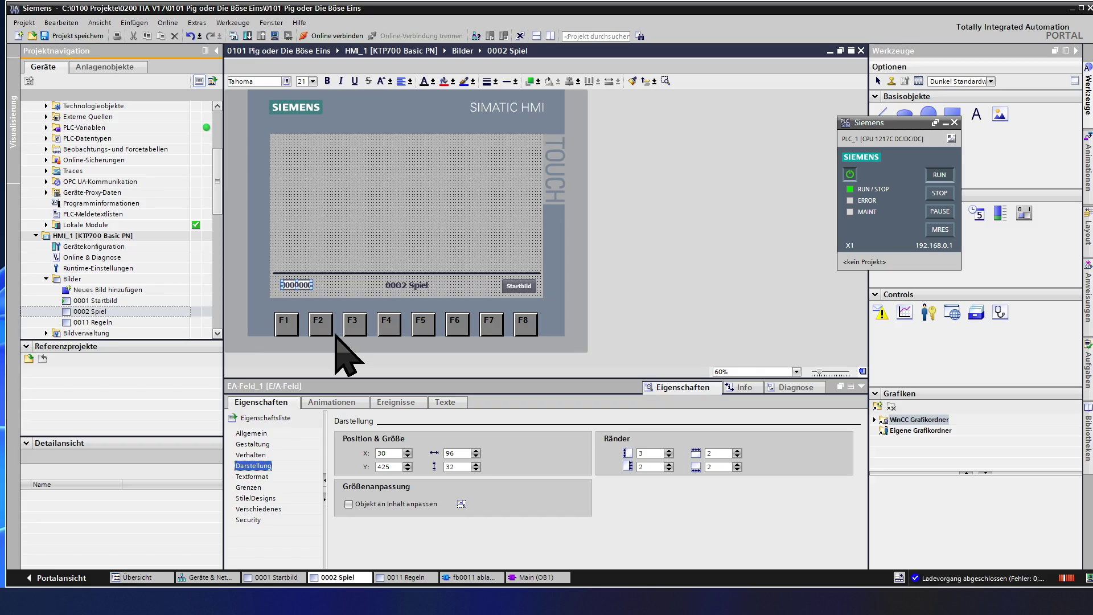
Set EA-Feld_1 to X 20 and width 100, using the Startbild button's position as reference
double_click(382, 454)
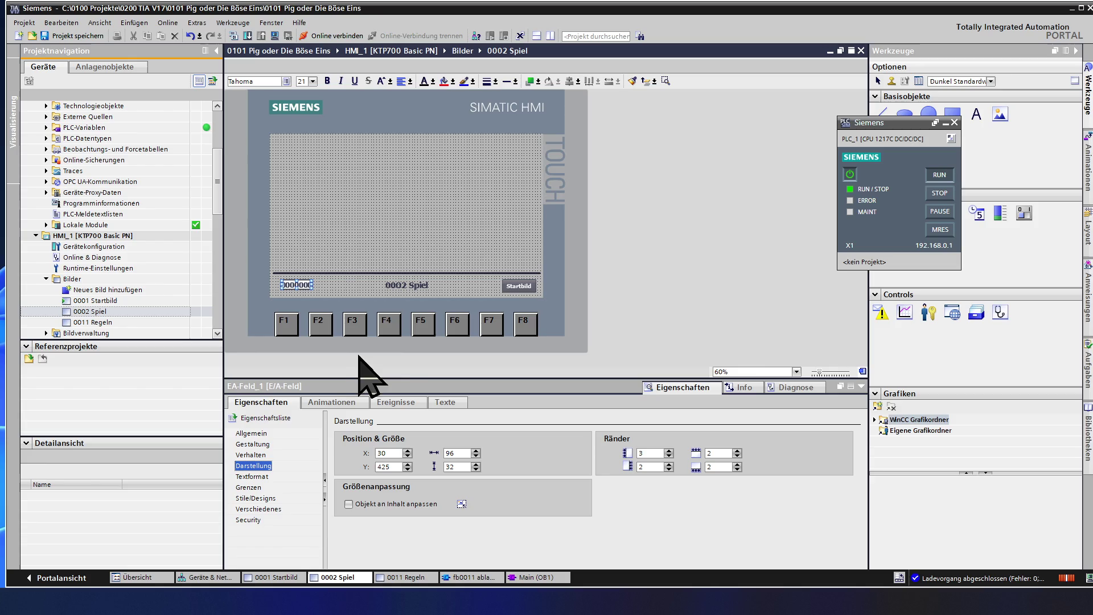
left_click(520, 287)
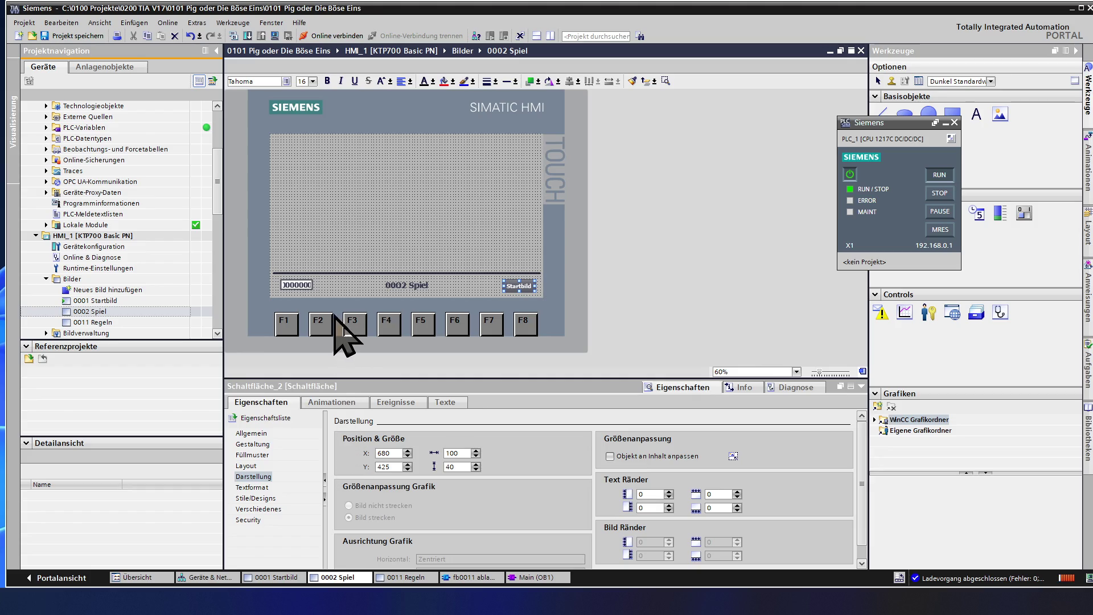
left_click(307, 287)
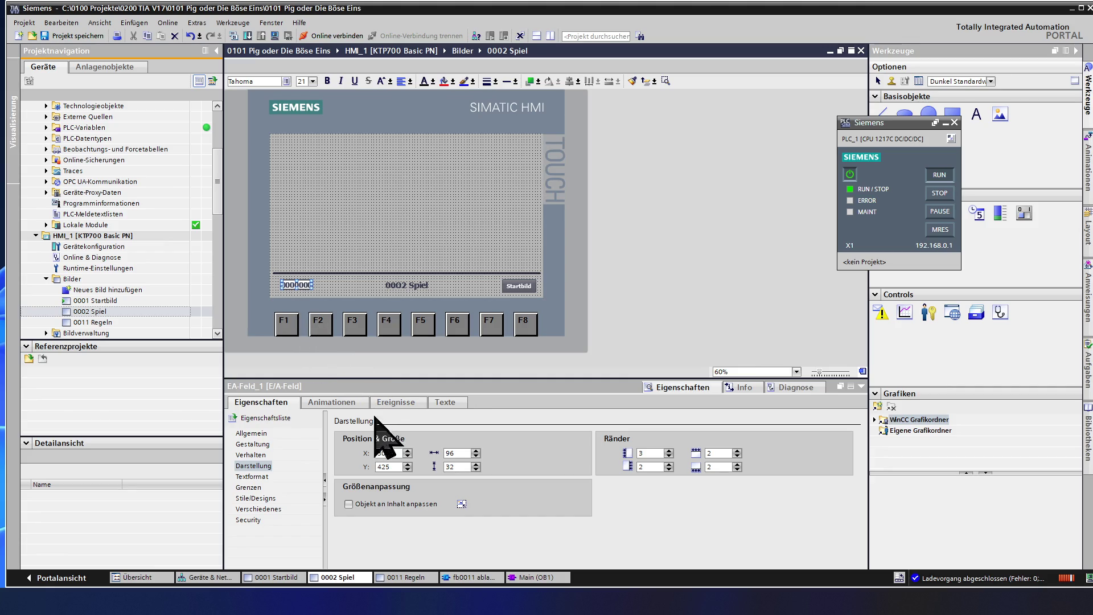
left_click(408, 456)
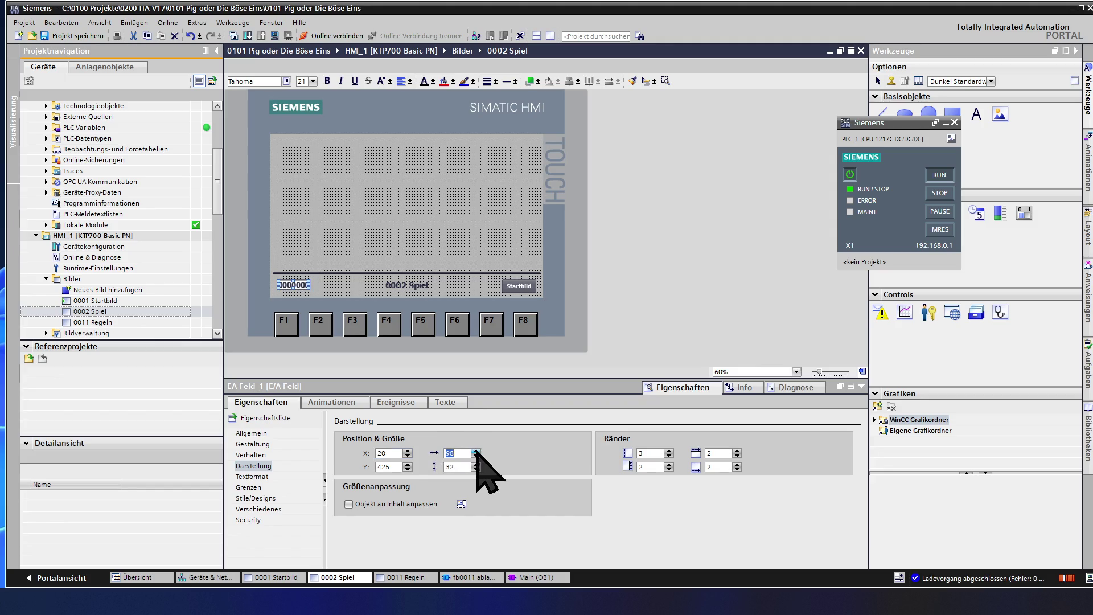
left_click(476, 452)
type("100")
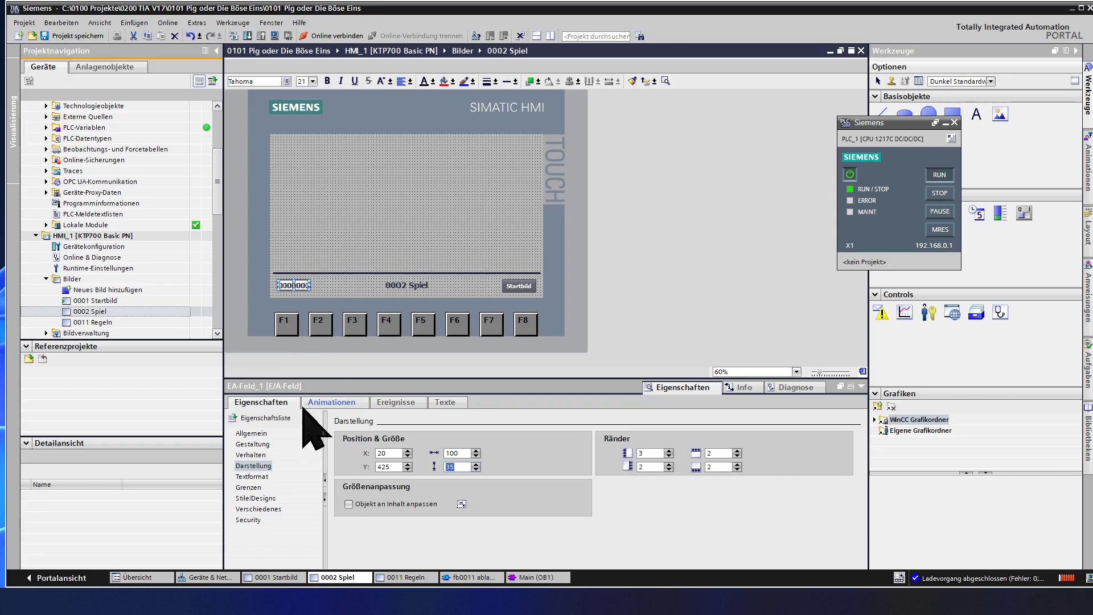
left_click(263, 443)
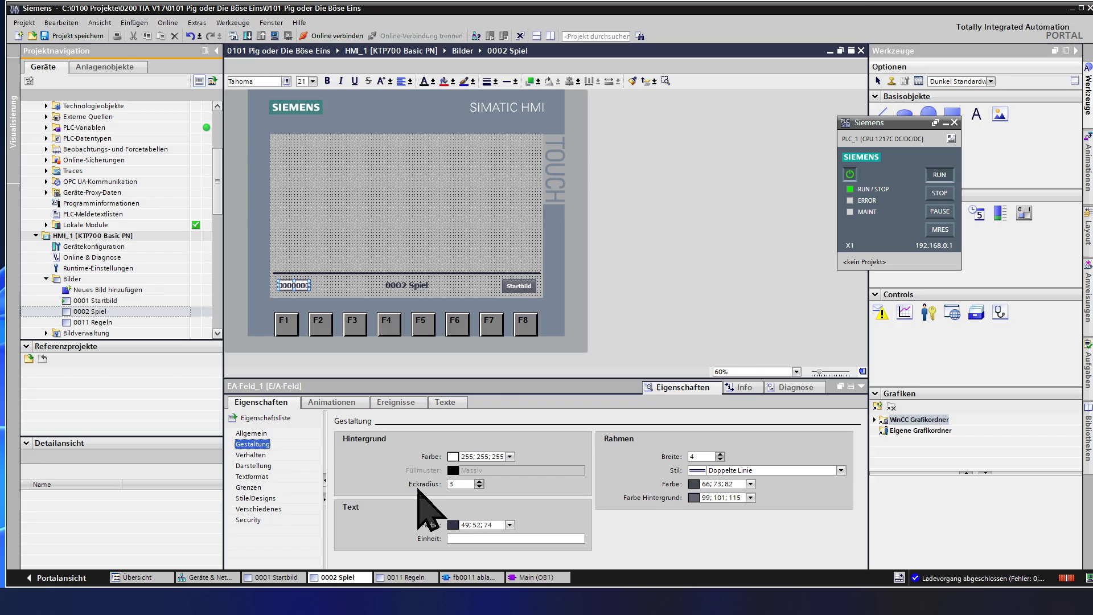
Change EA-Feld_1's Darstellungsformat to 999 with no decimal digits
left_click(275, 435)
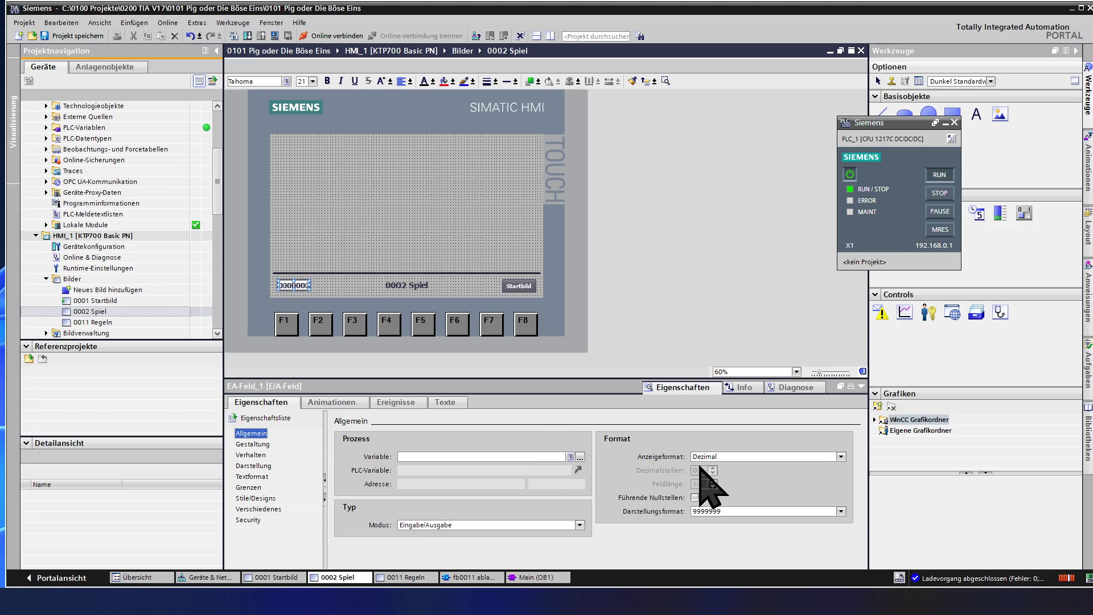
left_click(731, 511)
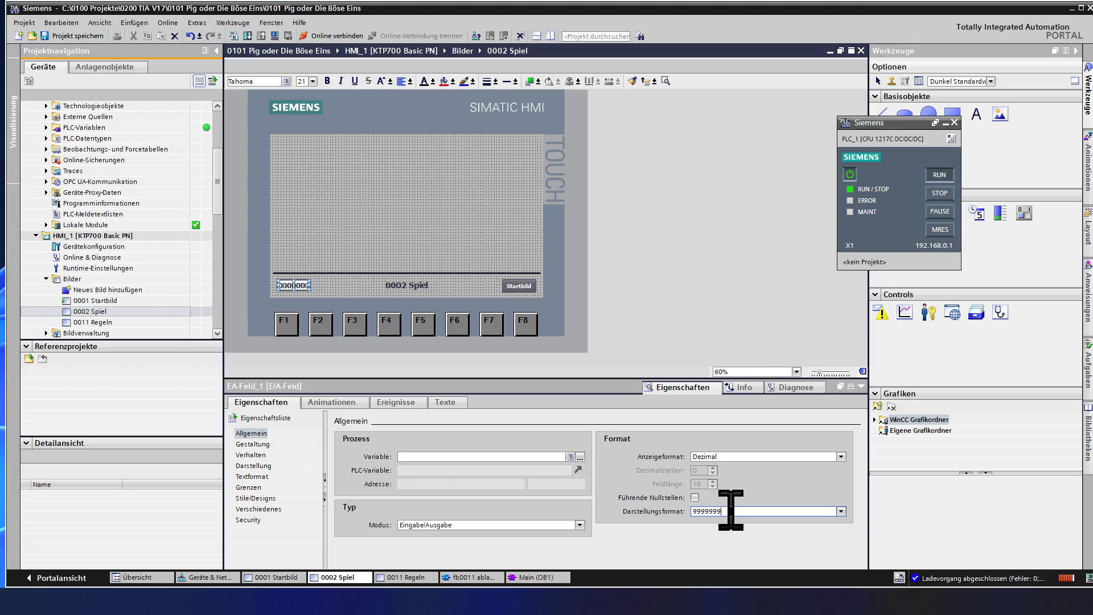
key("BackSpace")
key("BackSpace")
type(",")
type("999")
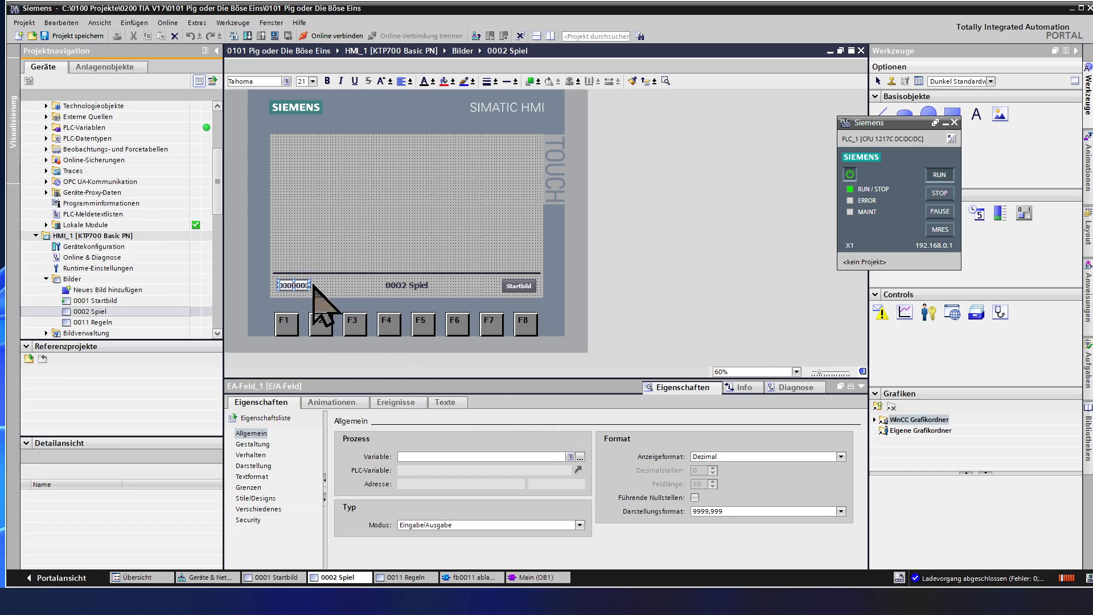
left_click(379, 272)
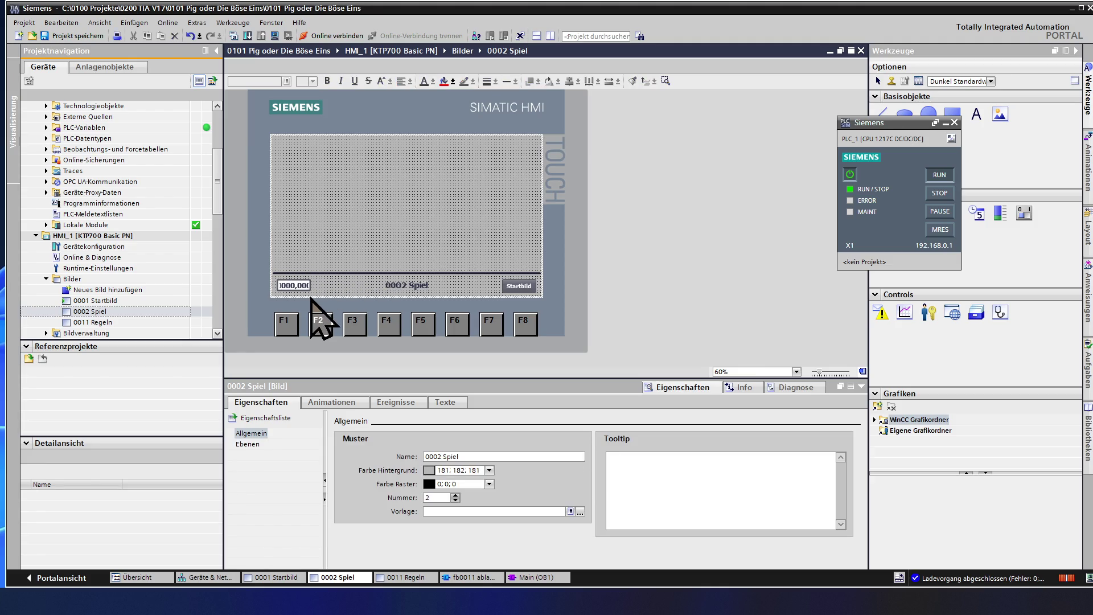
left_click(297, 286)
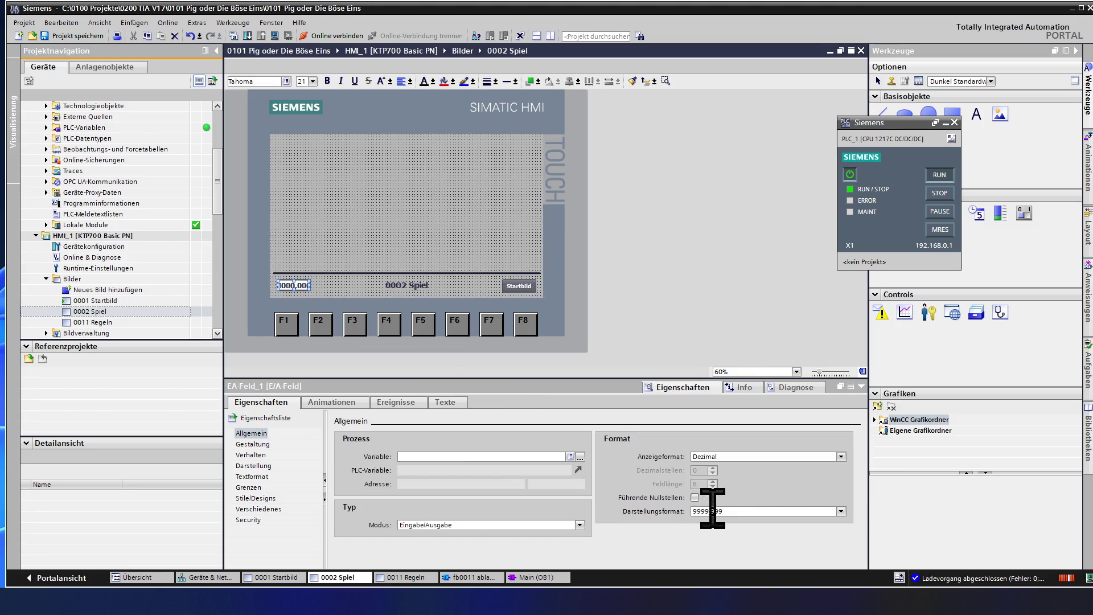
left_click(738, 511)
key("BackSpace")
key("BackSpace")
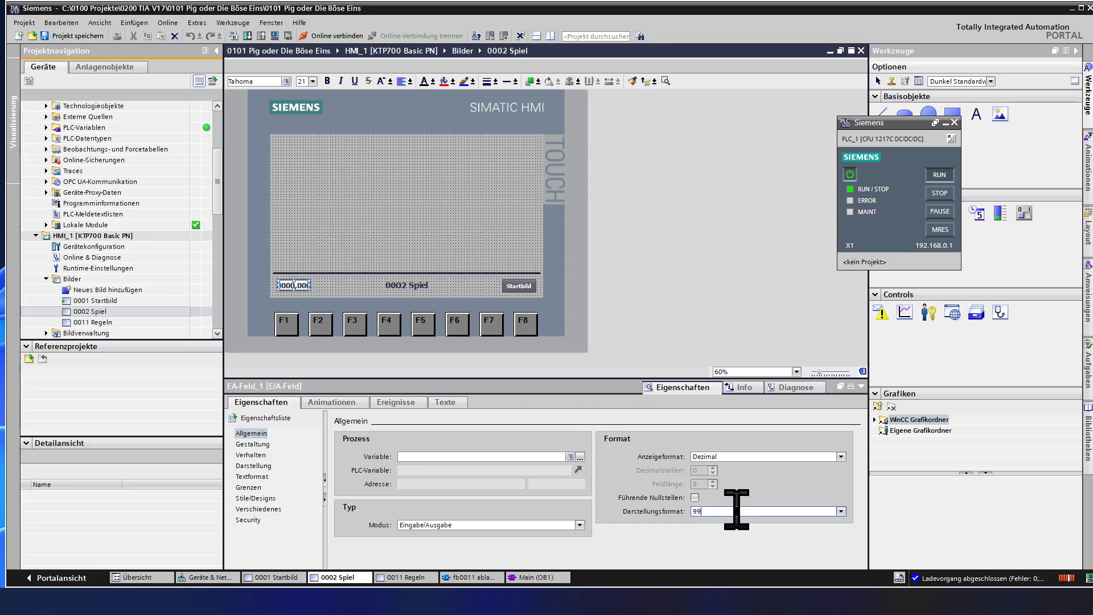
type("9")
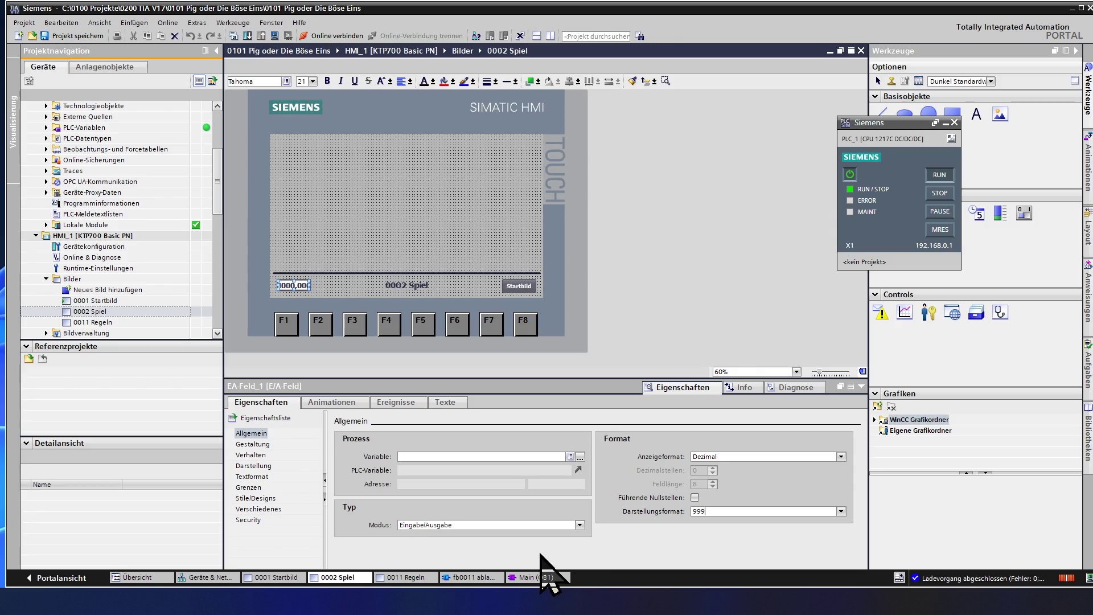
Set the field's Modus to Ausgabe and preview the 000 display
left_click(453, 525)
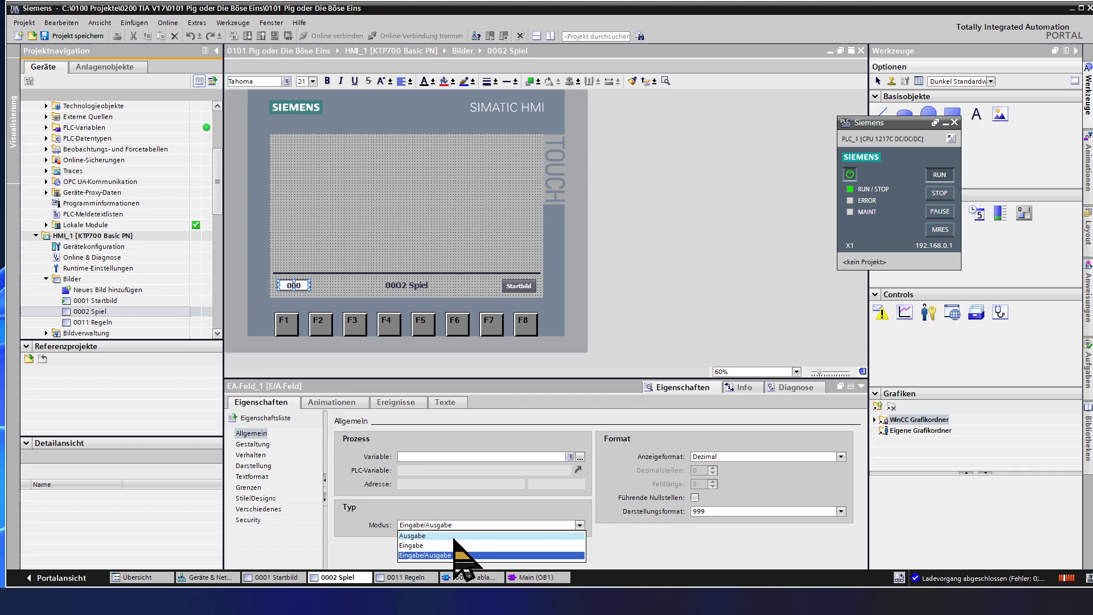
left_click(455, 538)
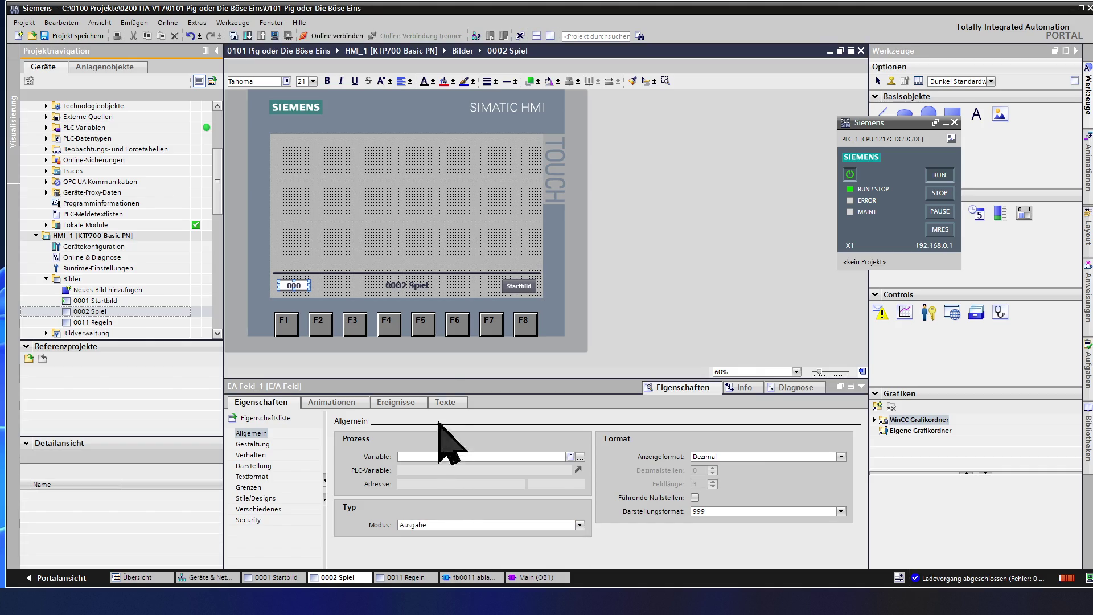
left_click(350, 236)
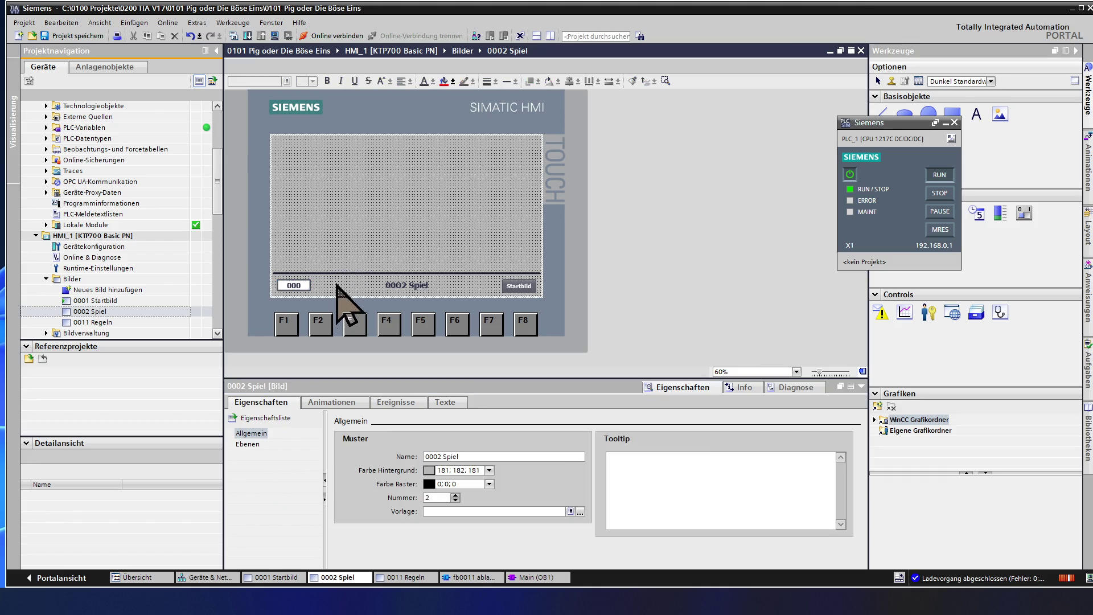
left_click(297, 286)
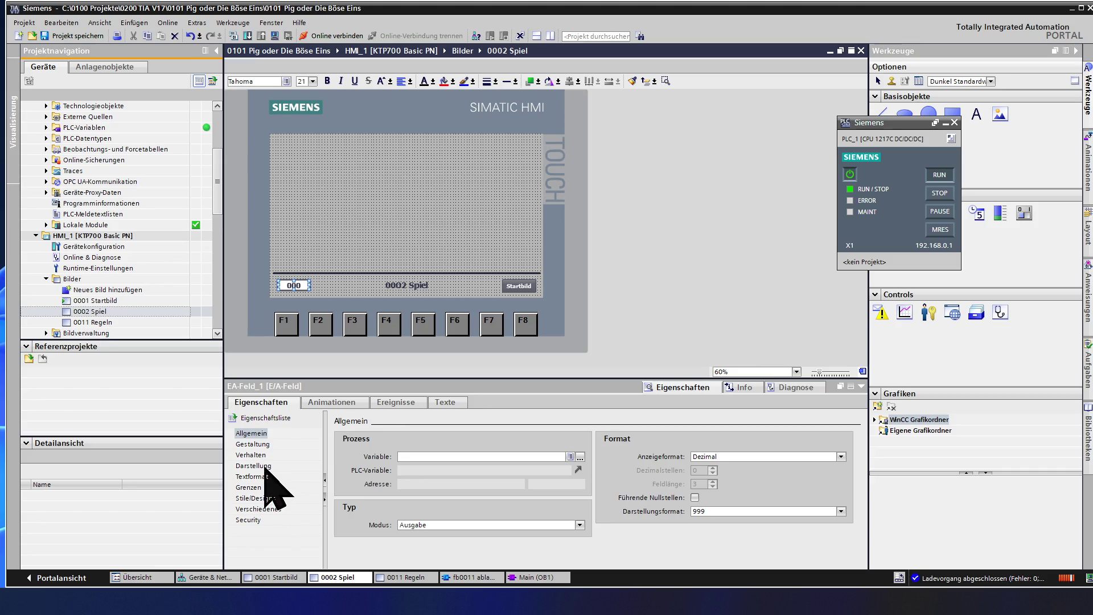
left_click(261, 447)
Try a light purple background on the 000 I/O field
left_click(257, 444)
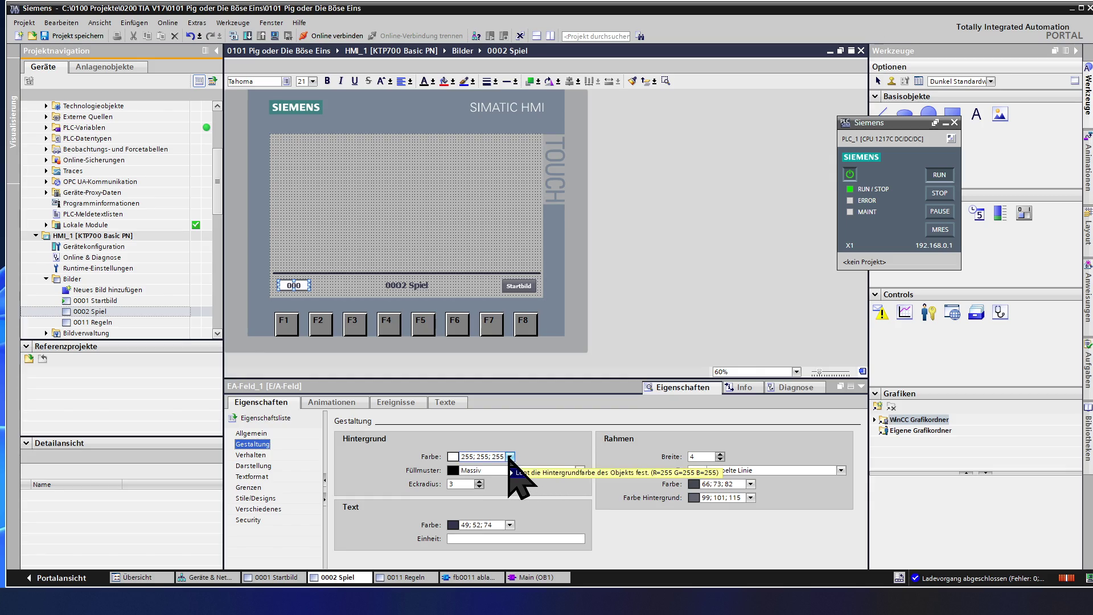
mouse_move(510, 469)
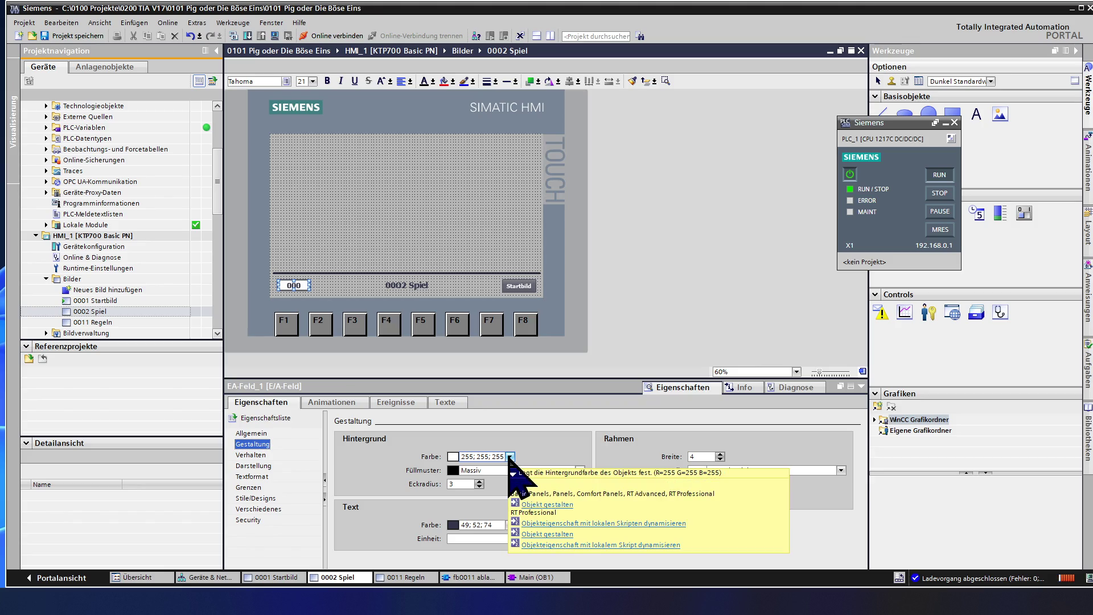
left_click(510, 457)
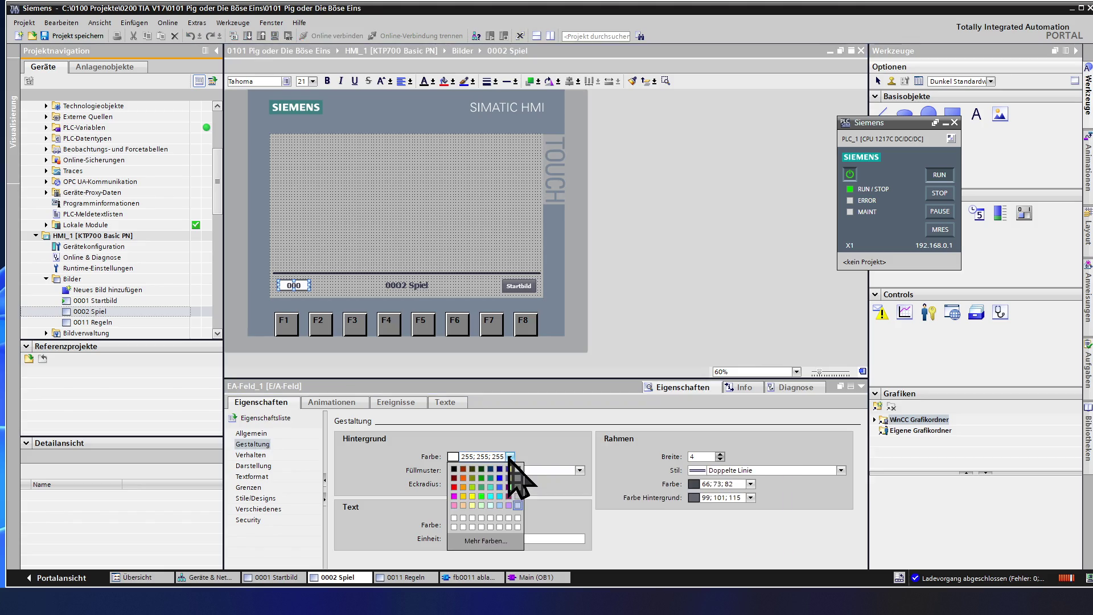
left_click(510, 506)
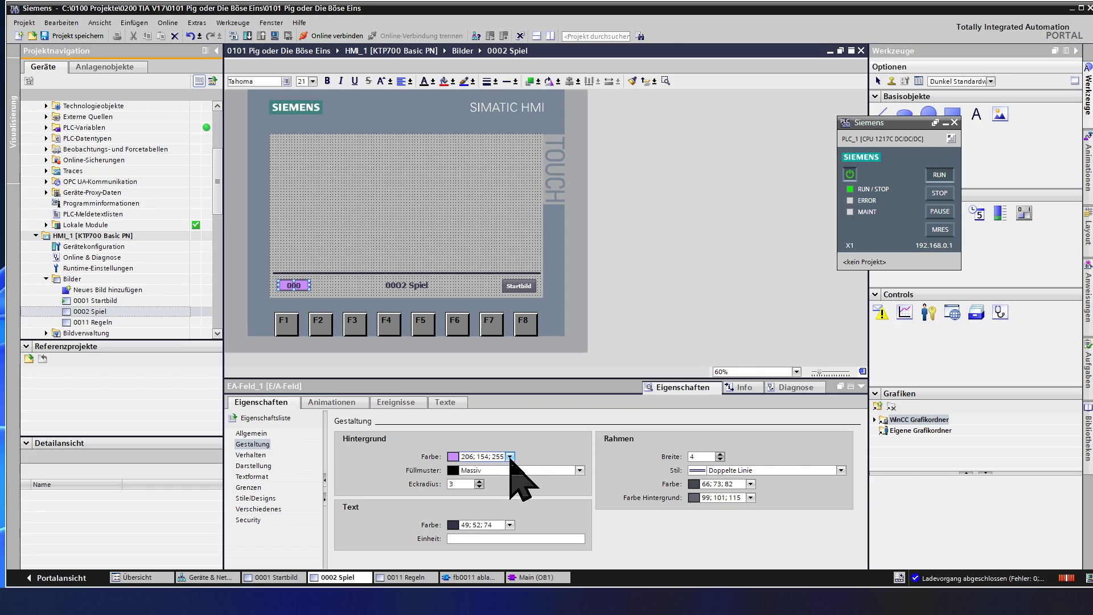
left_click(428, 257)
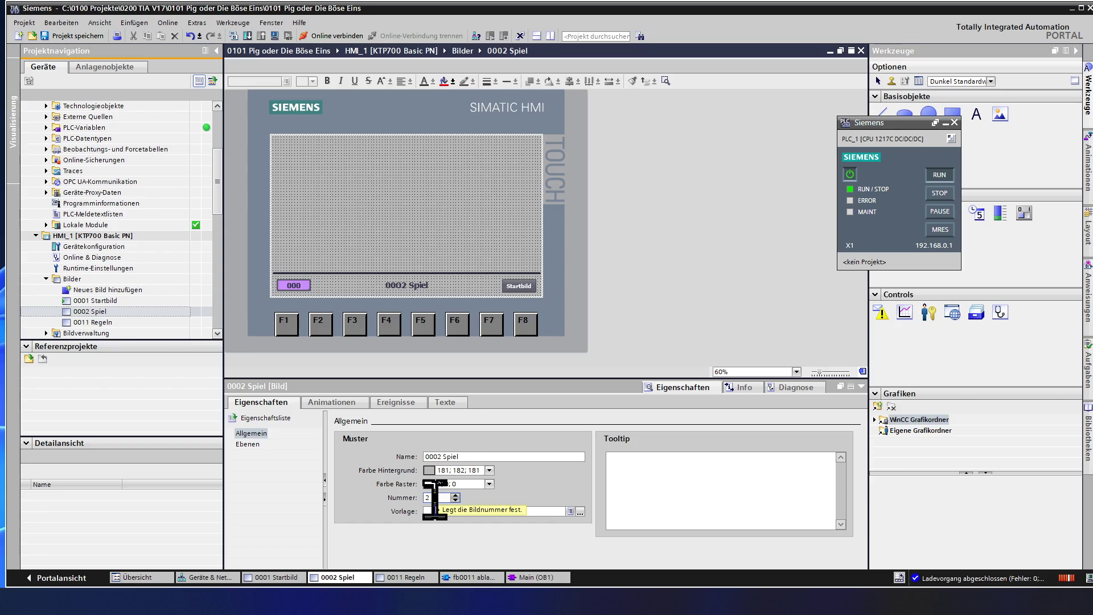
Set the field's background to the screen's grey, 181; 182; 181
left_click(473, 470)
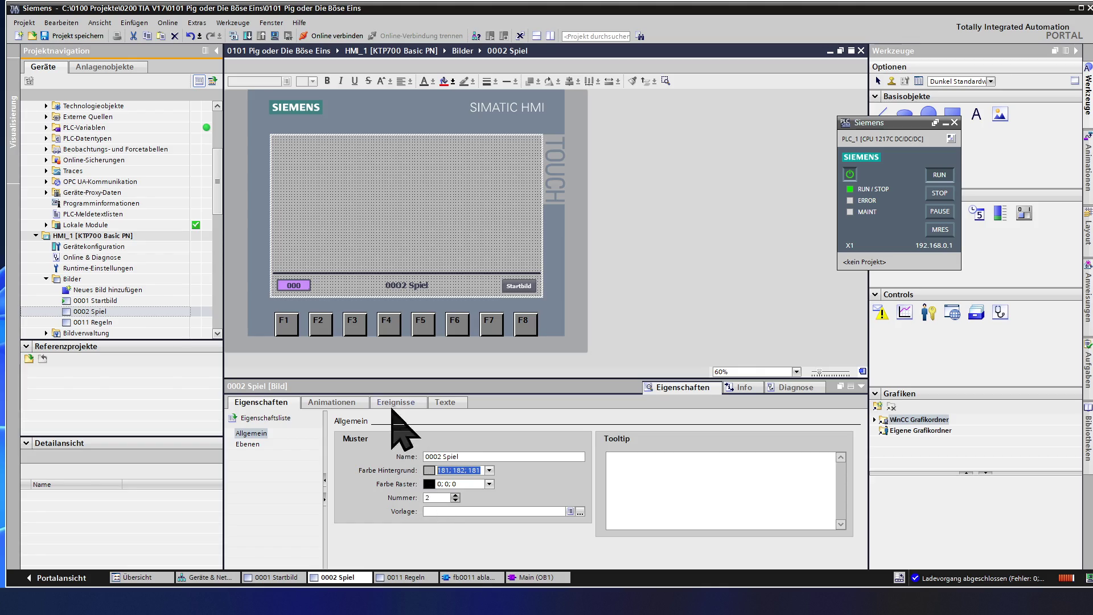
left_click(295, 283)
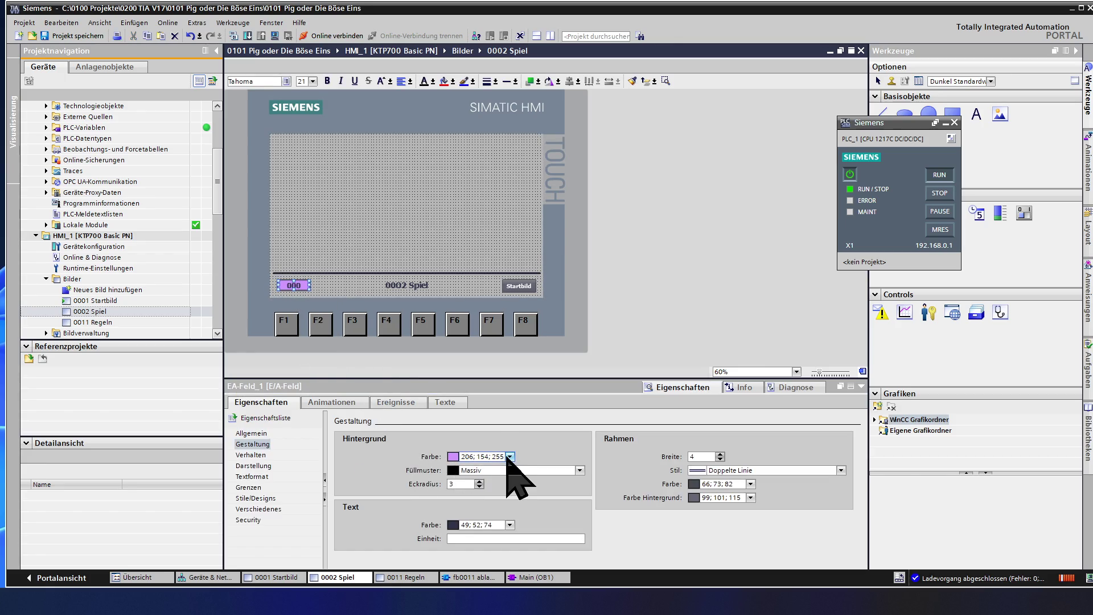
left_click_drag(501, 457, 455, 457)
type("181; 182; 181")
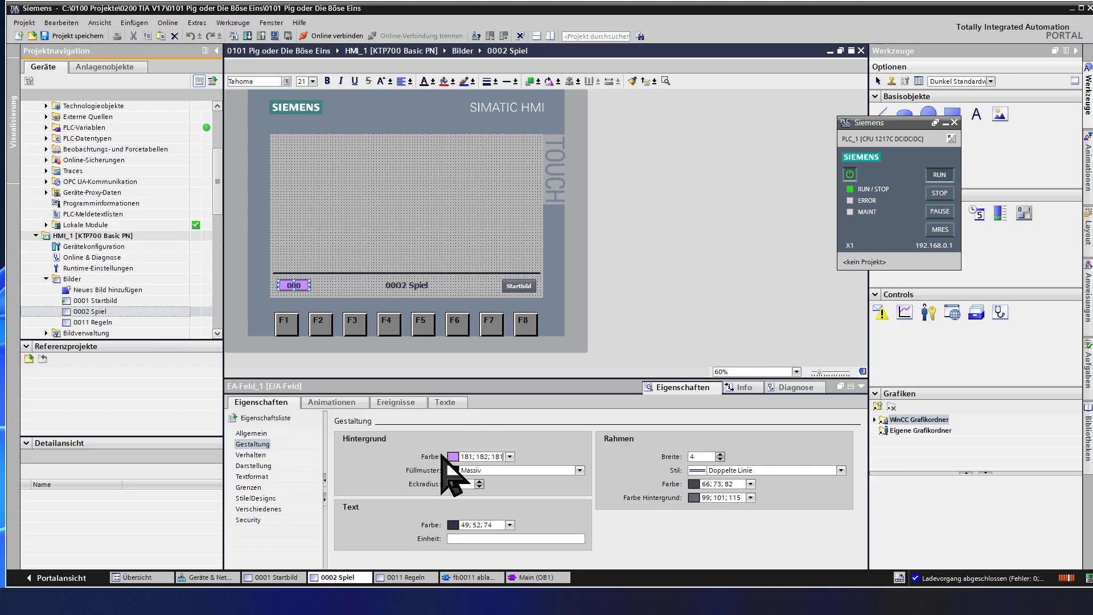
left_click(352, 250)
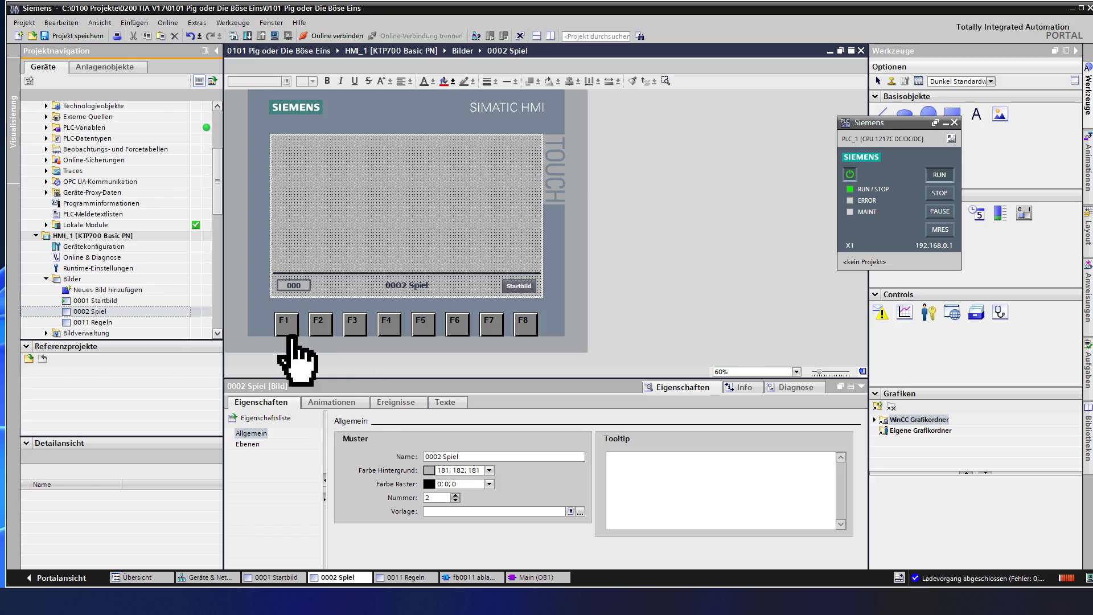
Set the unit text of the 000 I/O field EA-Feld_1 to 'Zufallszahl'
left_click(292, 284)
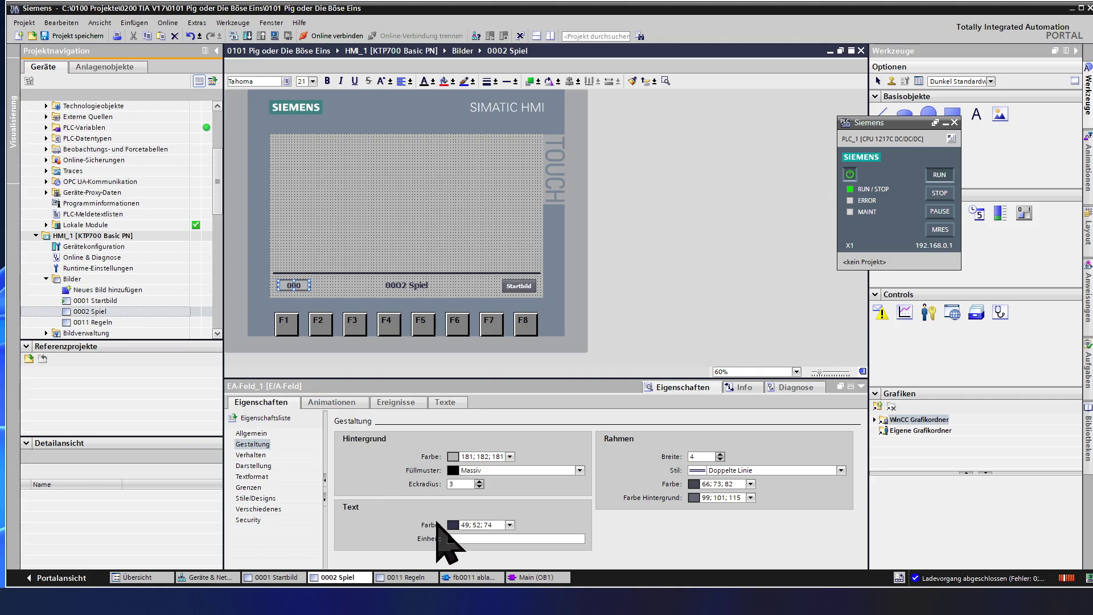
left_click(466, 539)
type("Zufallszahl")
key("Return")
Set EA-Feld_1's width to 250 under Position & Größe, then save the project
left_click(256, 466)
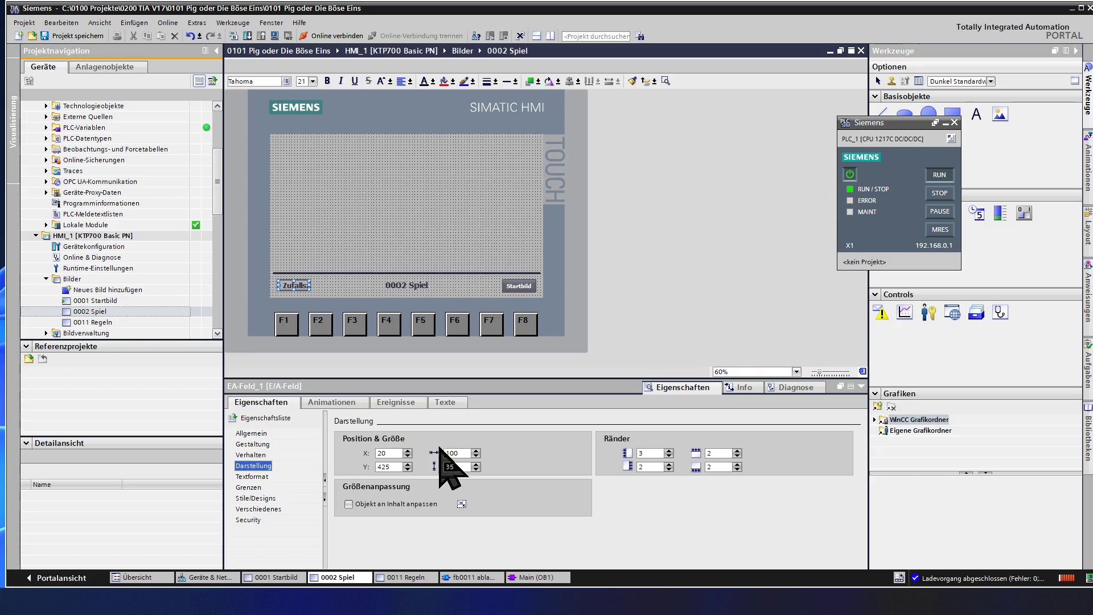
left_click(443, 452)
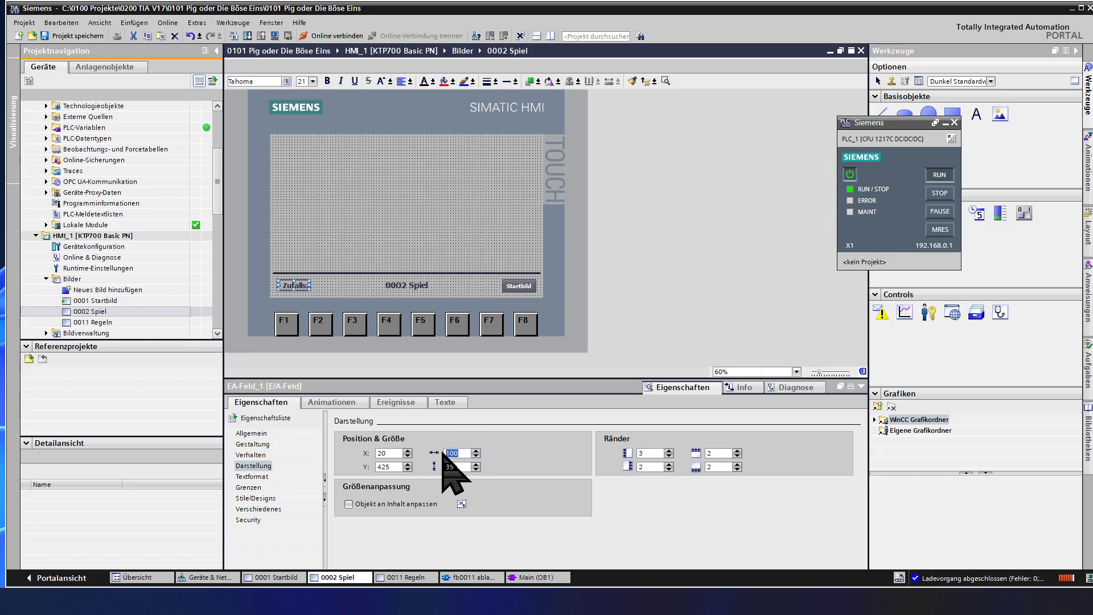
type("250")
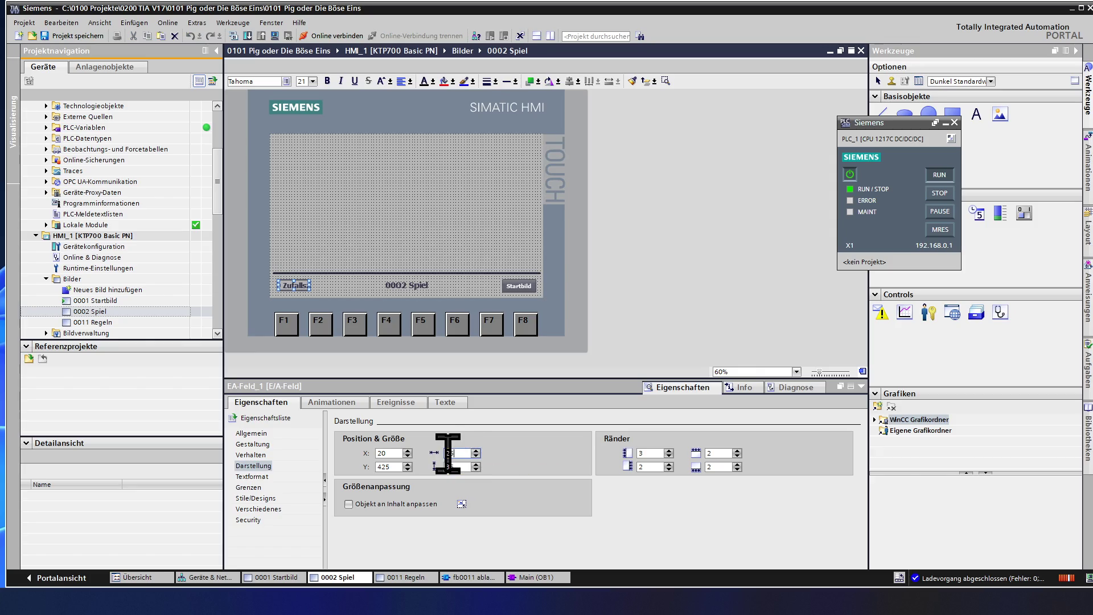
key("Return")
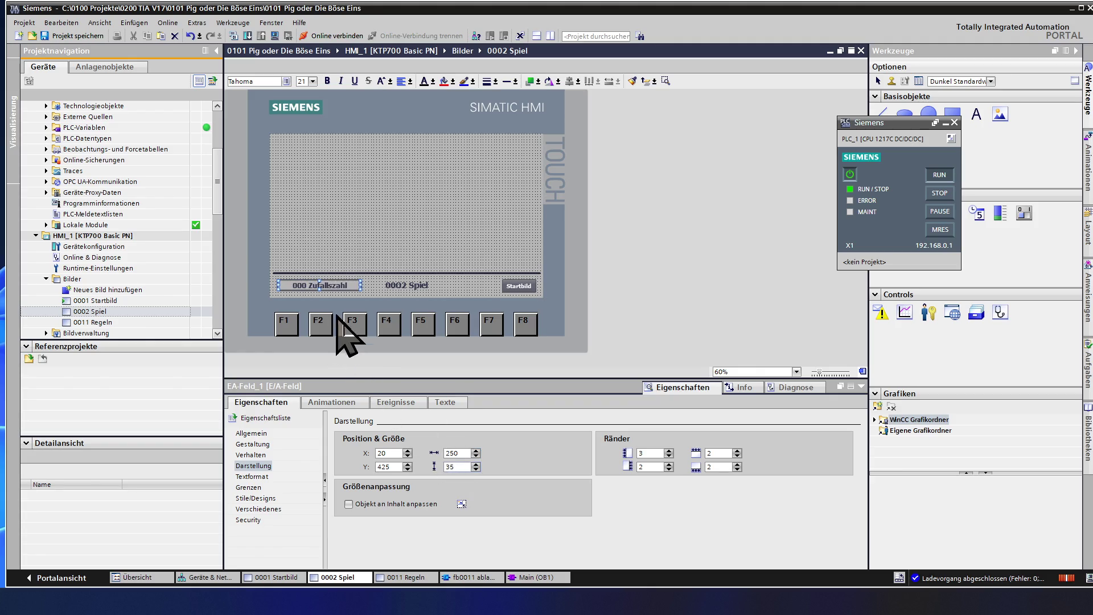
left_click(336, 256)
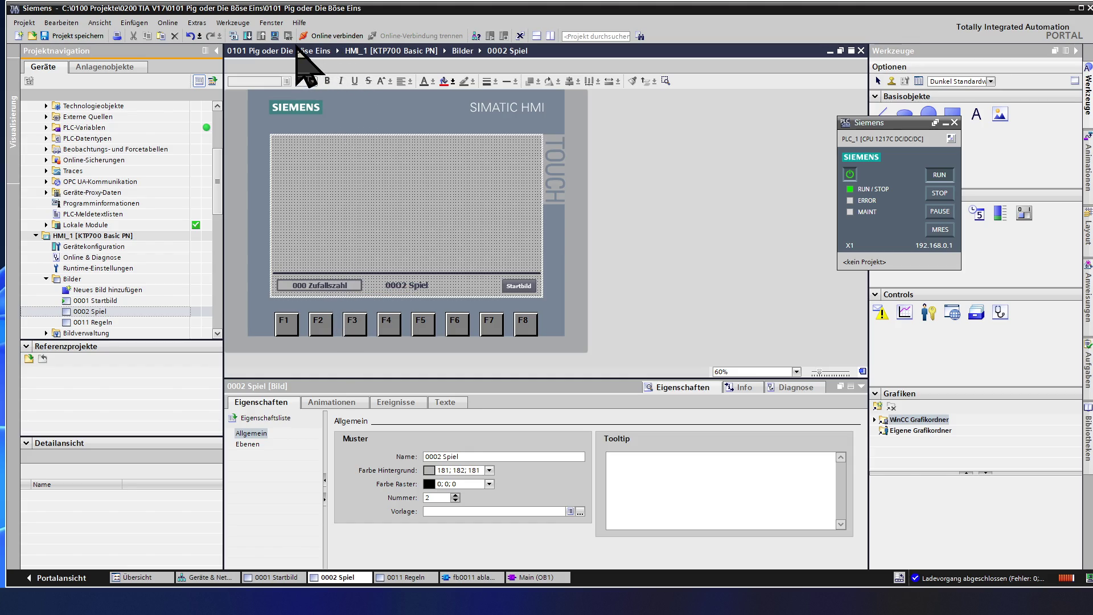
left_click(76, 36)
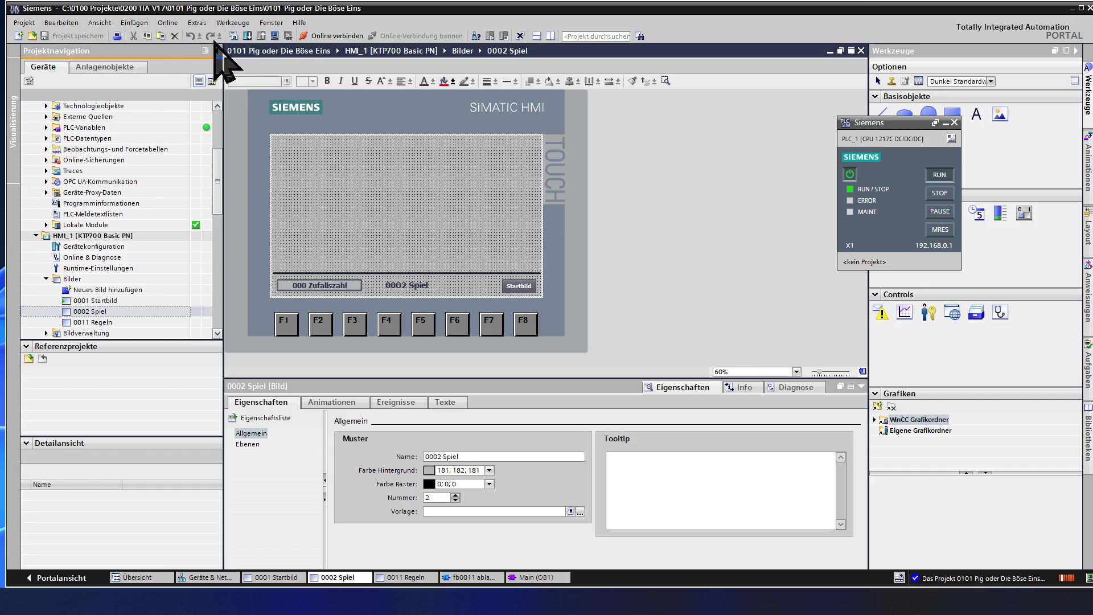
Compile and run 0002 Spiel in the runtime simulator, then close the simulator
left_click(275, 36)
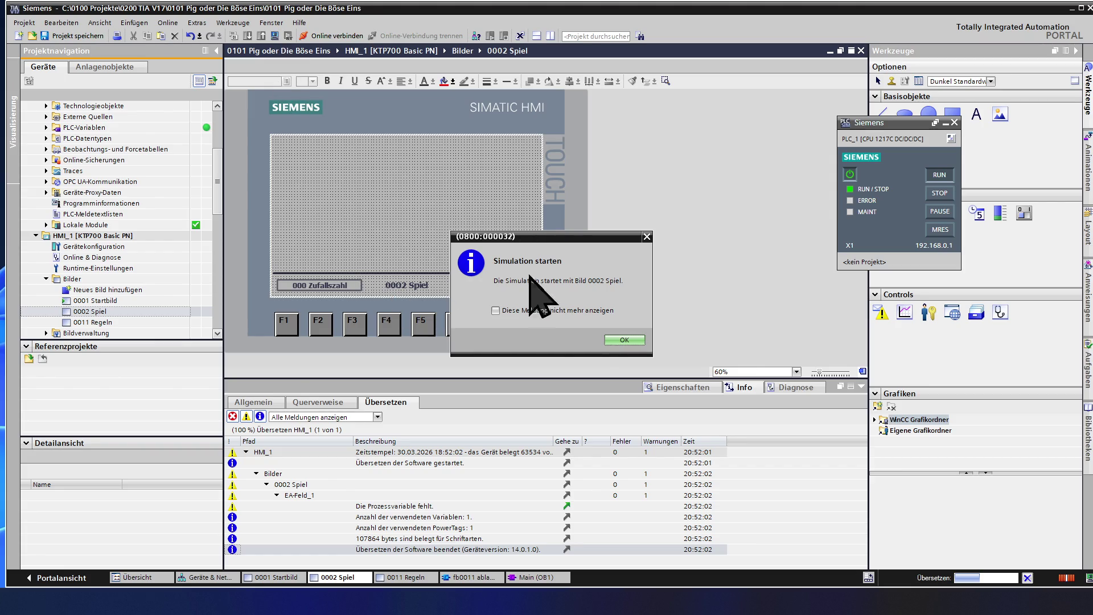
left_click(622, 342)
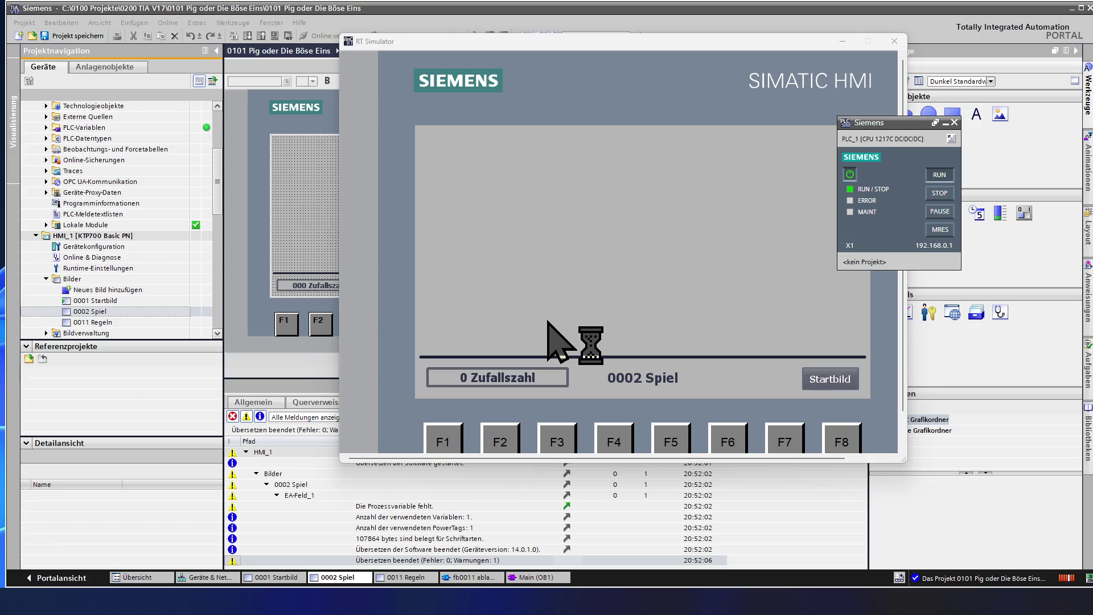
left_click(894, 41)
left_click(314, 284)
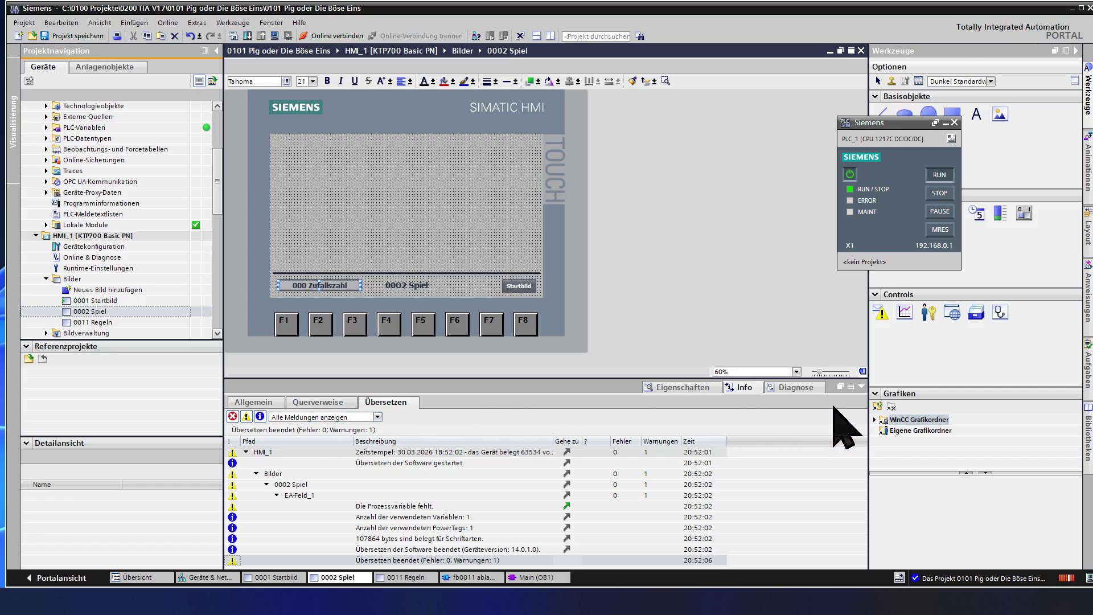
Link the Zufallszahl I/O field to the tag db100 arbeitsdaten > zufallszahl
left_click(665, 392)
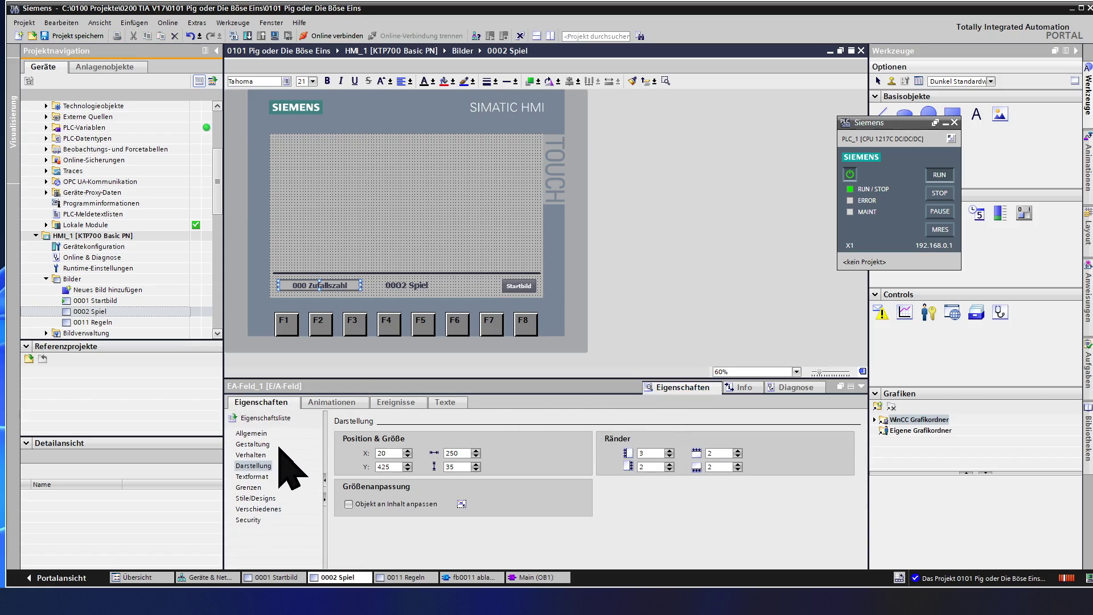
left_click(261, 434)
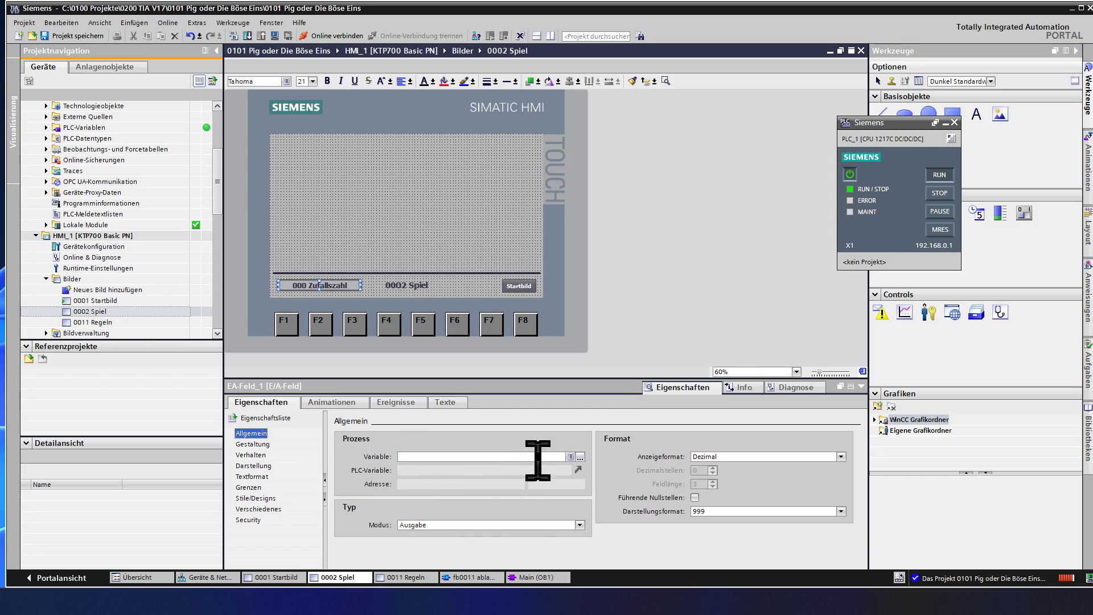
left_click(580, 456)
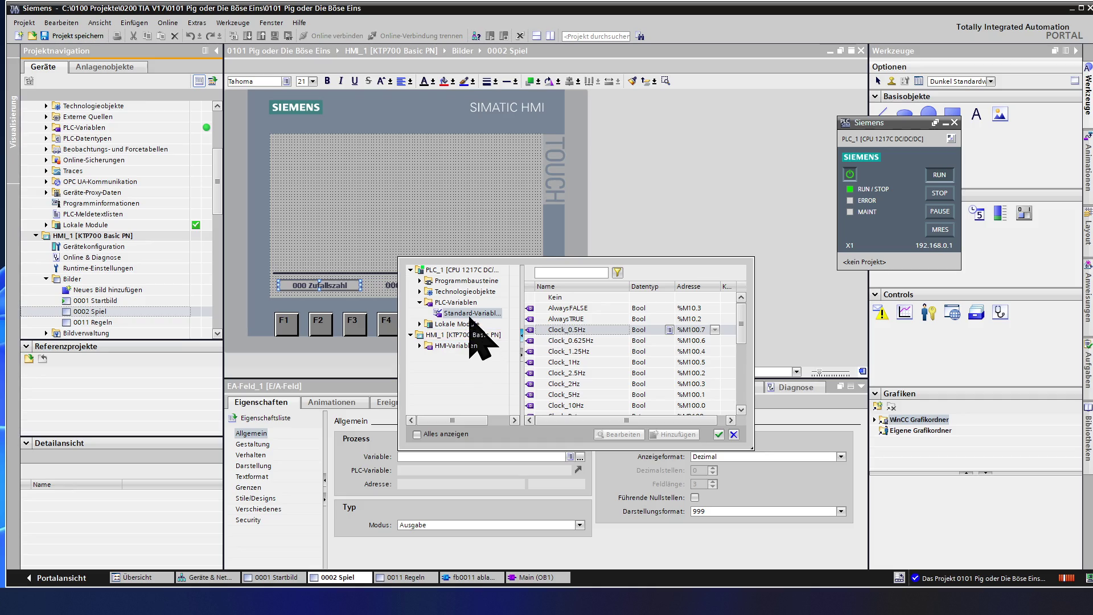
left_click(469, 281)
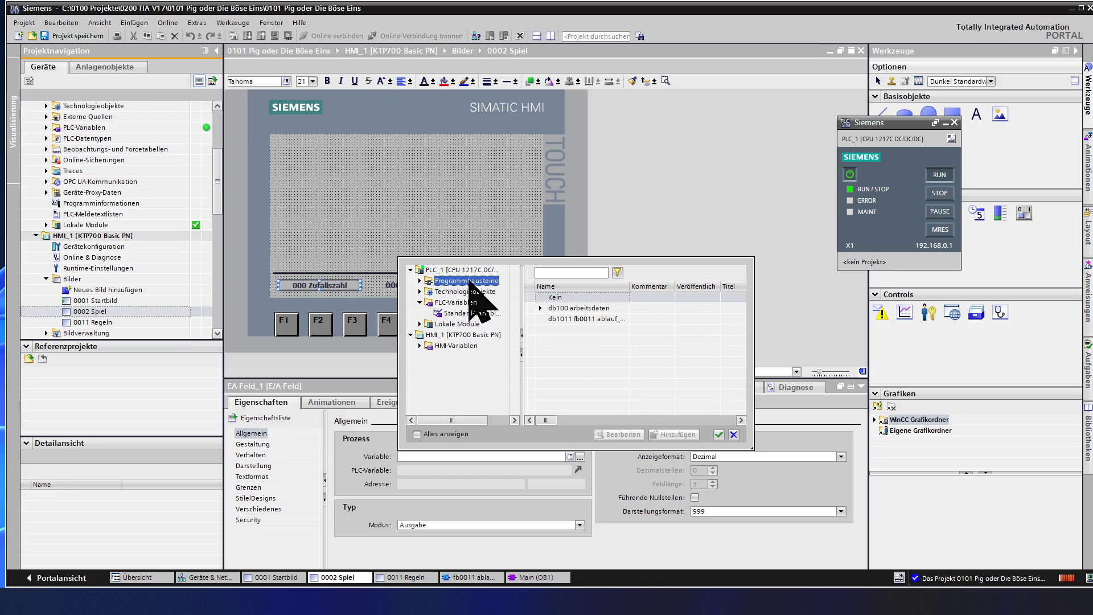
double_click(469, 281)
double_click(474, 291)
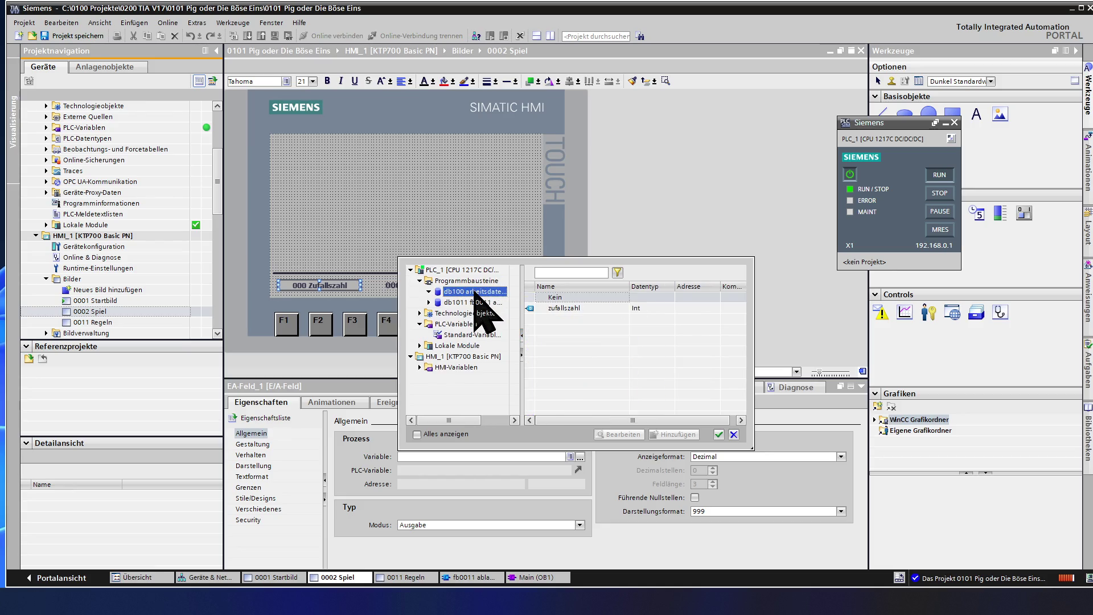
double_click(577, 308)
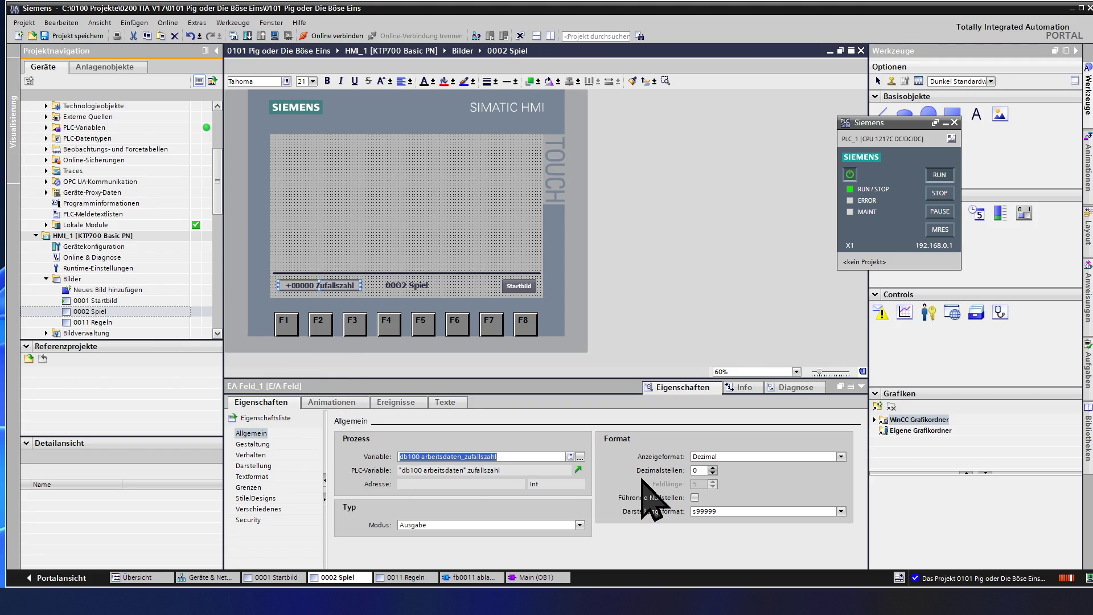
Set the field's display format to s999 and save the project
left_click(728, 511)
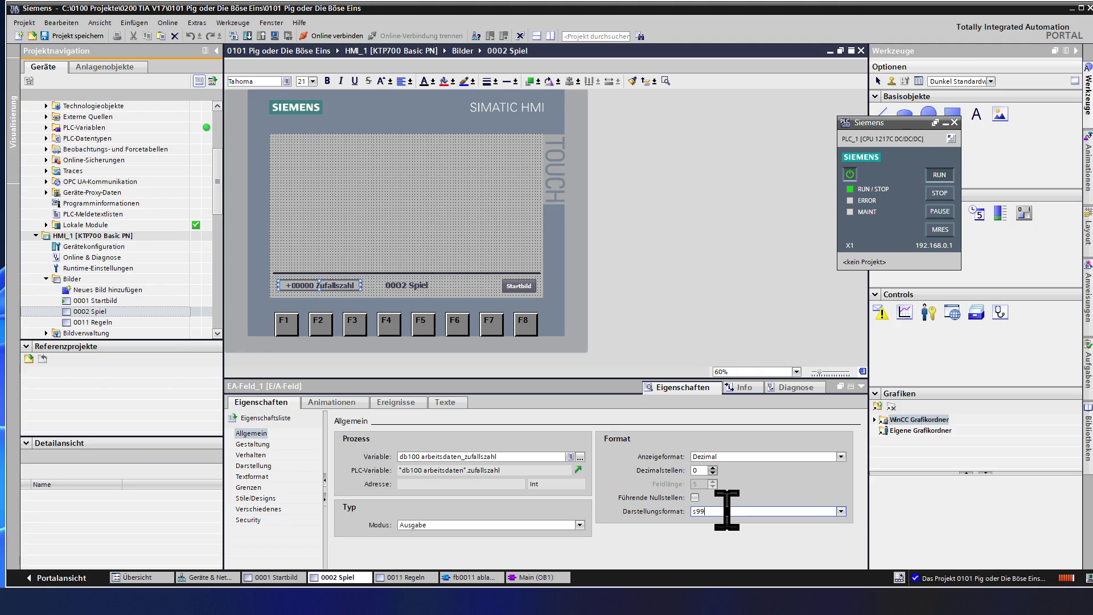
type("9")
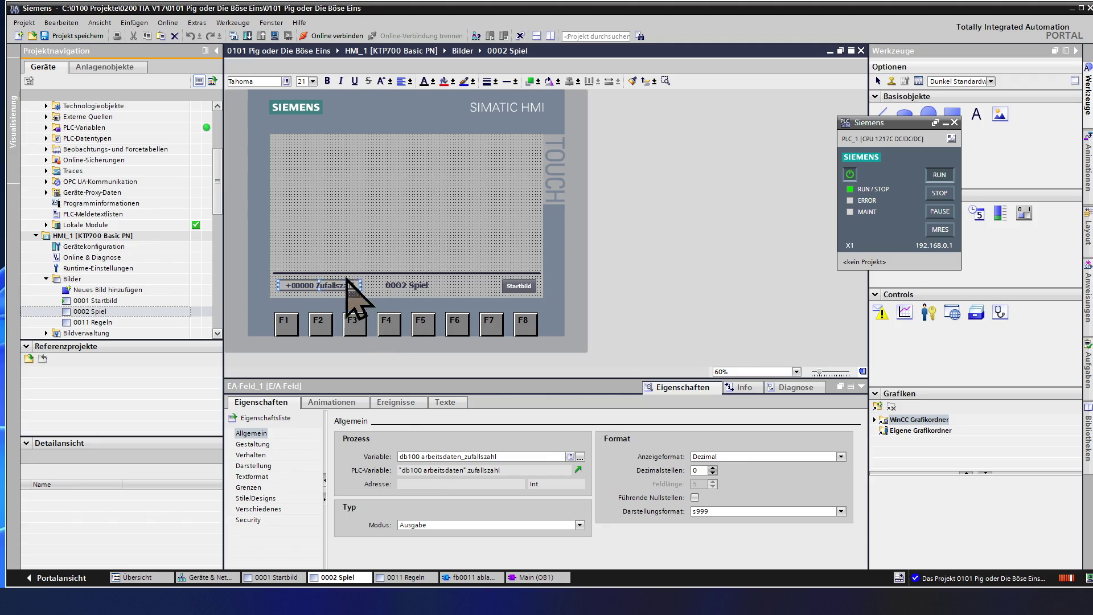
left_click(330, 257)
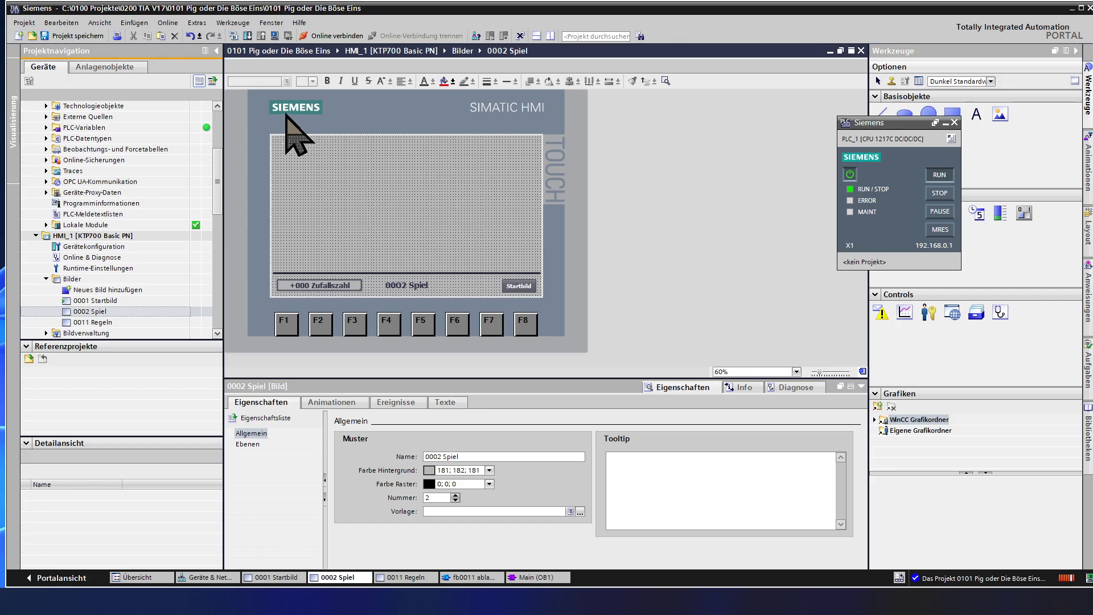
left_click(74, 35)
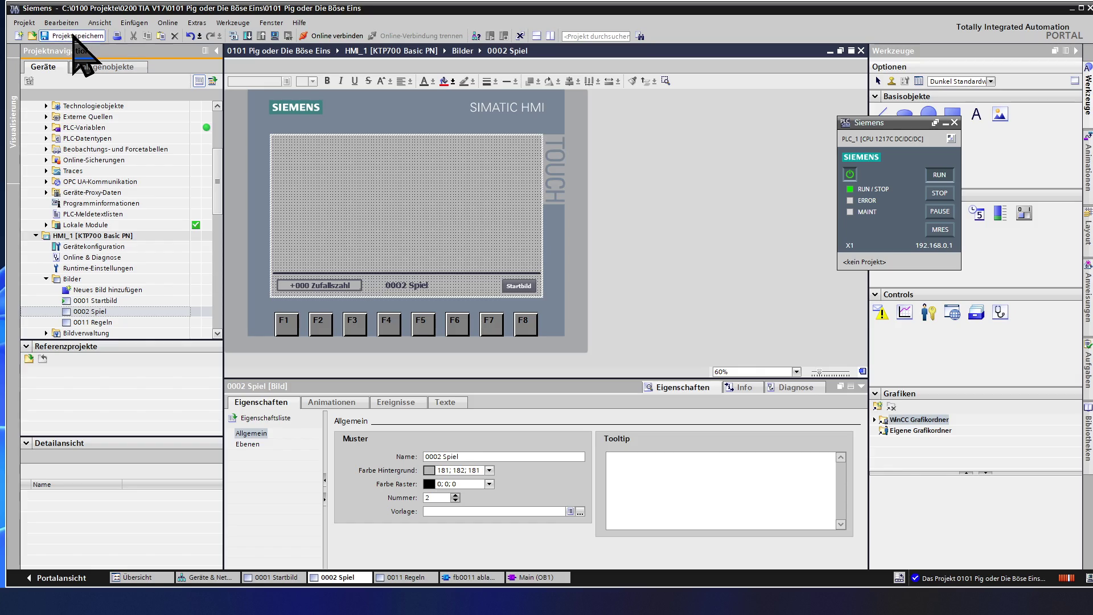
Run the simulation, check the Zufallszahl field shows live values like +4, then close it
left_click(274, 35)
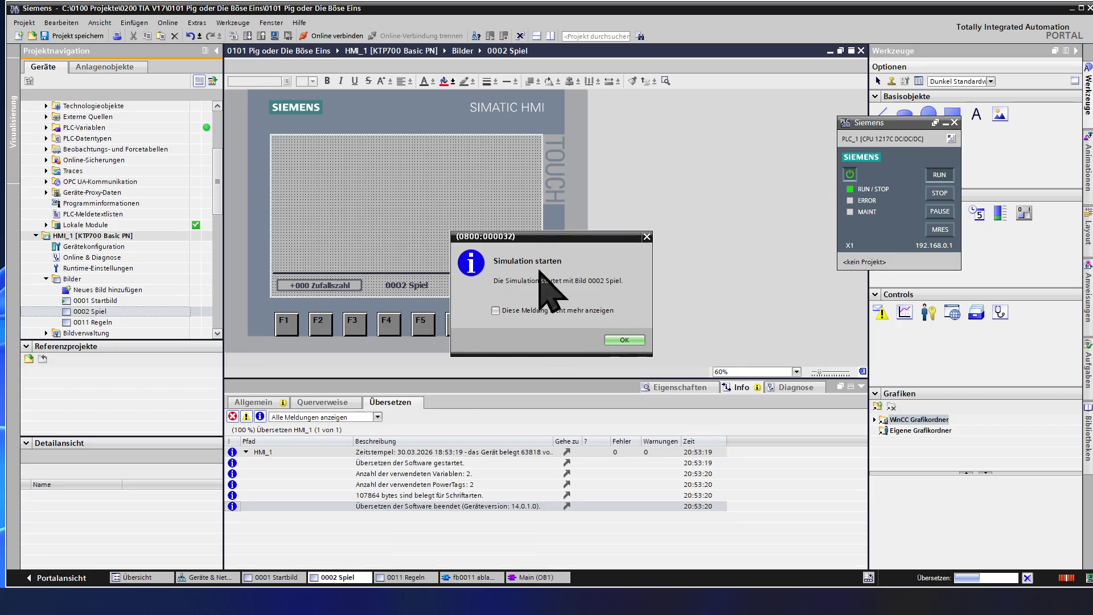
left_click(623, 341)
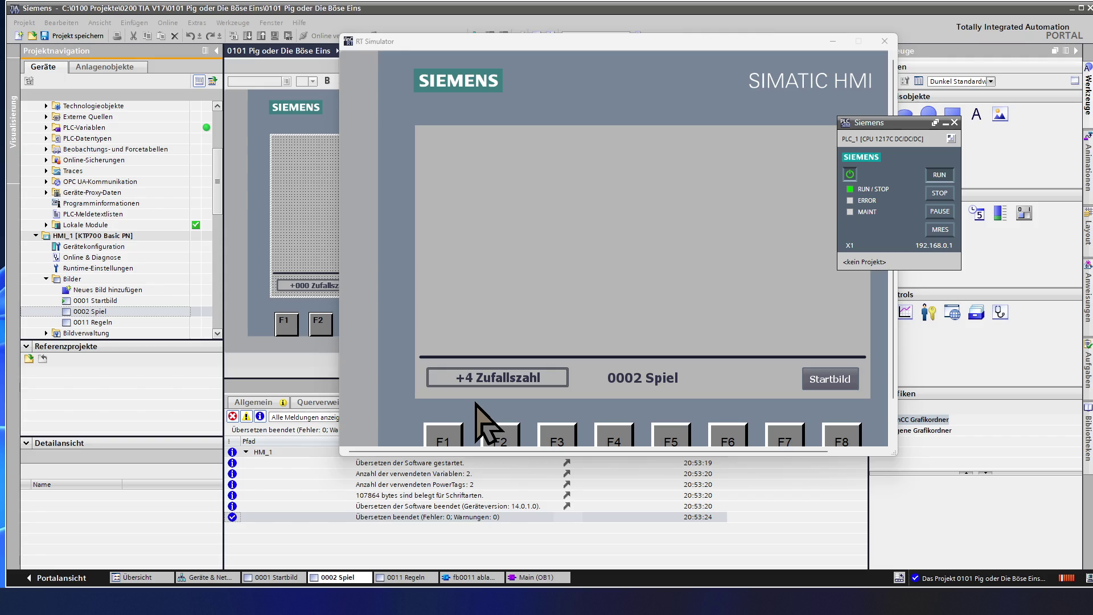
left_click(884, 41)
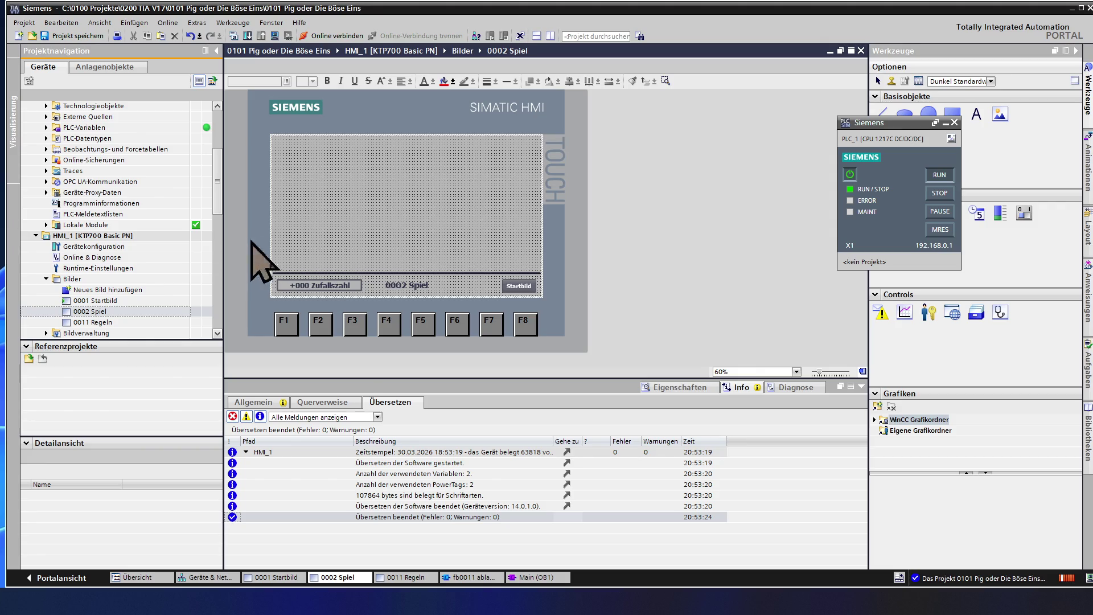
left_click(112, 311)
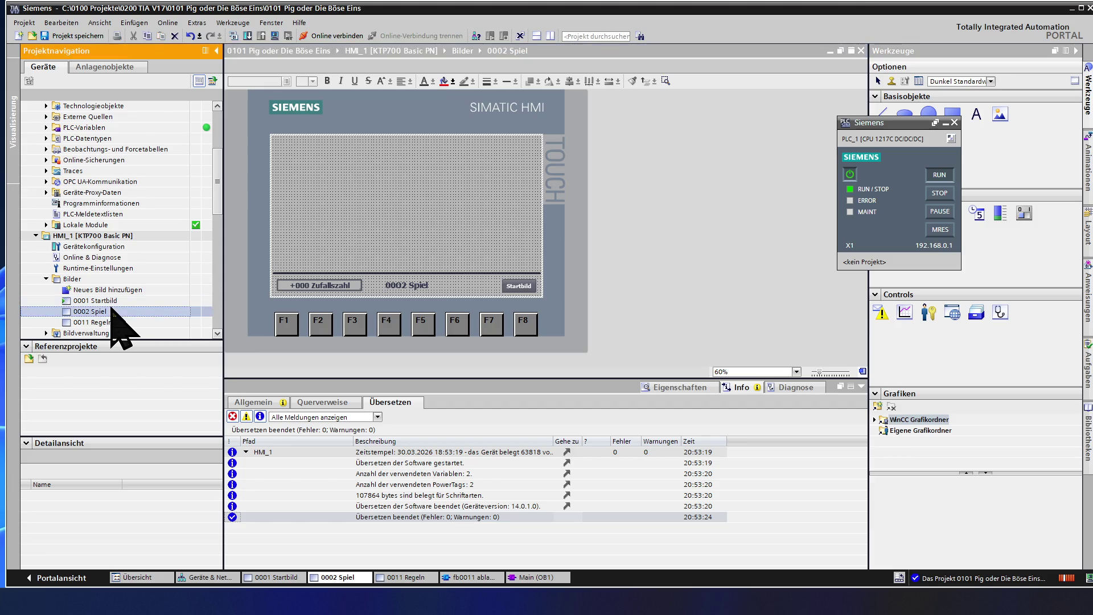
In the HMI tag table, set db100 arbeitsdaten_zufallszahl's acquisition cycle to 100 ms
scroll(113, 312, "down", 1)
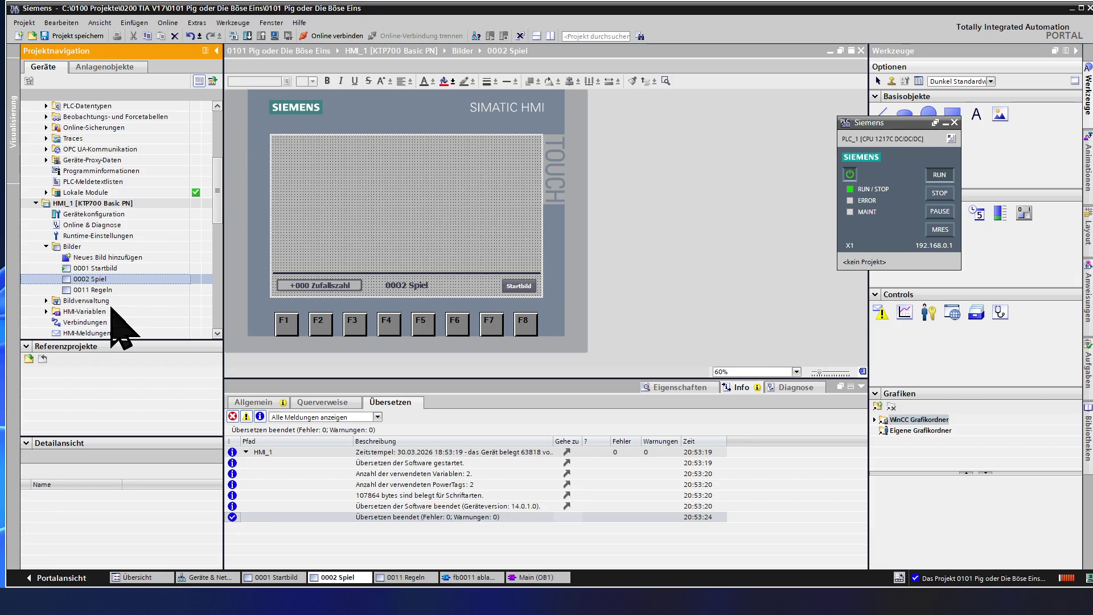
double_click(112, 310)
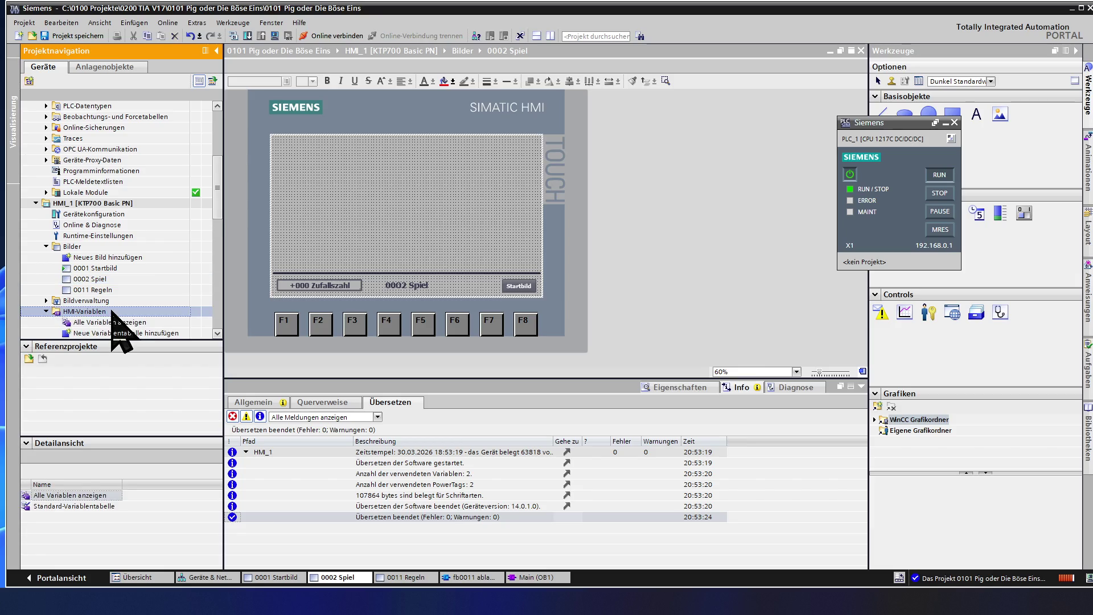
double_click(116, 323)
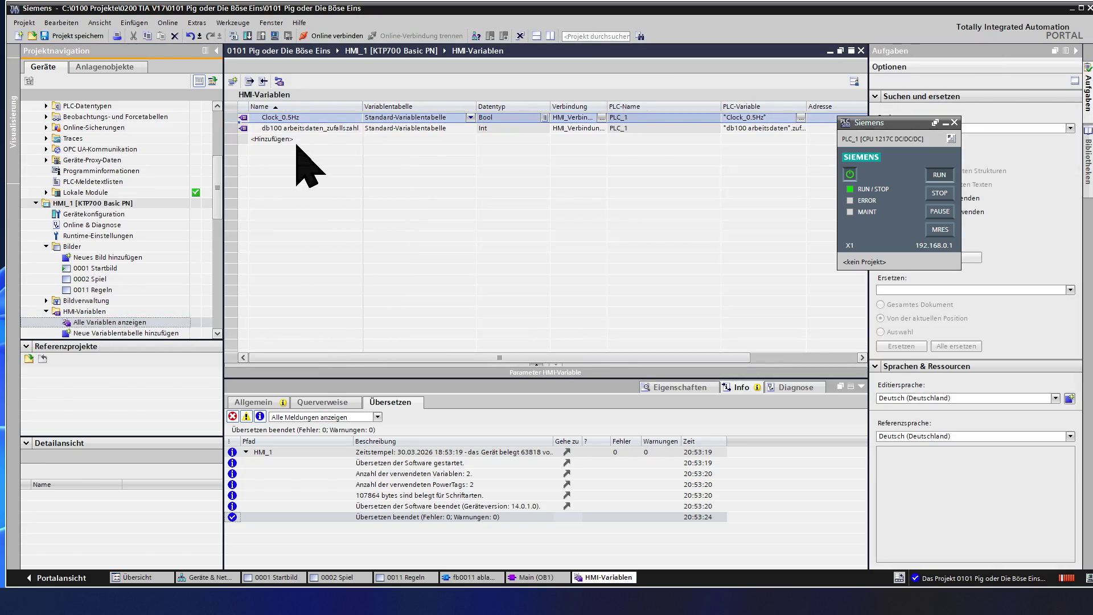
left_click(326, 130)
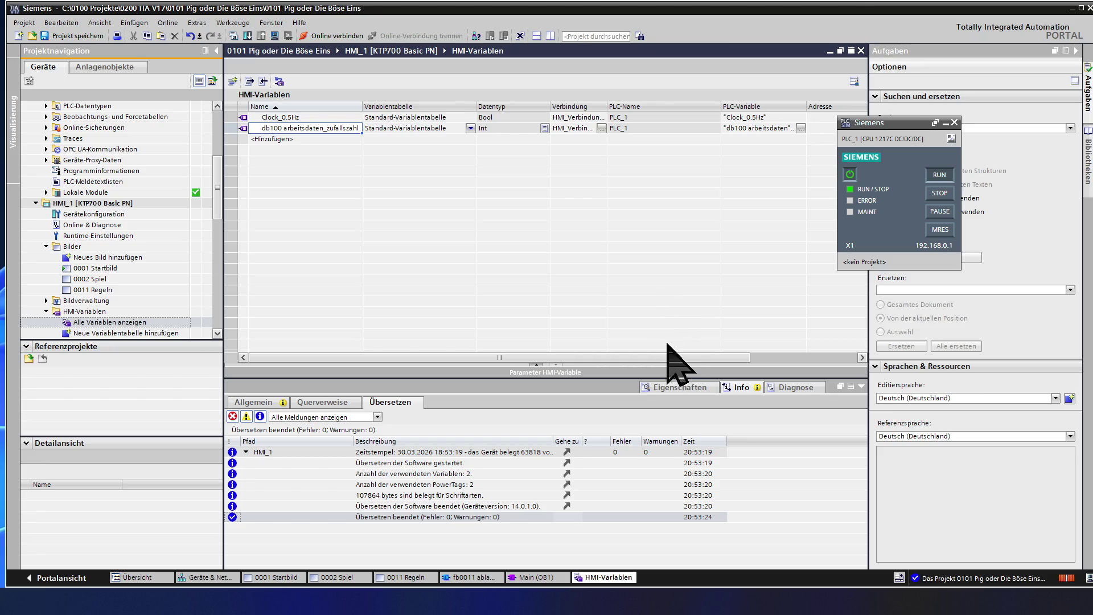
left_click_drag(667, 357, 781, 364)
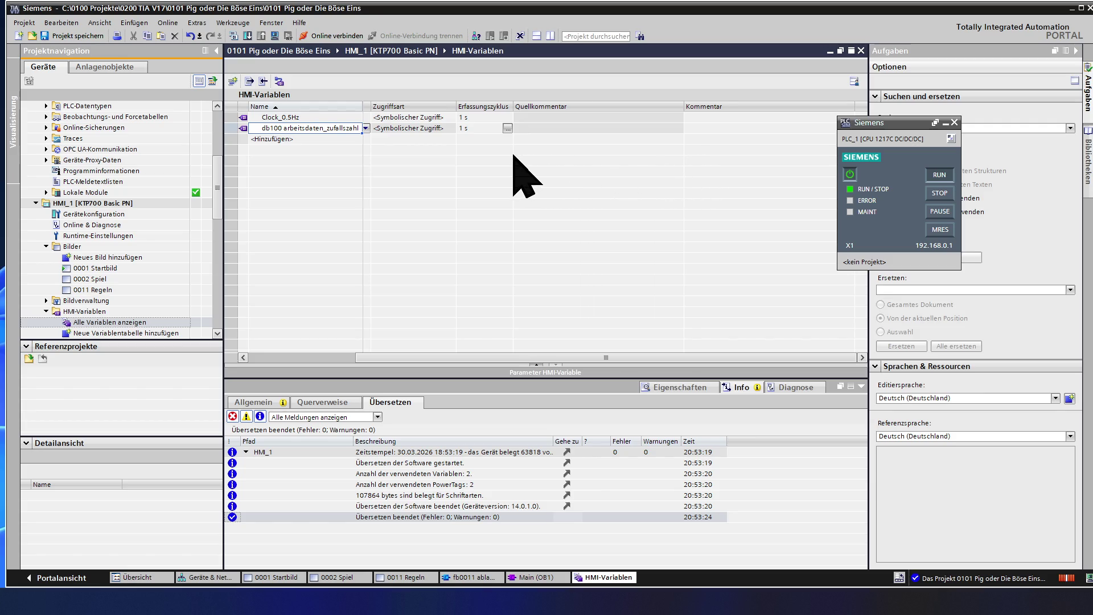
left_click(484, 128)
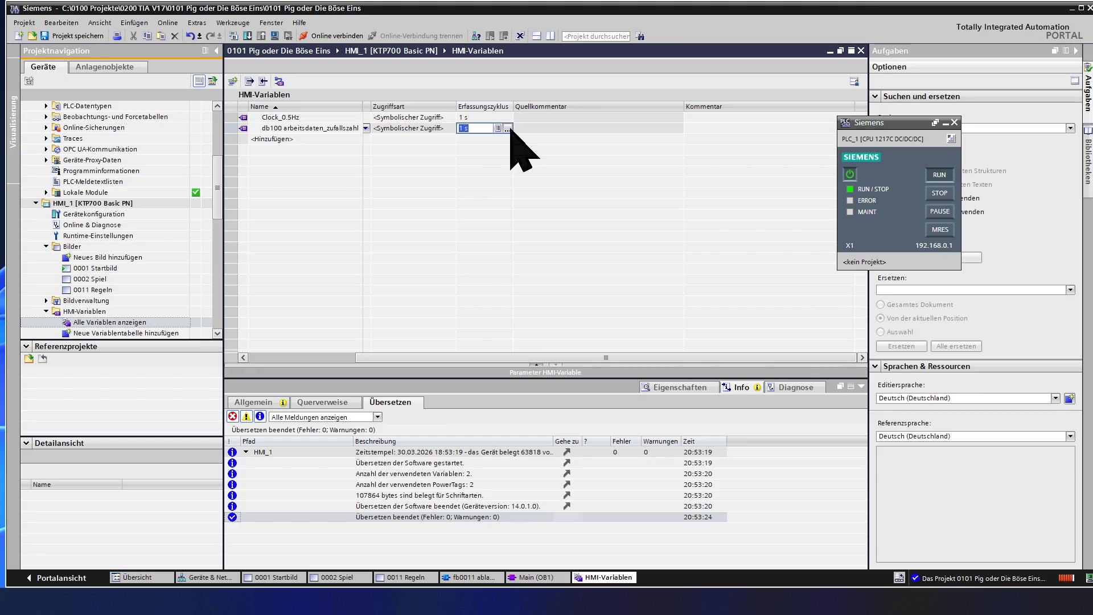
left_click(508, 129)
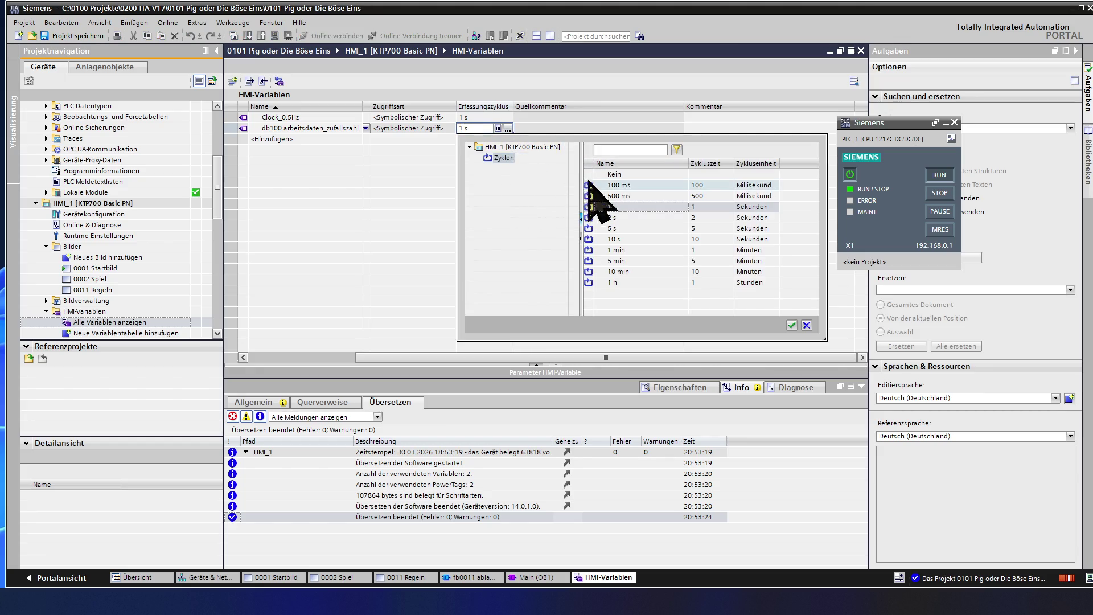
double_click(632, 187)
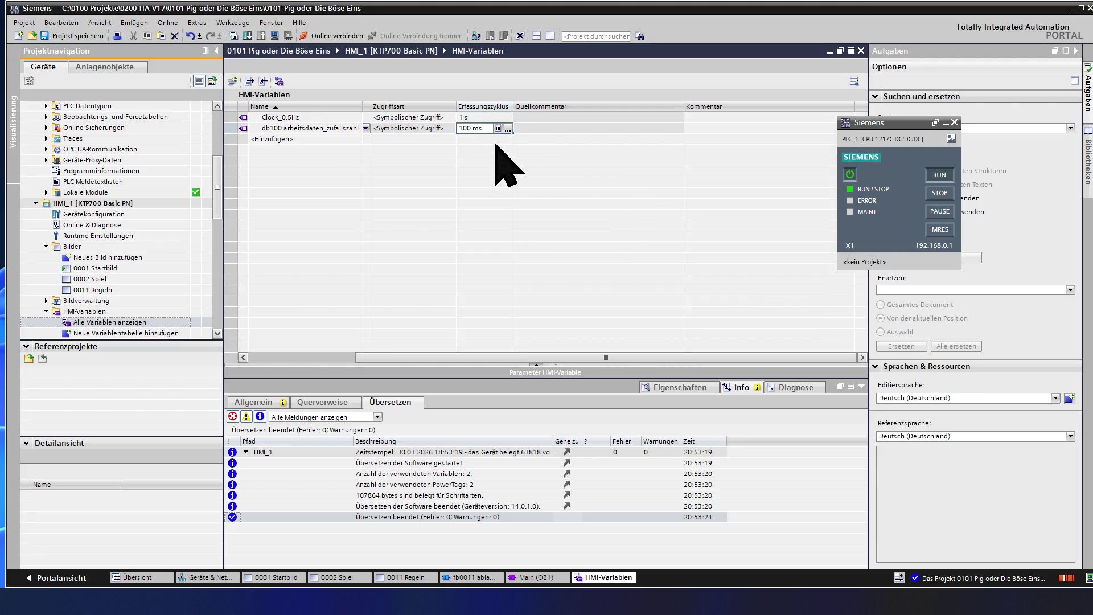
Give Clock_0.5Hz the same 100 ms acquisition cycle and close the tag table
left_click_drag(493, 127, 454, 128)
key("ctrl+c")
double_click(486, 117)
key("ctrl+v")
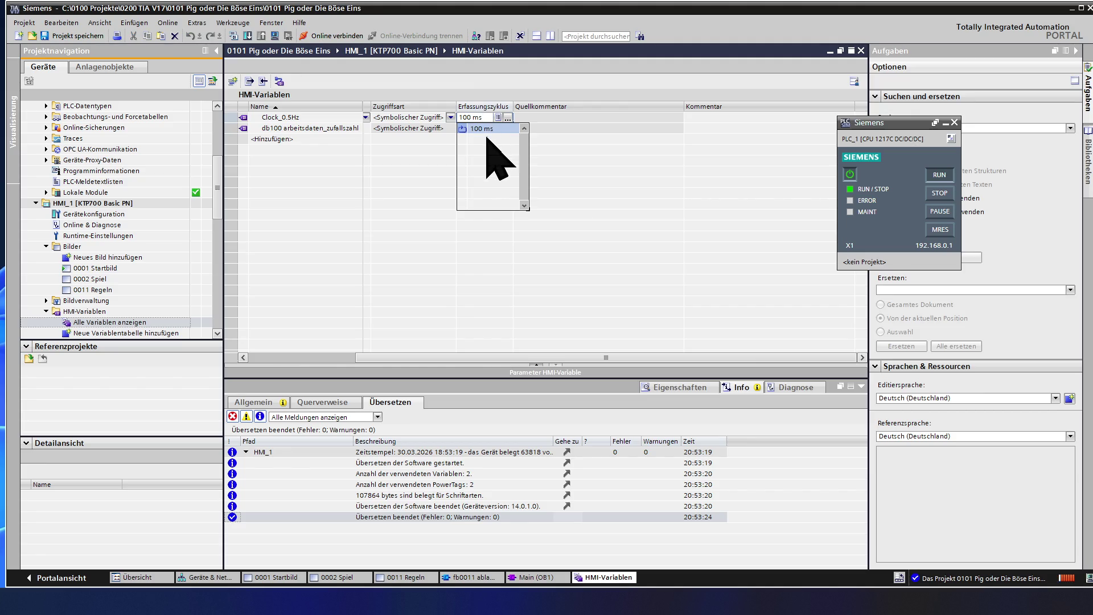
left_click(452, 141)
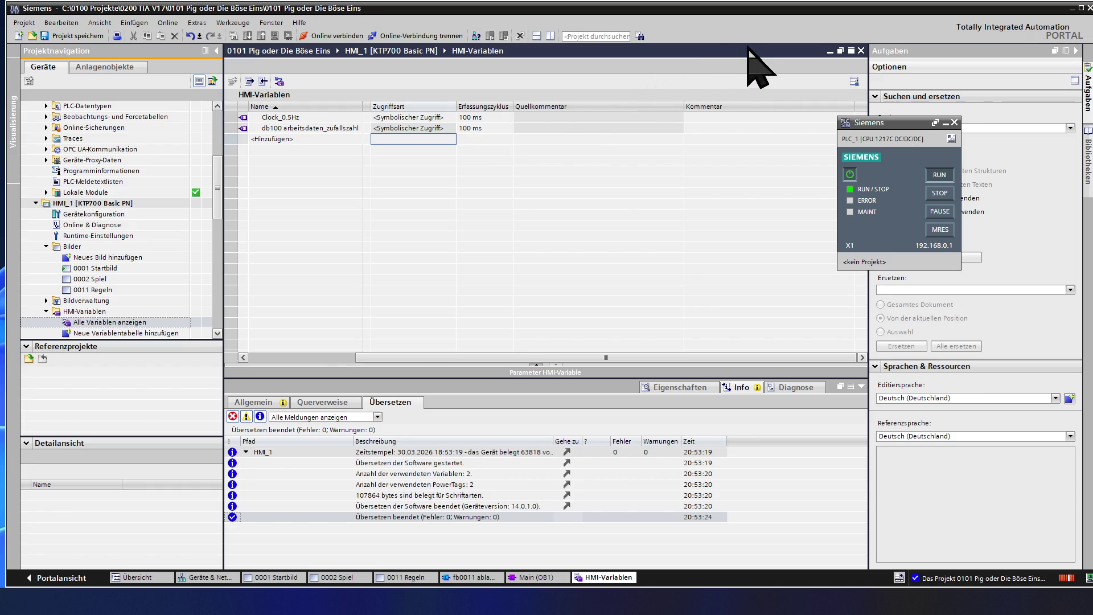
left_click(860, 51)
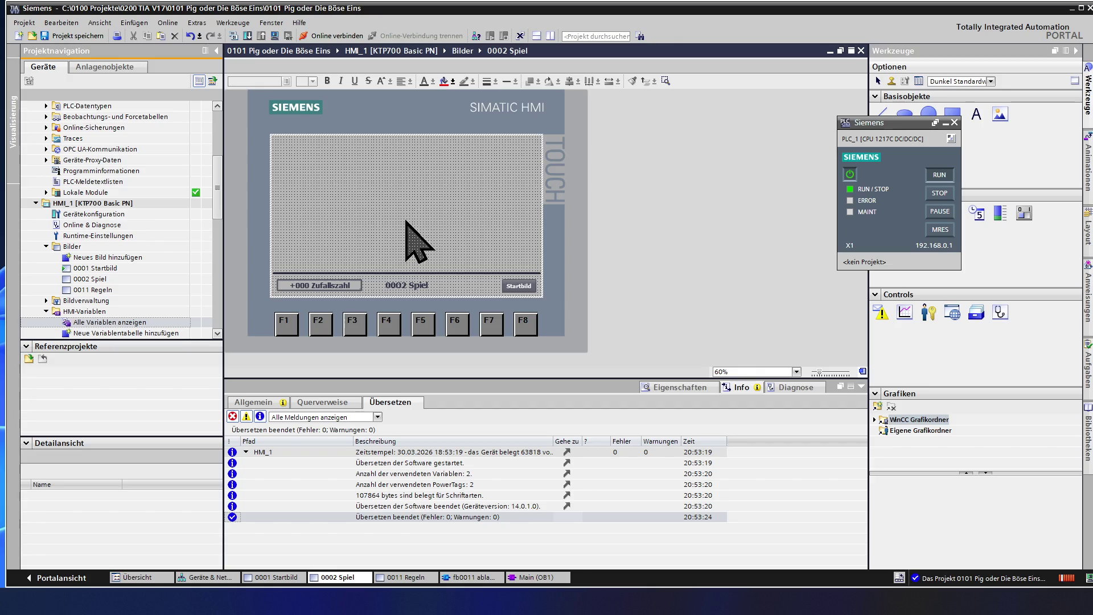
Save the project and start the HMI simulation of 0002 Spiel
left_click(80, 35)
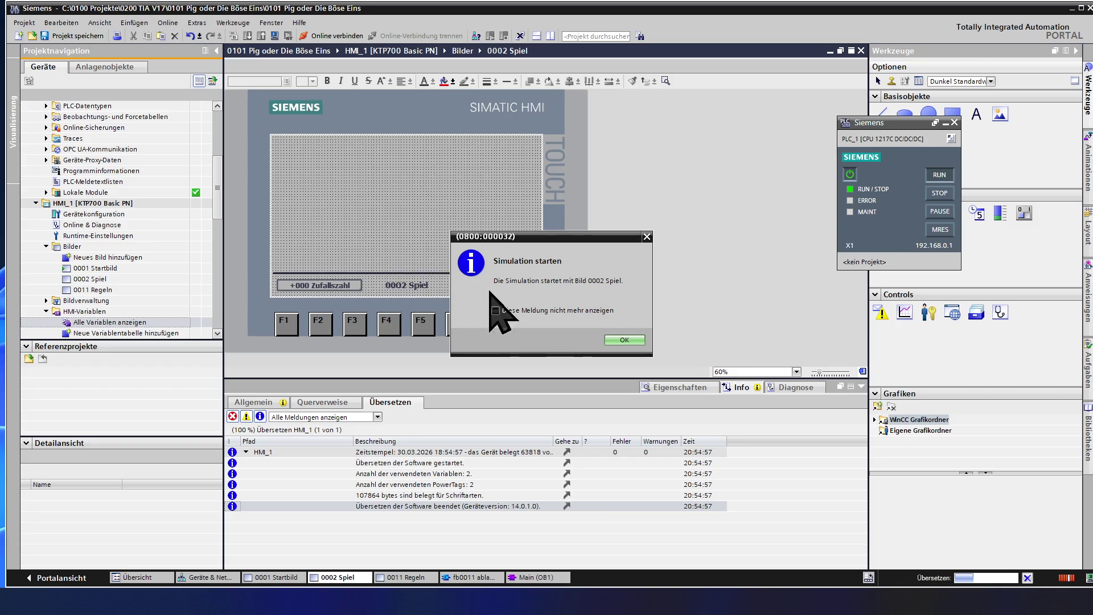
left_click(620, 340)
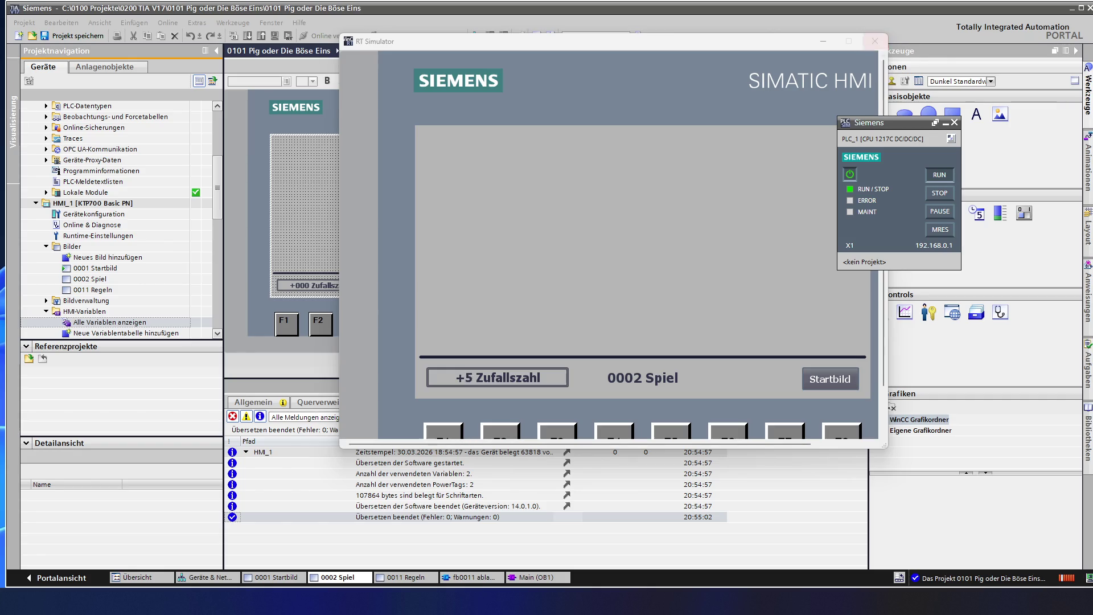
In the simulator, switch to Startbild and back to Spielen, then close the simulator
left_click(827, 381)
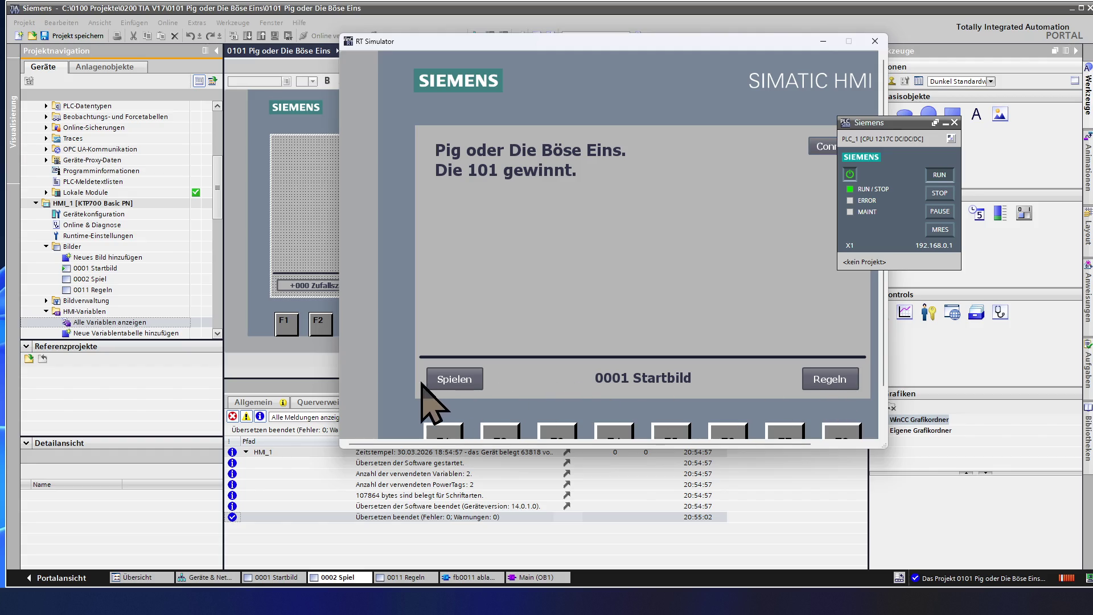
left_click(453, 383)
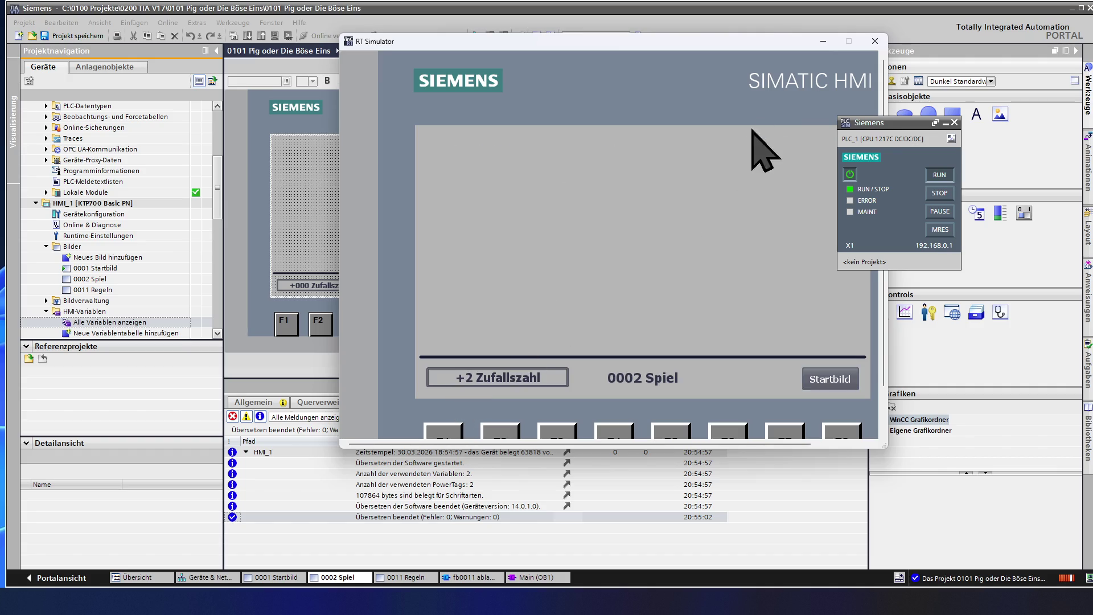
left_click(875, 41)
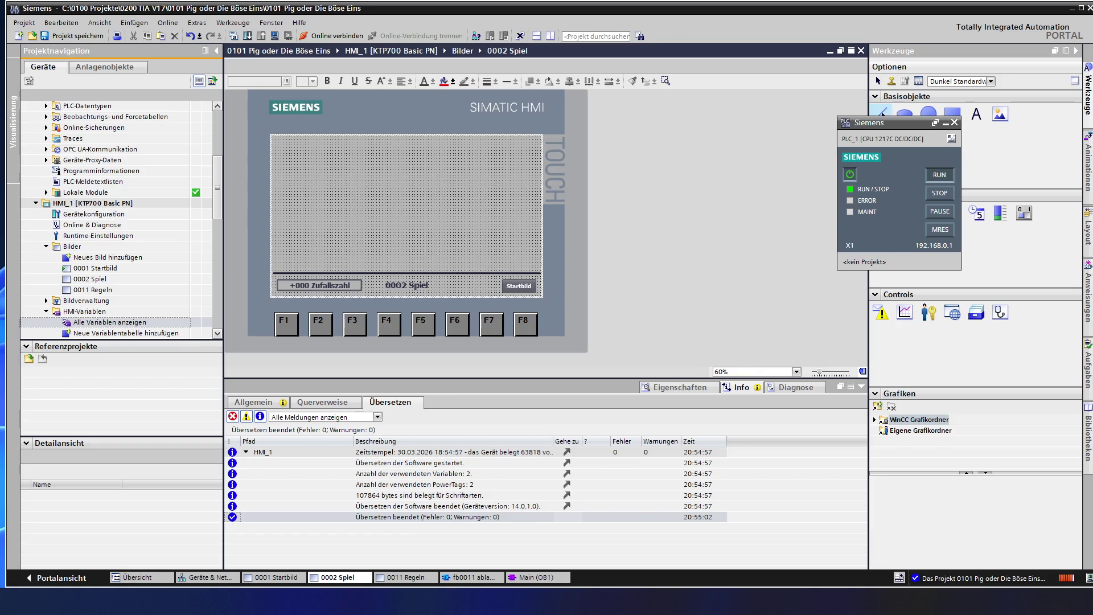
Replace a misplaced line with a vertical Linie down the centre of the play area
mouse_move(881, 112)
left_mouse_down()
mouse_move(426, 157)
mouse_move(450, 174)
left_mouse_up()
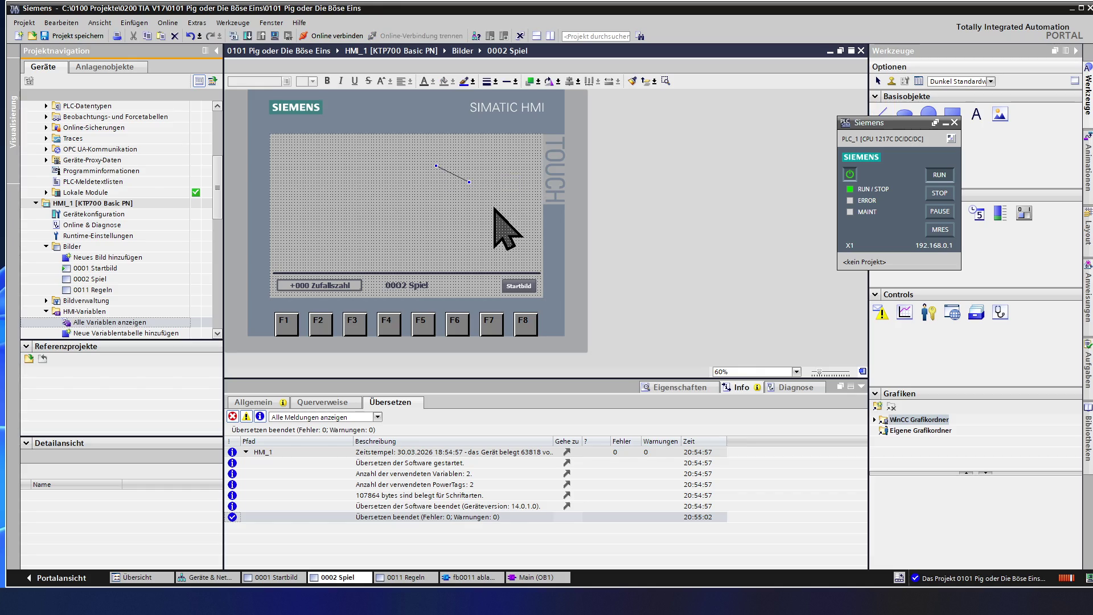
key("Delete")
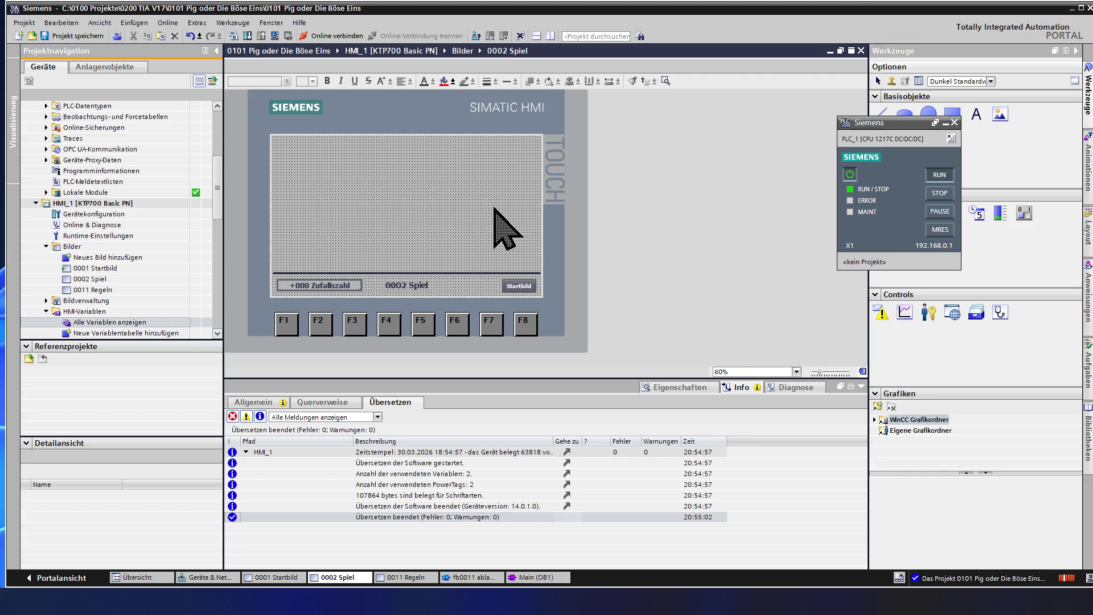
left_click(881, 112)
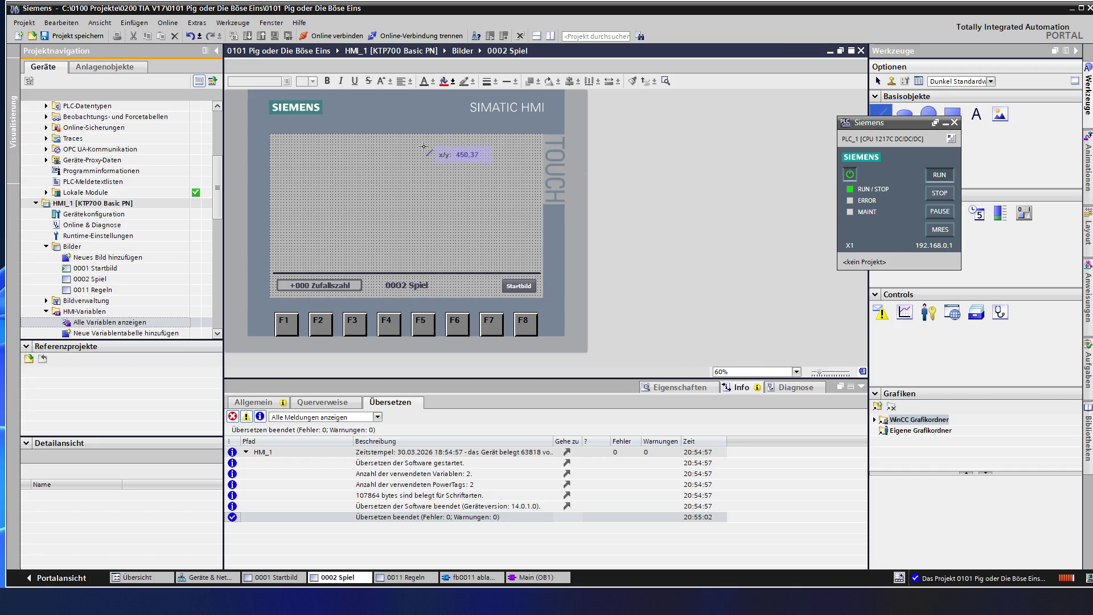
left_click_drag(425, 147, 423, 256)
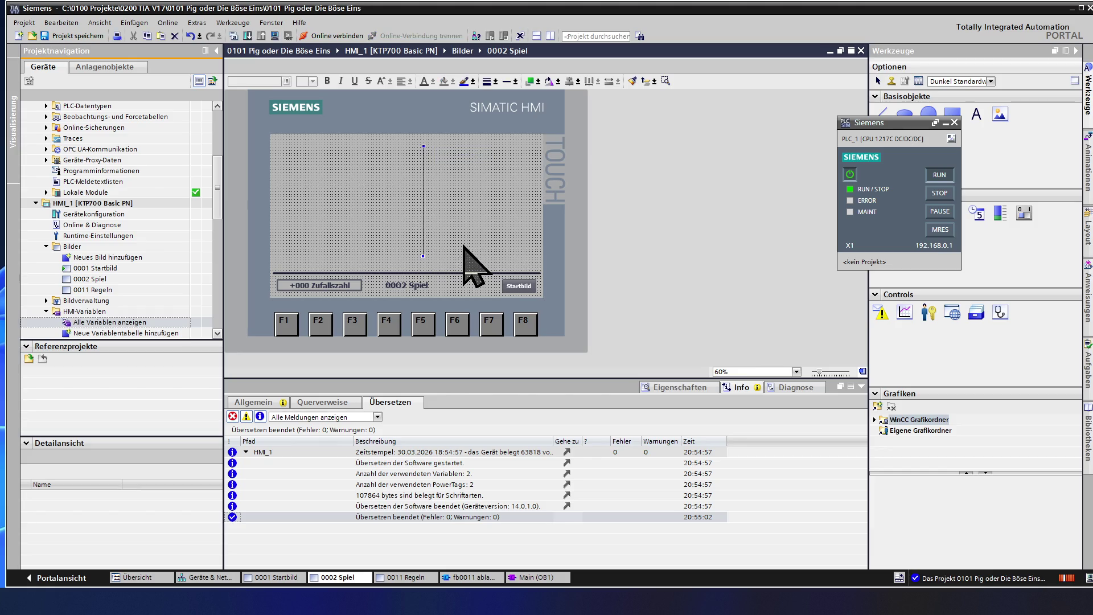
left_click(426, 216)
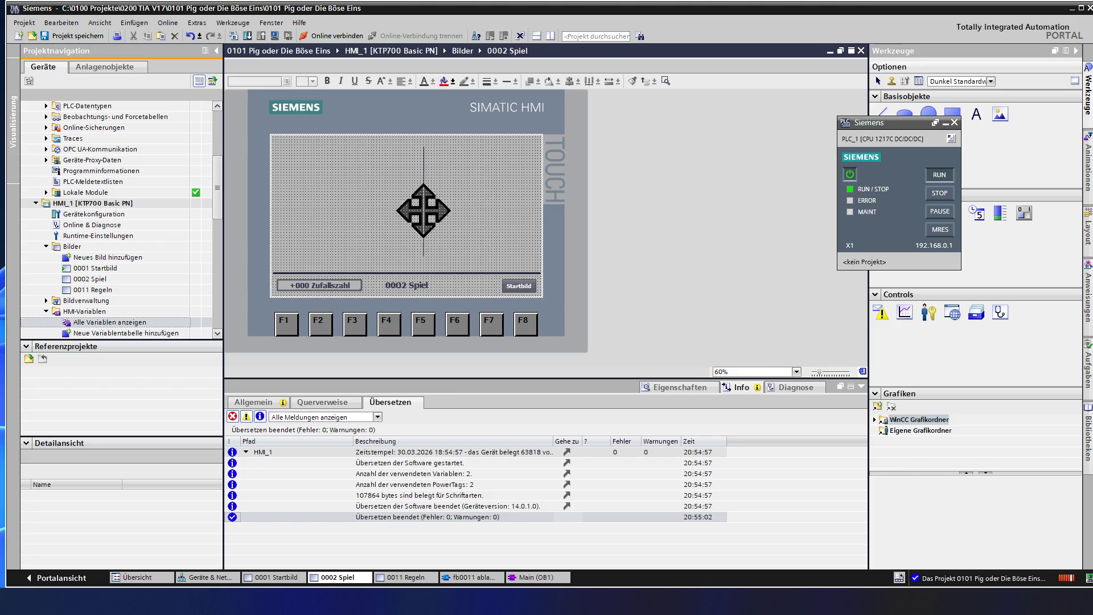
left_click(424, 211)
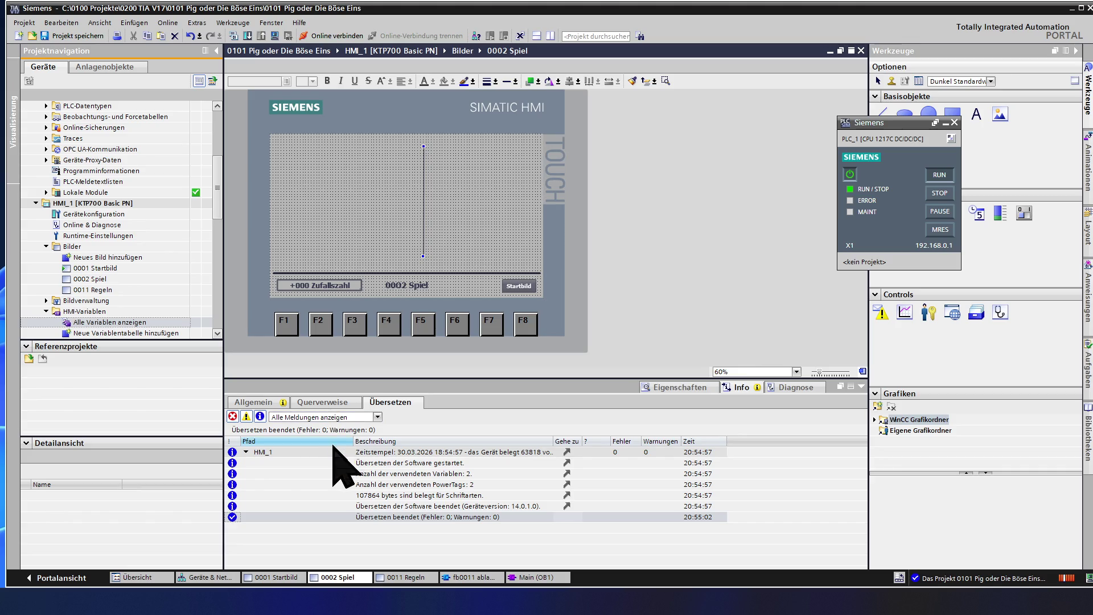
Thicken Linie_2 with rounded line ends, then show its Darstellung position settings
left_click(652, 387)
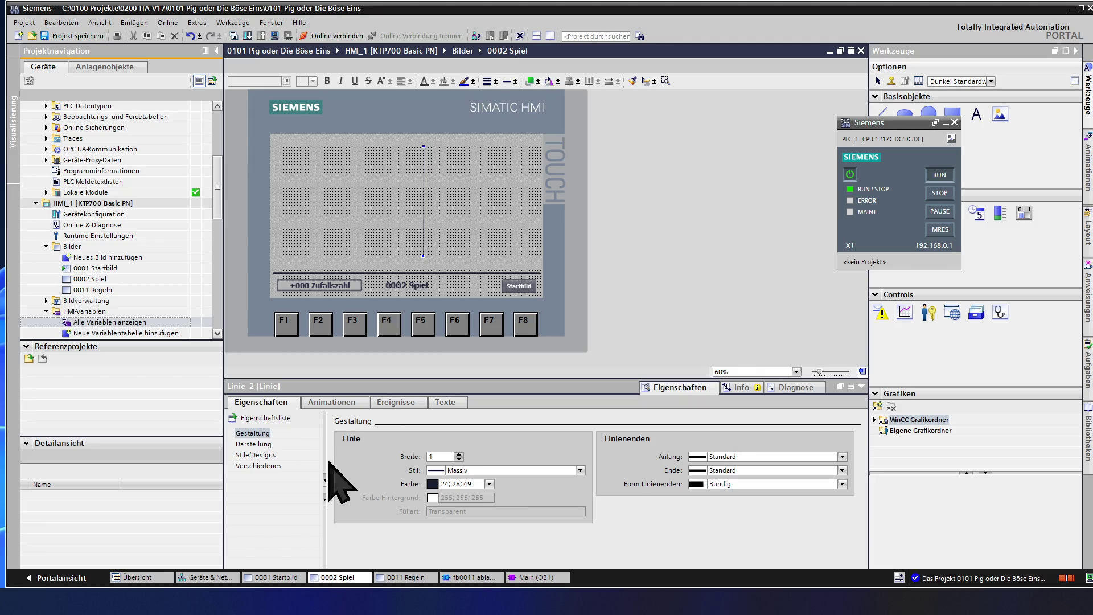
left_click(459, 456)
left_click(458, 456)
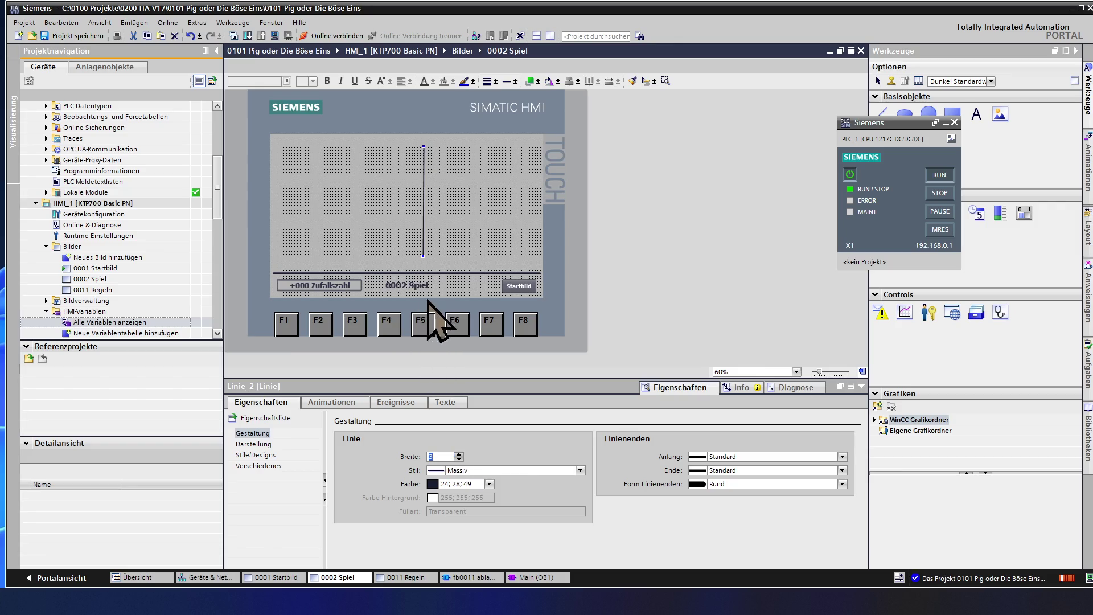
left_click(459, 454)
left_click(459, 454)
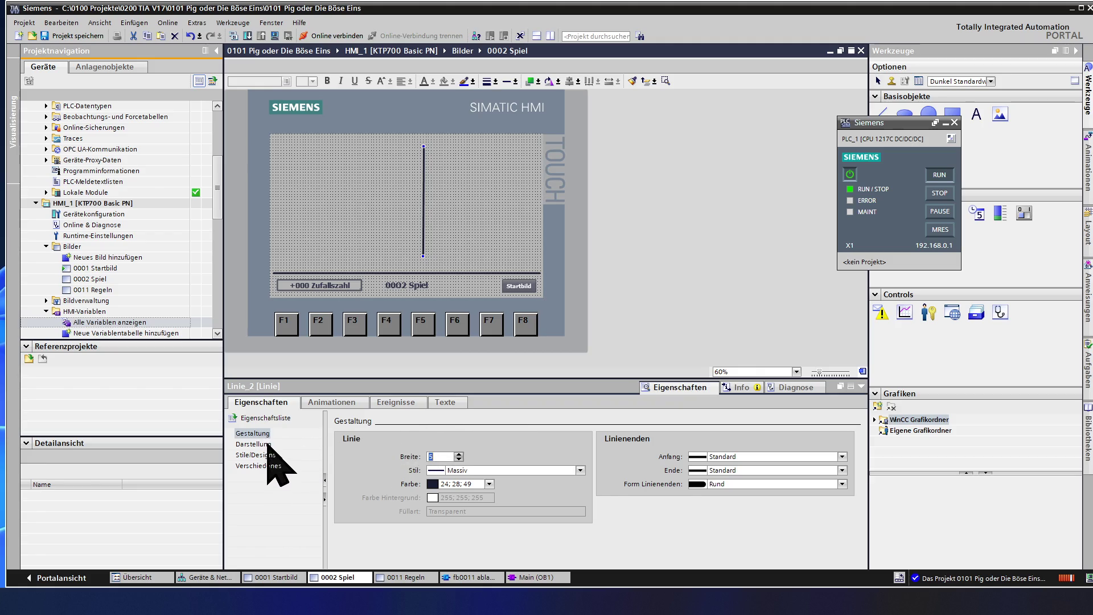
left_click(266, 444)
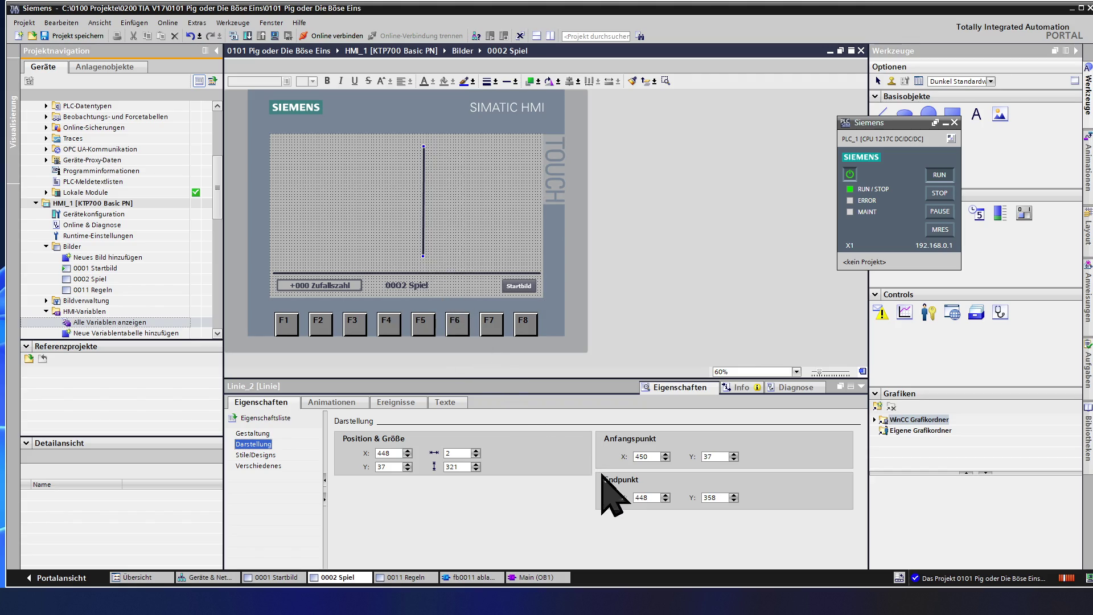
Set the line's start and end X to 400 and its start Y to 25
double_click(642, 456)
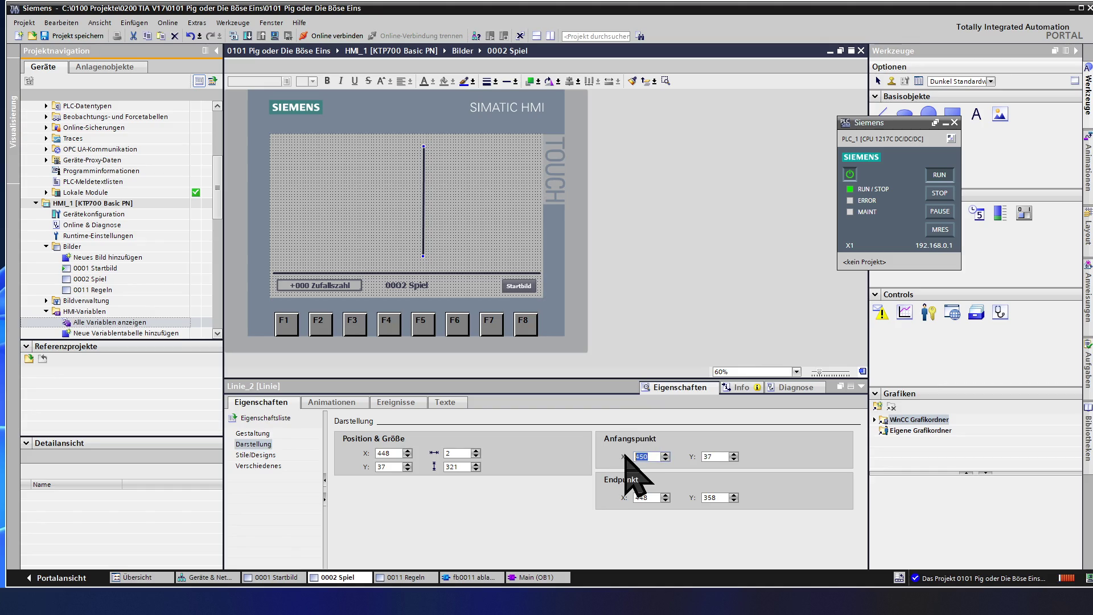
type("400")
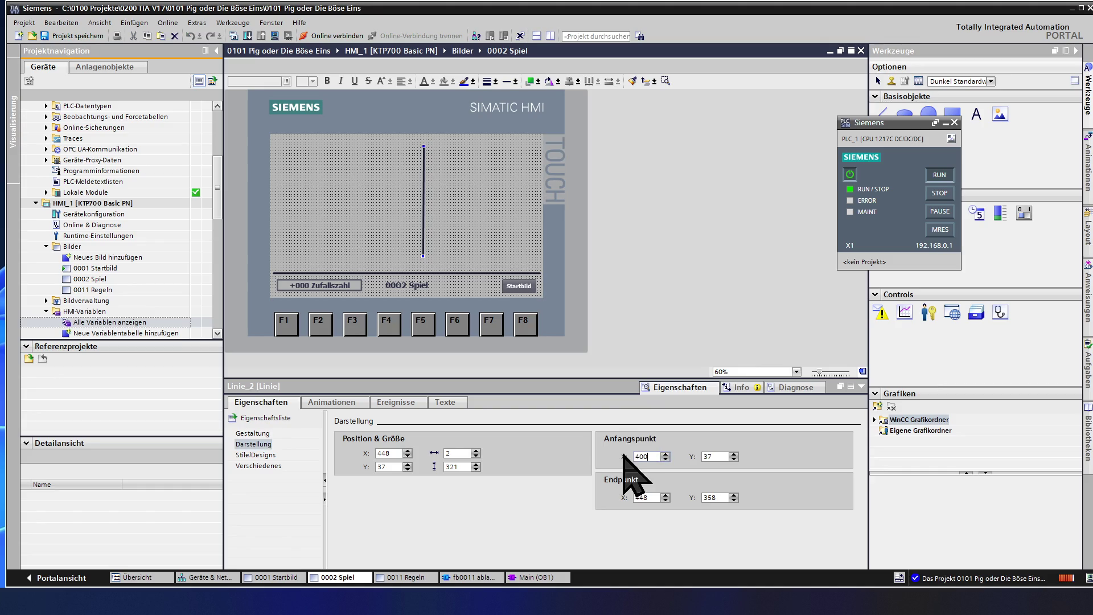
left_click(636, 497)
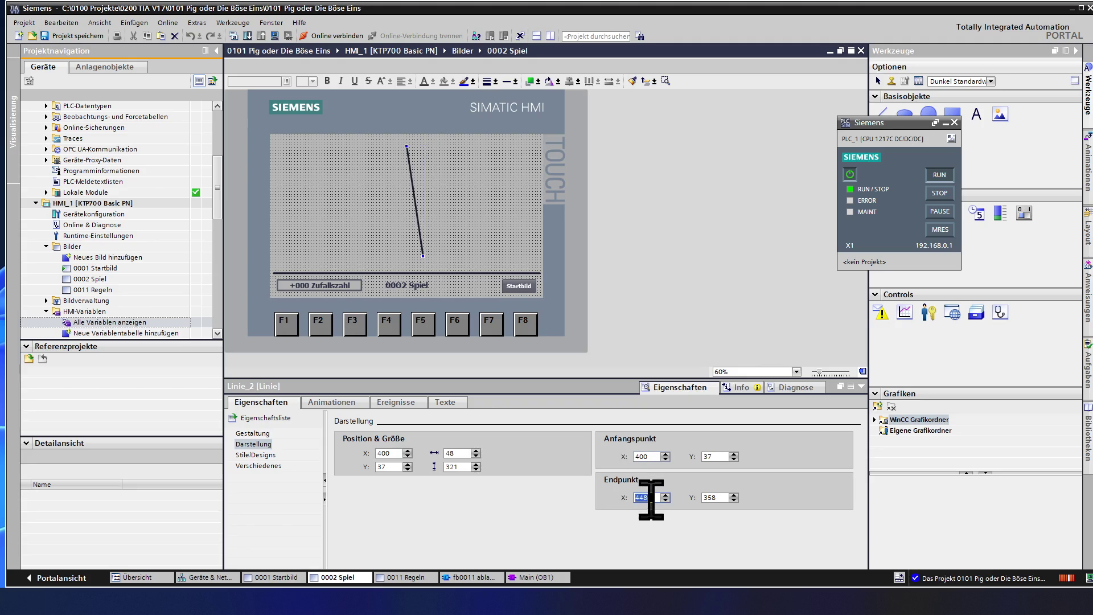
double_click(640, 498)
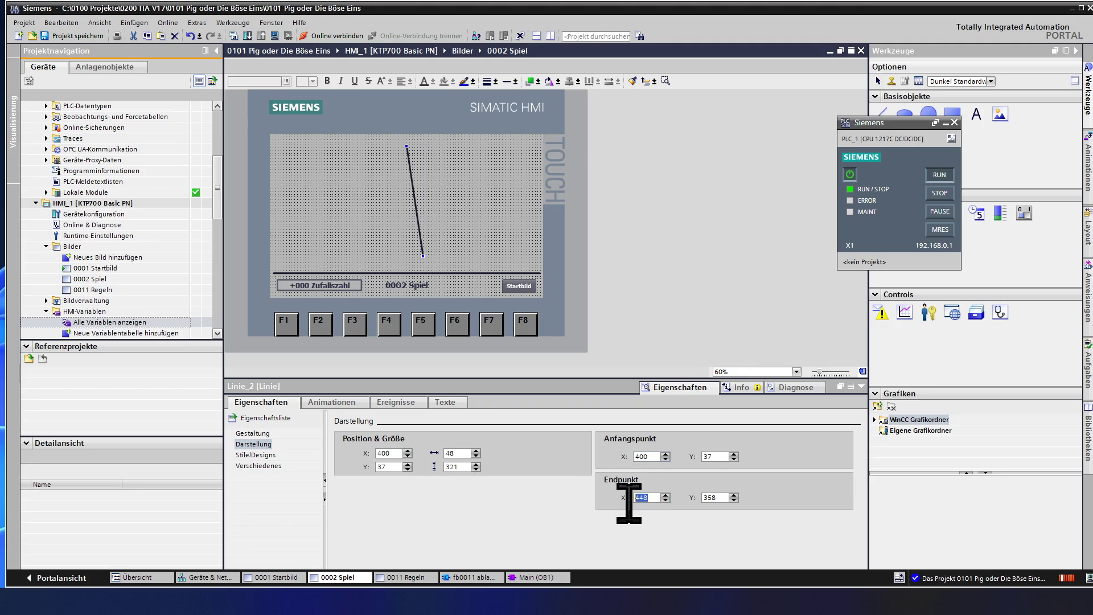
type("400")
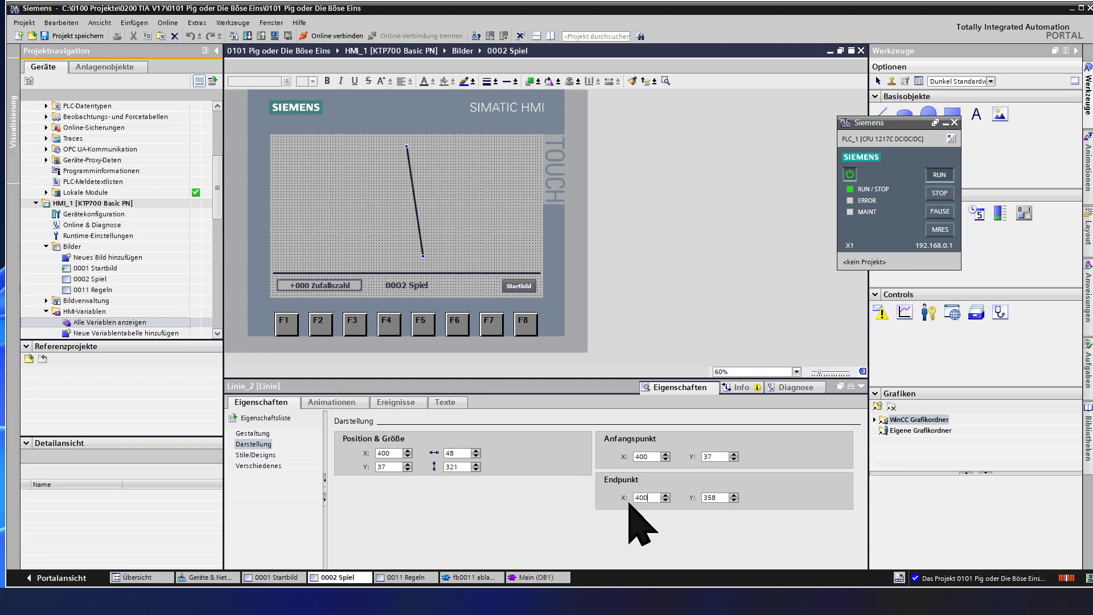
left_click(642, 456)
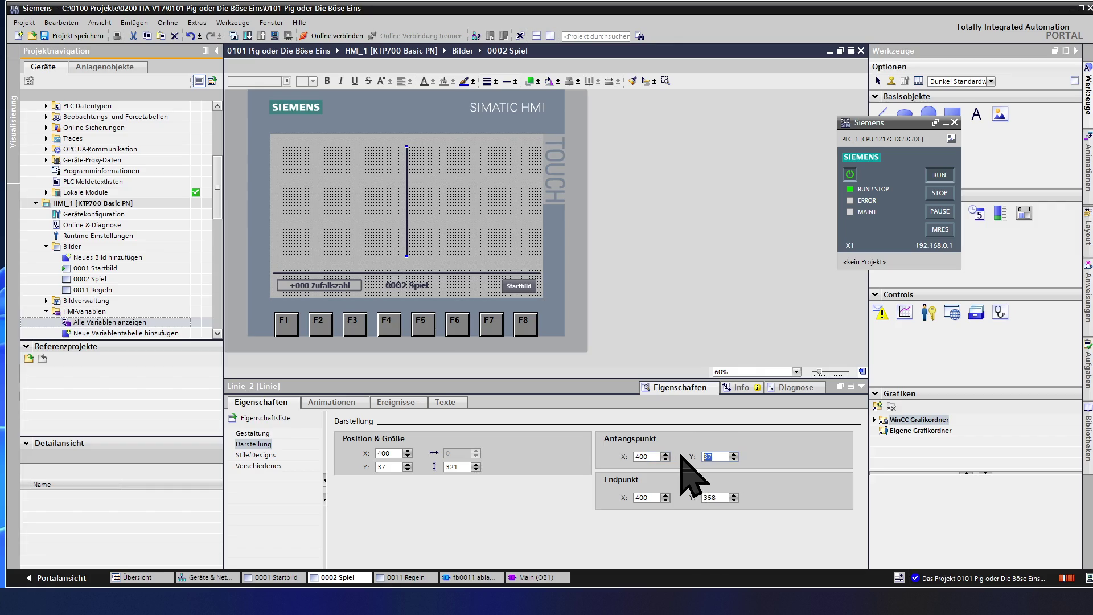
type("25")
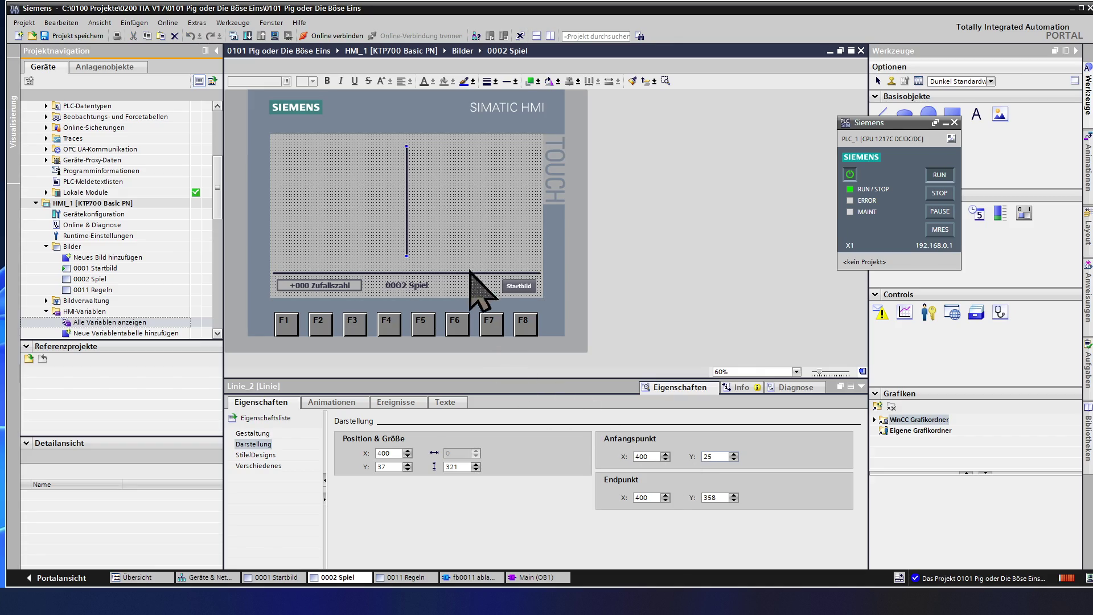
left_click(422, 222)
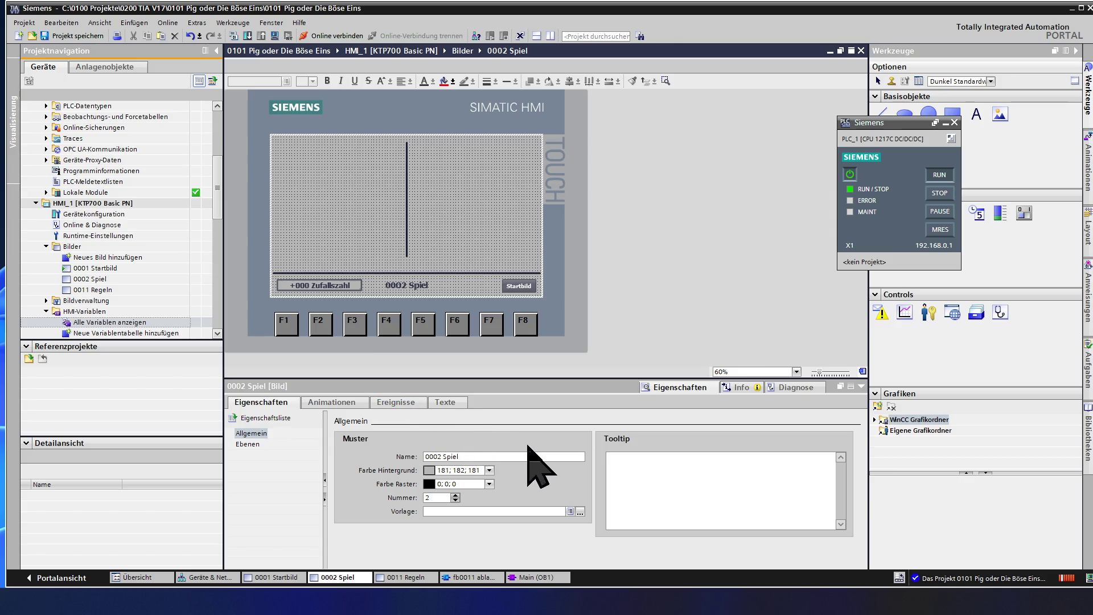
Set the vertical line's end point Y to 375
left_click(406, 228)
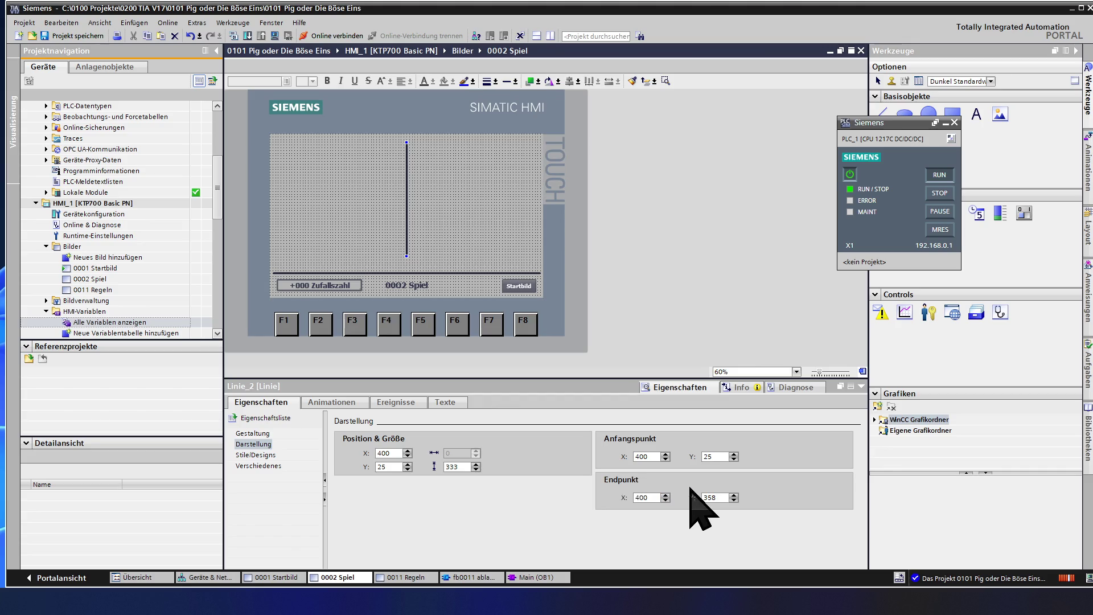
double_click(721, 497)
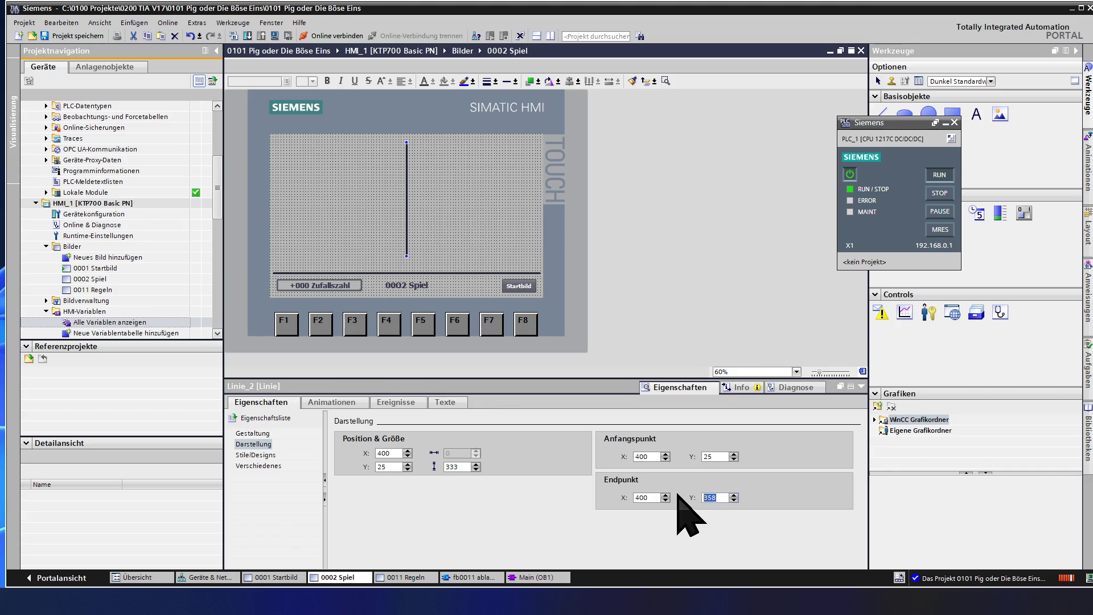
type("375")
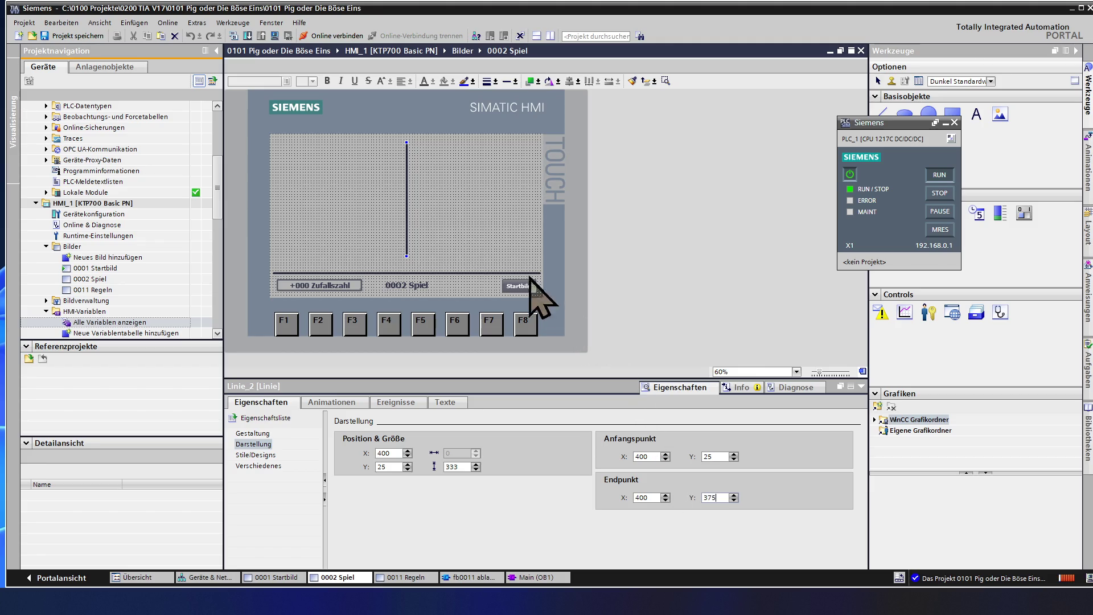
left_click(440, 216)
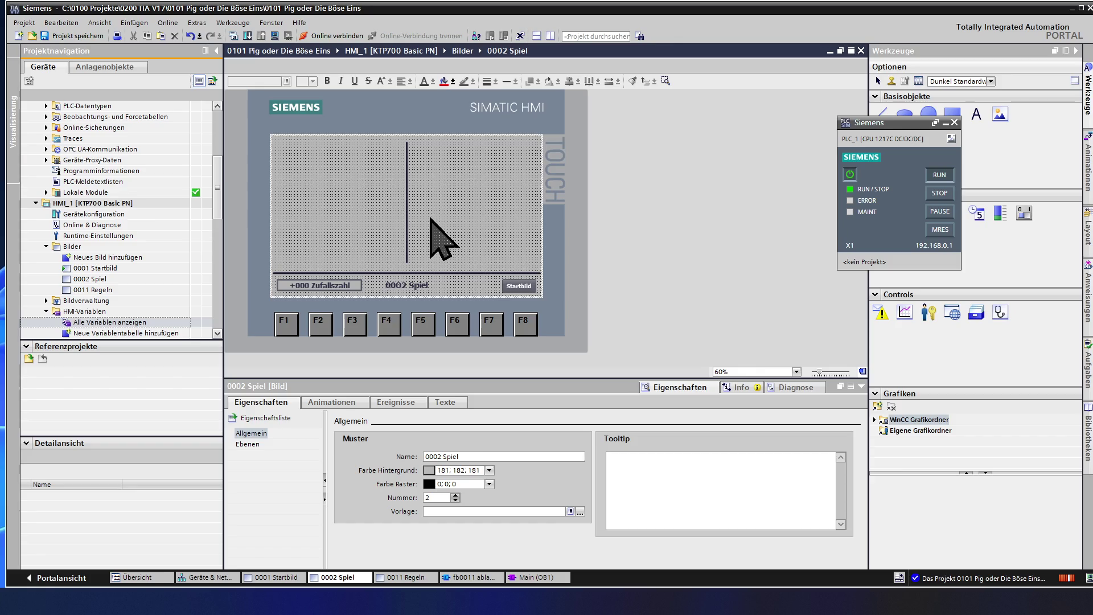
Move the 0002 Spiel text field to the top left and paste a copy at the top right
left_click(418, 286)
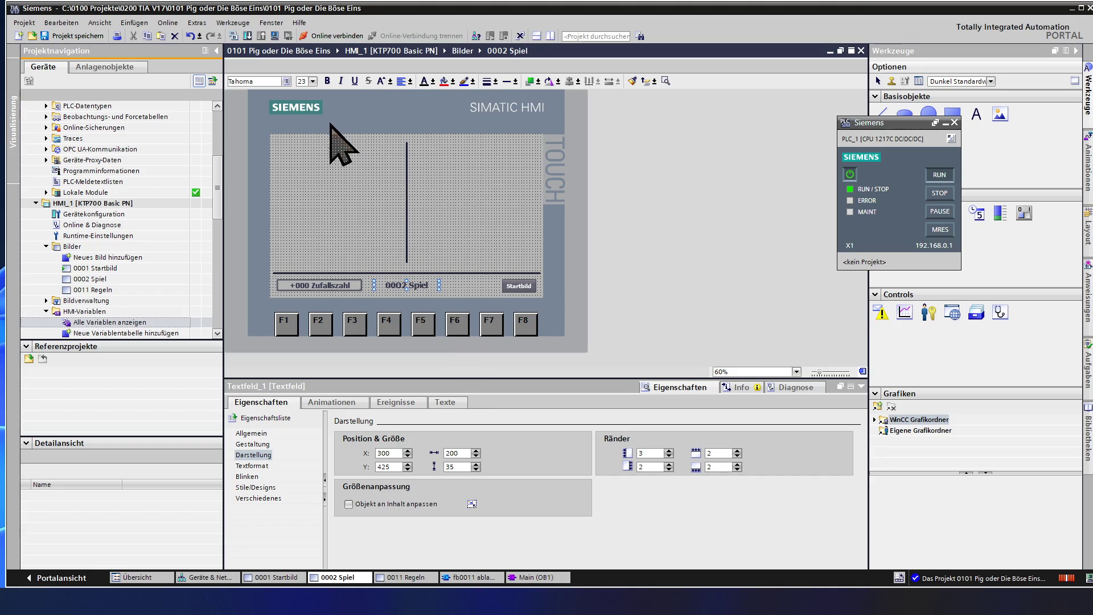
left_click(317, 151)
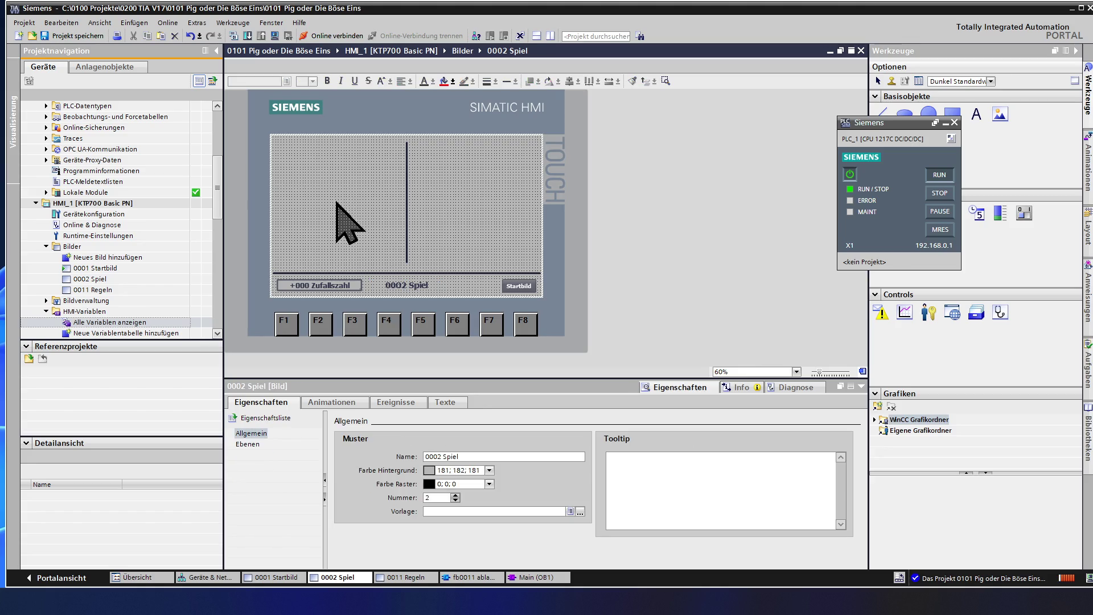
left_click(398, 286)
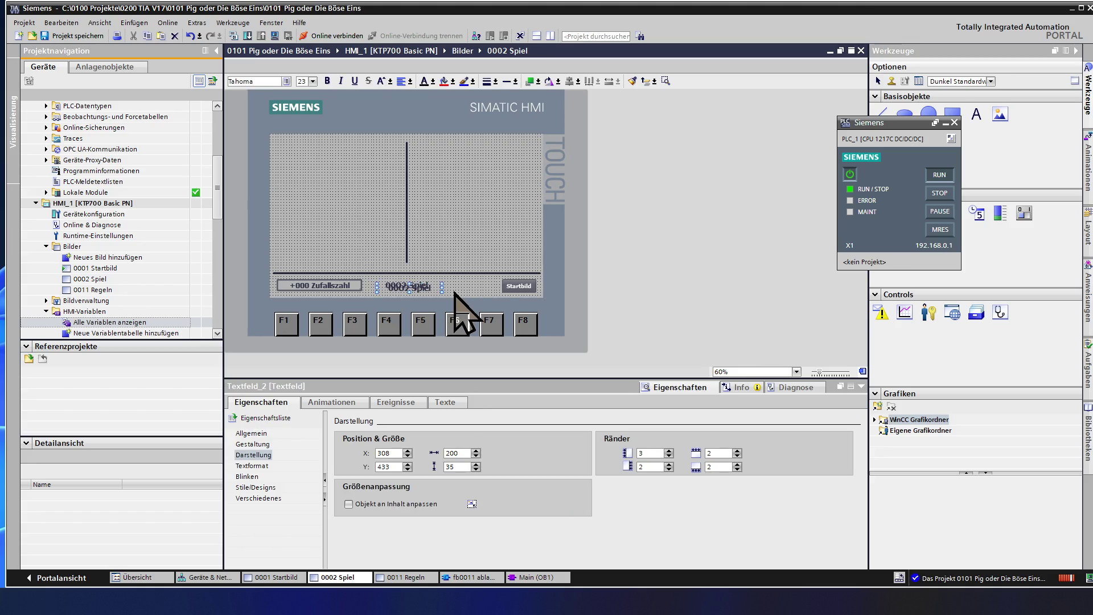
mouse_move(424, 284)
left_mouse_down()
mouse_move(403, 275)
mouse_move(333, 152)
left_mouse_up()
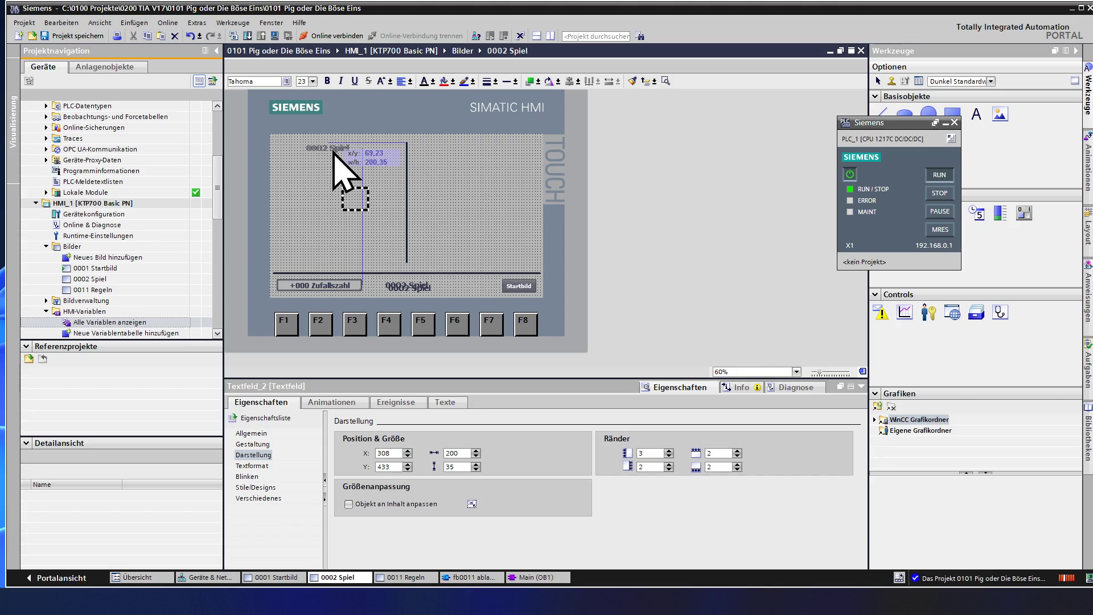
left_click_drag(334, 152, 331, 148)
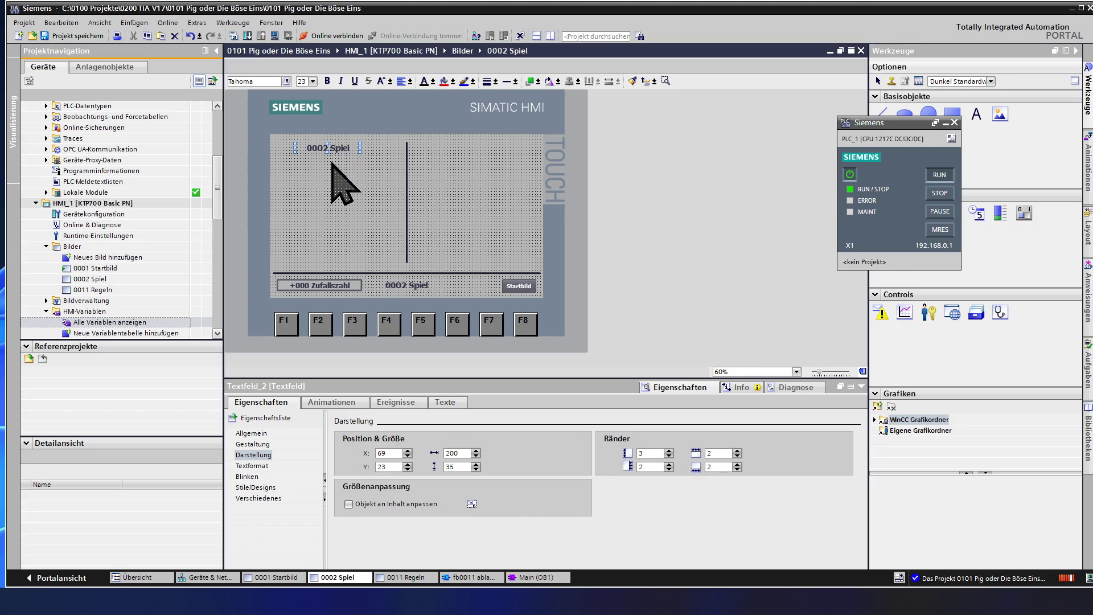
key("ctrl+v")
mouse_move(333, 153)
left_mouse_down()
mouse_move(507, 162)
mouse_move(504, 153)
left_mouse_up()
Position the left text field at X 25, Y 25 and change its text to 'Spieler 1'
left_click(330, 147)
double_click(377, 453)
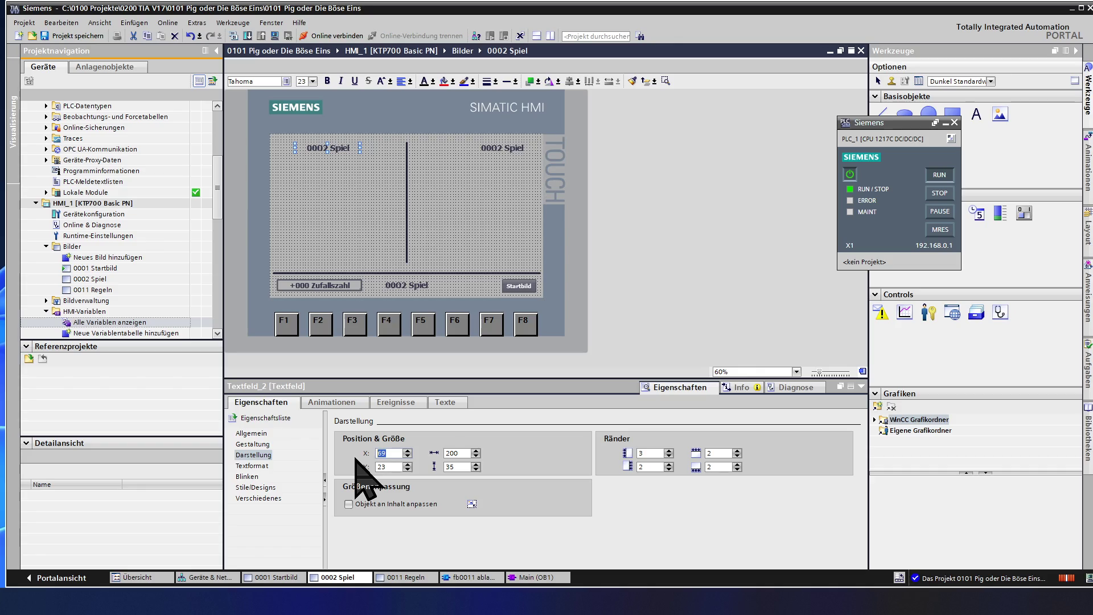
type("25")
double_click(391, 467)
type("25")
key("Return")
left_click(395, 466)
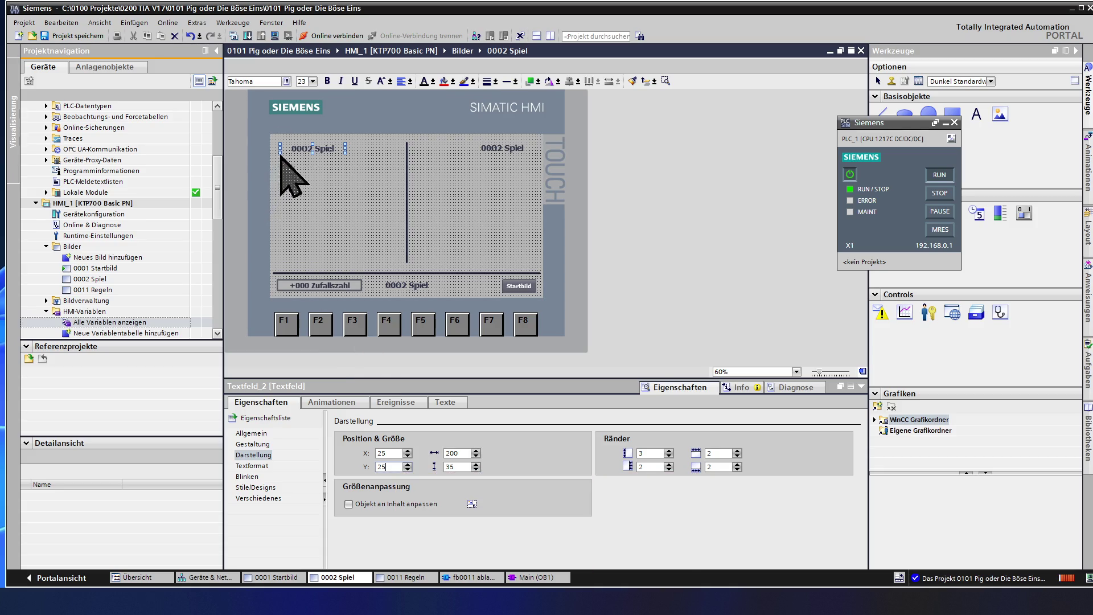
left_click(307, 151)
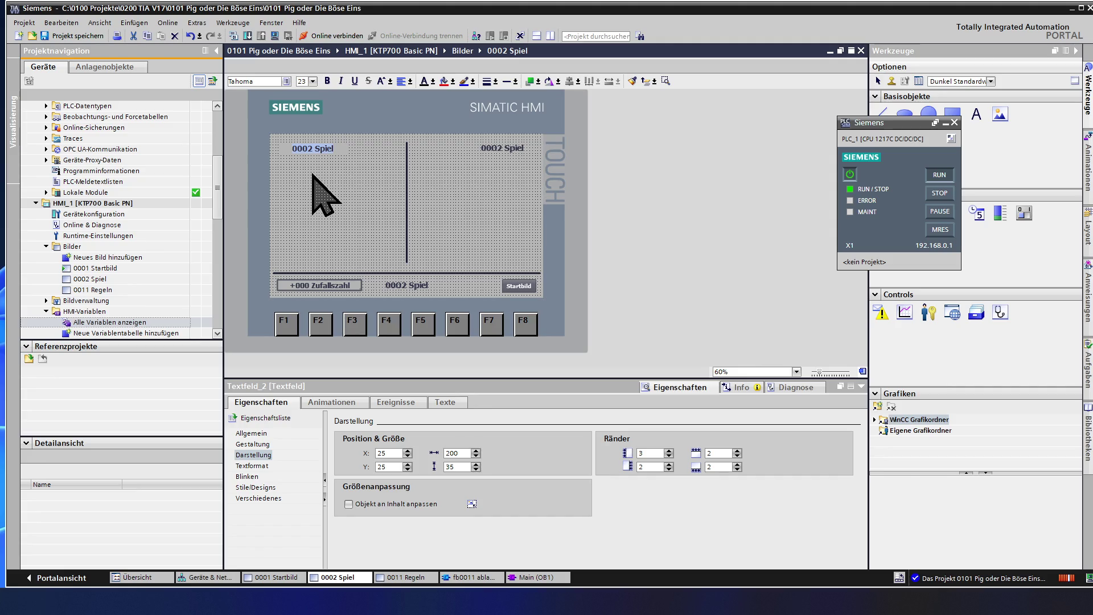
type("Spi")
type("eler 1")
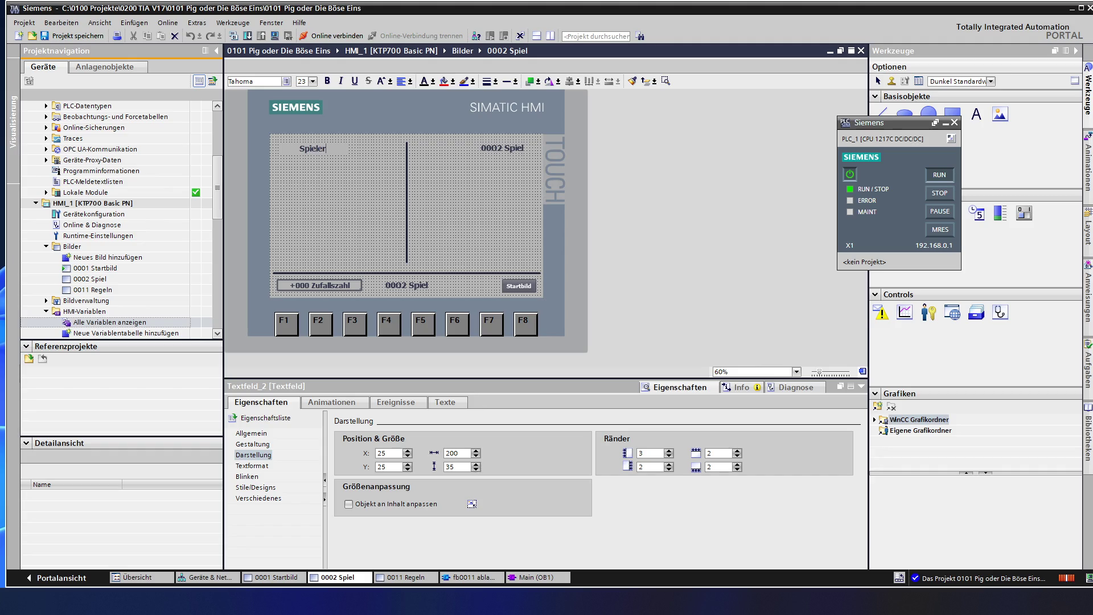
key("Escape")
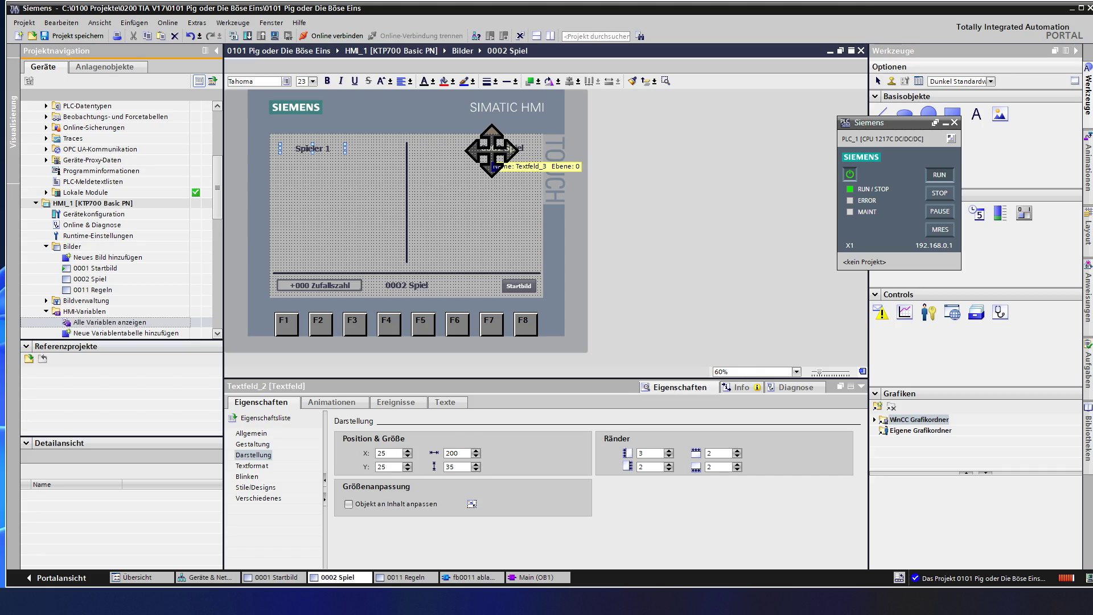
Place the right-hand text field at X 425, Y 25 and relabel it 'Spieler 2'
left_click(492, 151)
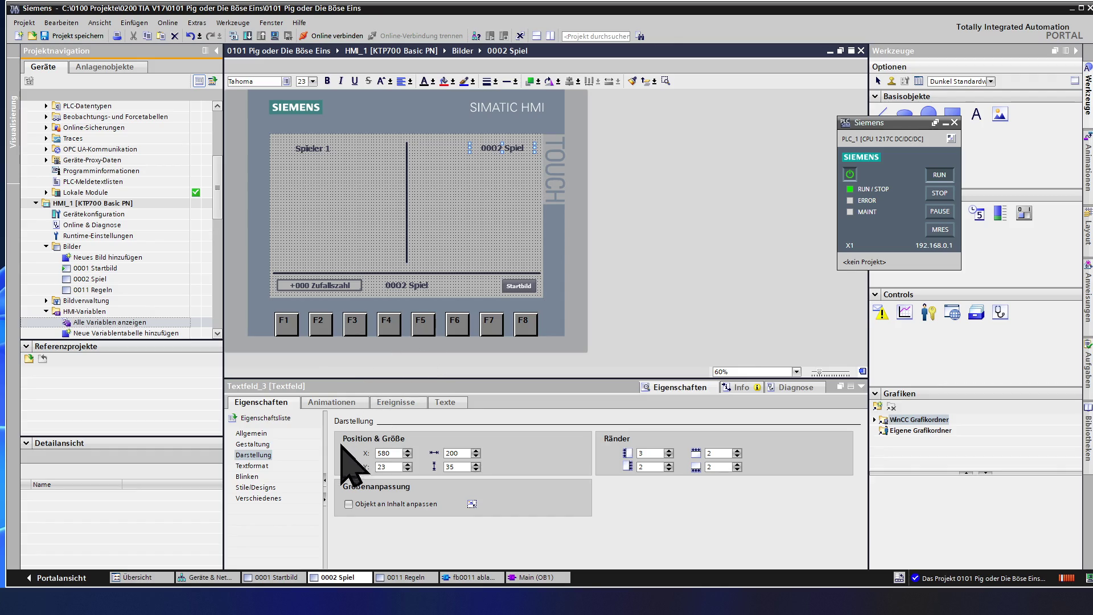
double_click(387, 453)
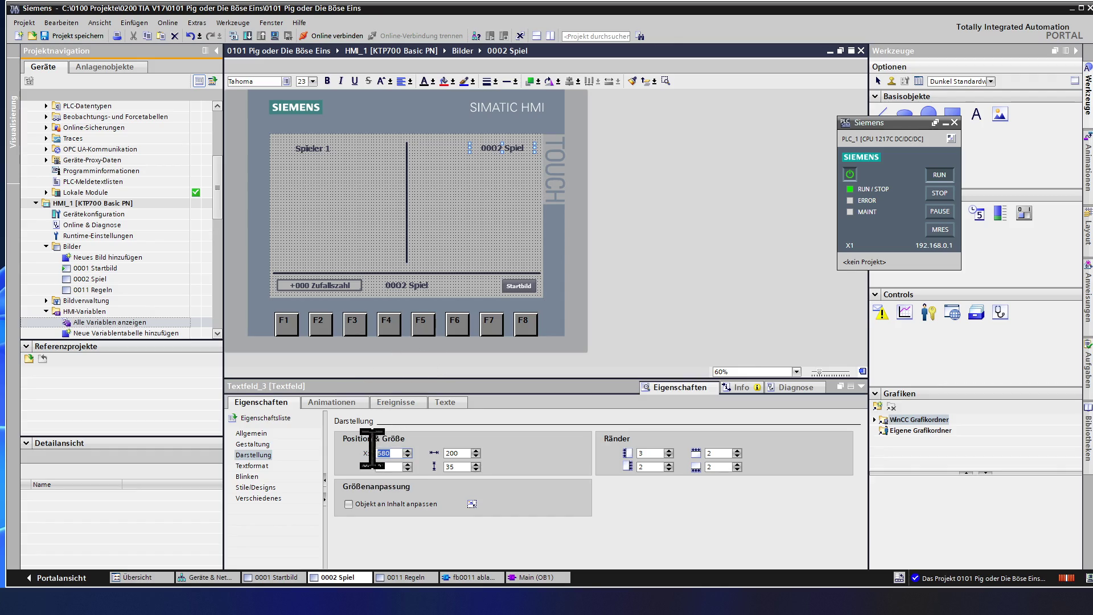
type("425")
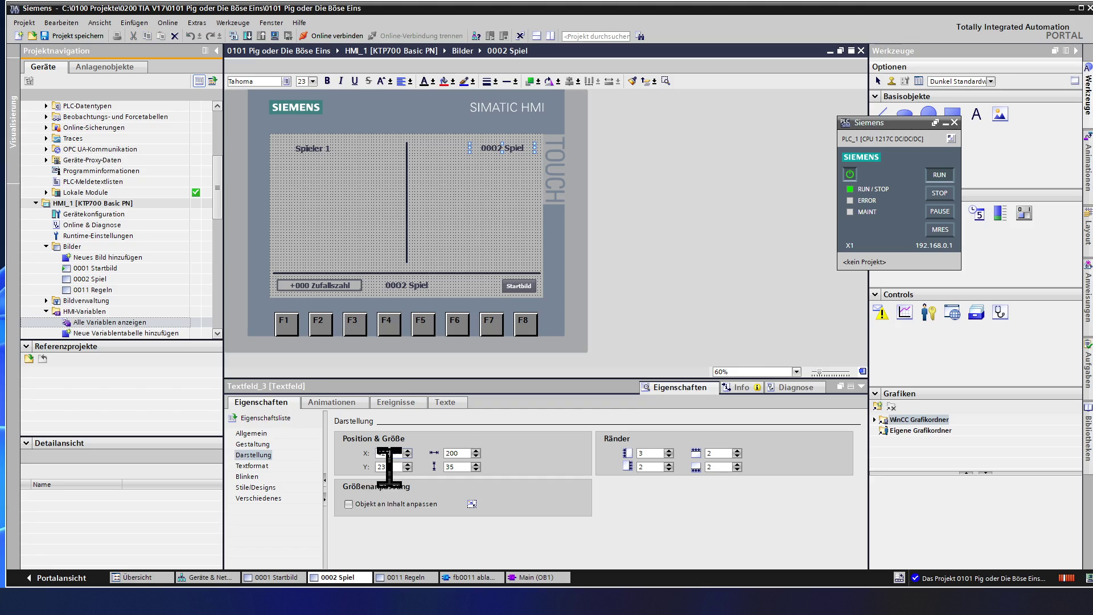
left_click(408, 464)
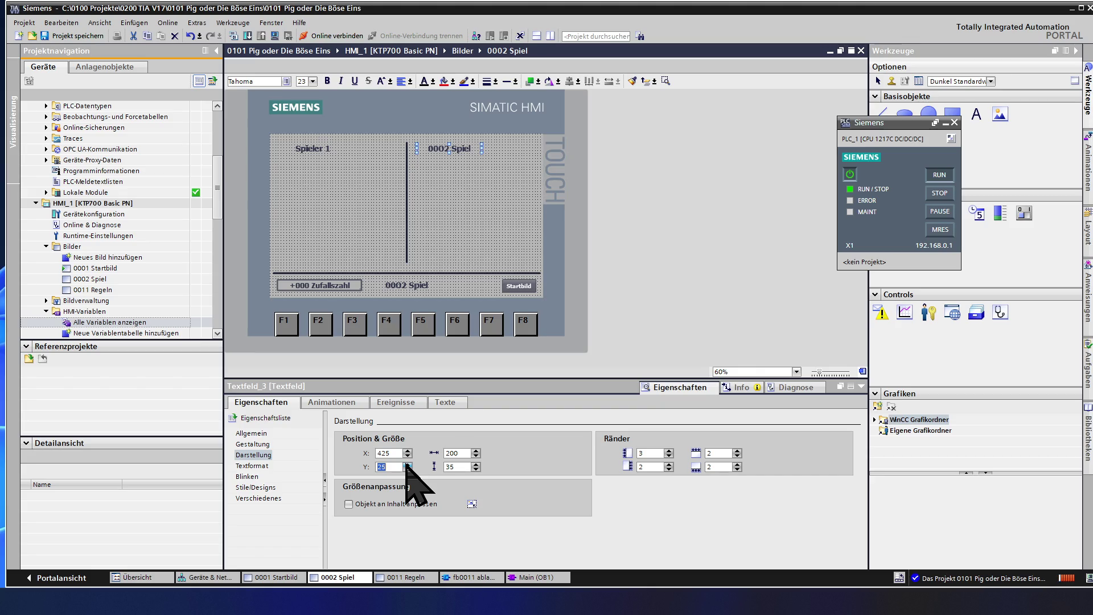
left_click(433, 188)
double_click(441, 147)
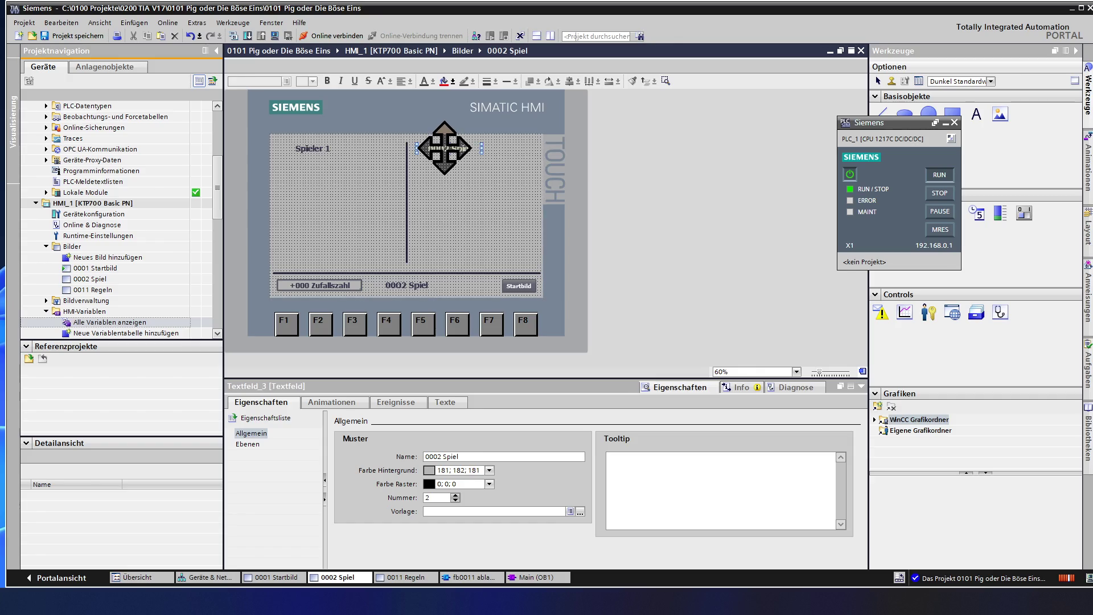
type("Spiele")
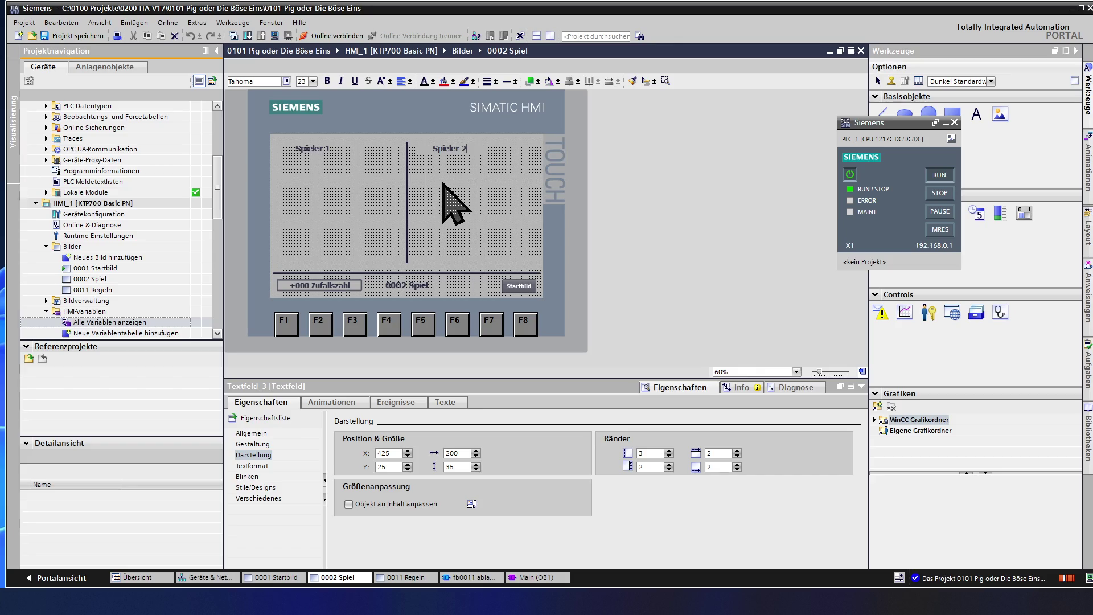
key("Escape")
left_click(460, 188)
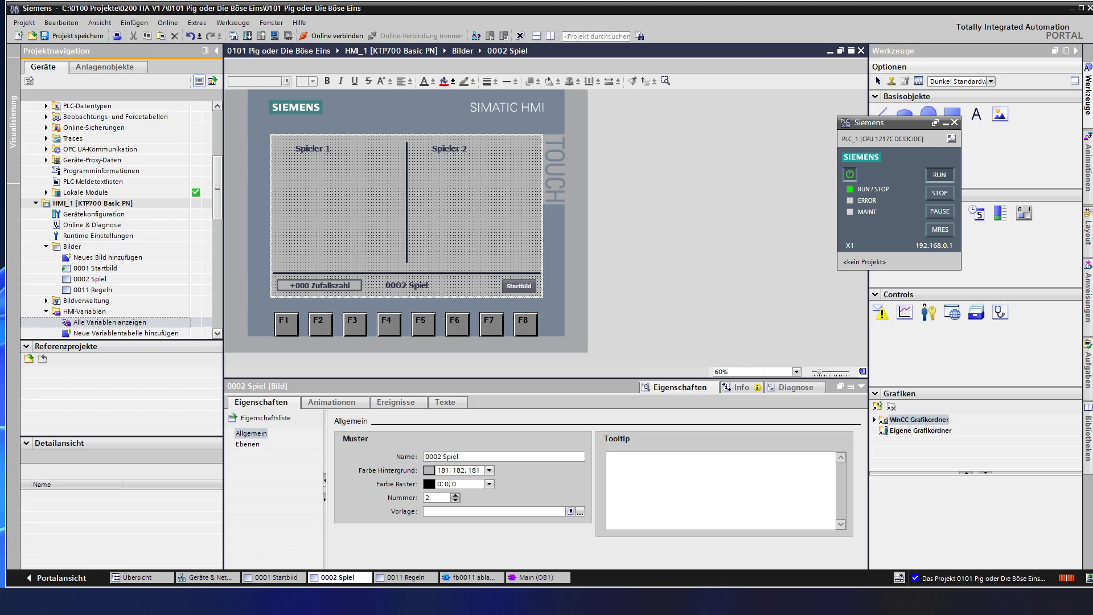
Drag a new trial button into the Spieler 1 area, then delete it
mouse_move(976, 114)
left_mouse_down()
mouse_move(788, 220)
mouse_move(581, 225)
mouse_move(435, 212)
mouse_move(298, 177)
mouse_move(336, 223)
mouse_move(341, 251)
mouse_move(340, 221)
left_mouse_up()
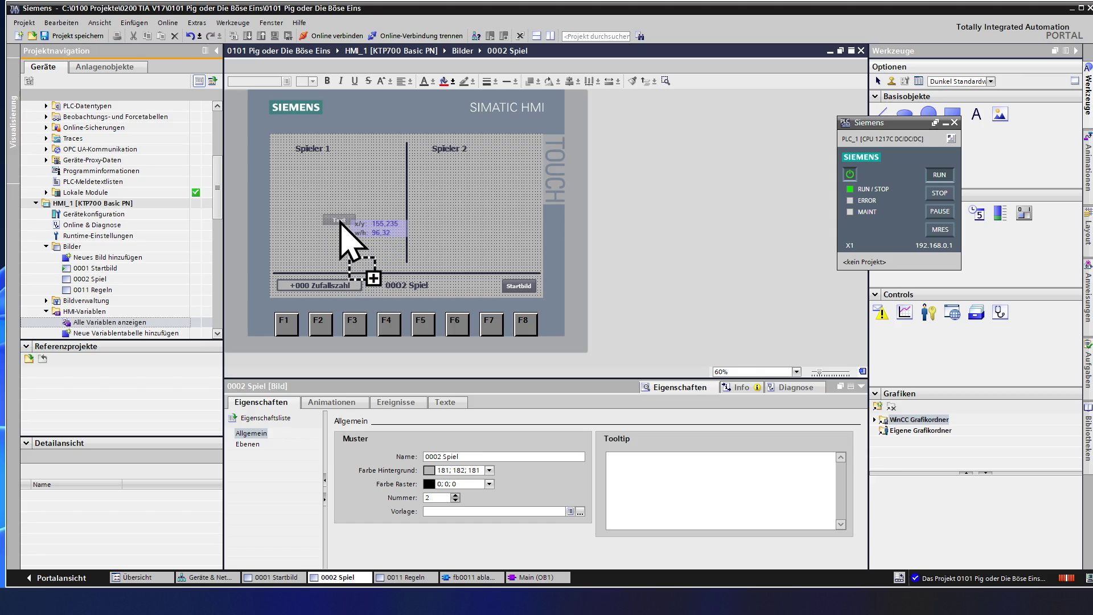
left_click_drag(341, 221, 340, 222)
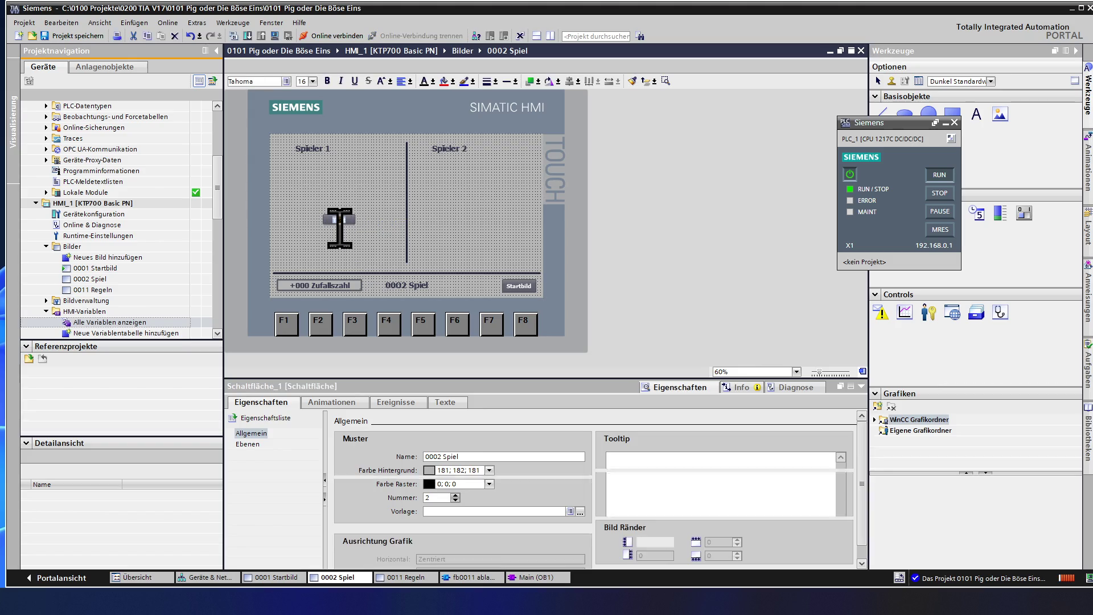
left_click(377, 216)
left_click(346, 219)
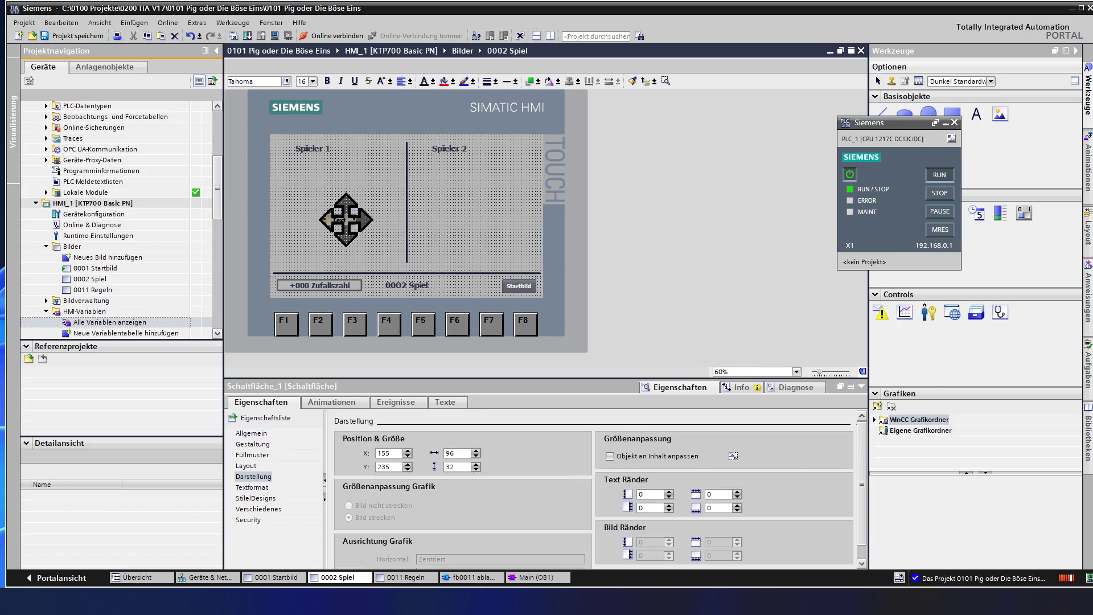
key("Delete")
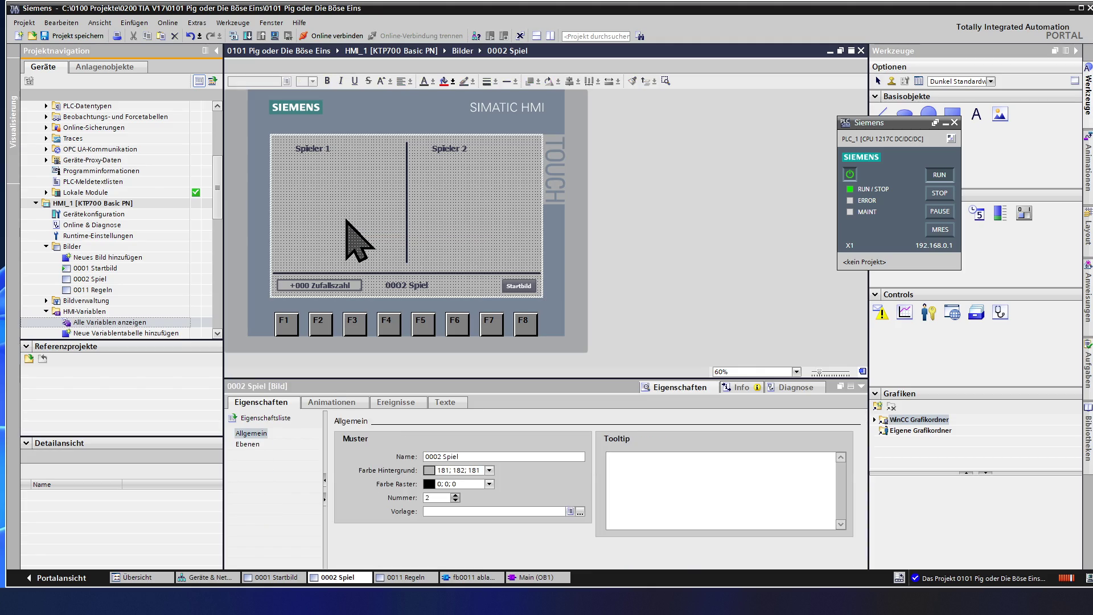
Copy the Startbild button into the Spieler 1 area at X 29, Y 233
left_click(510, 285)
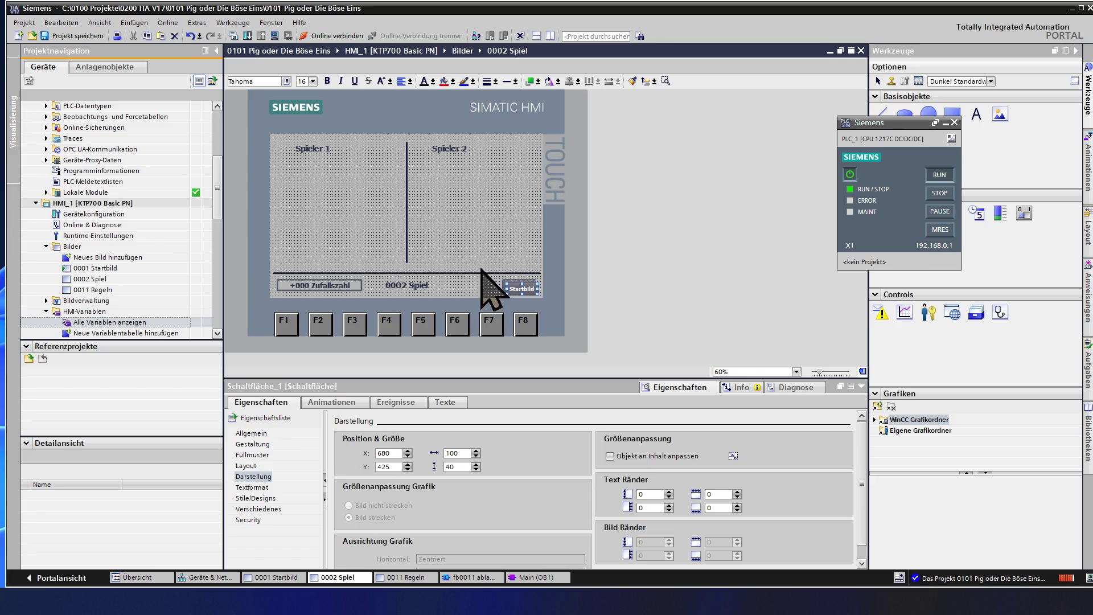
mouse_move(508, 283)
left_mouse_down()
mouse_move(514, 289)
mouse_move(317, 178)
mouse_move(292, 183)
mouse_move(292, 171)
mouse_move(296, 184)
left_mouse_up()
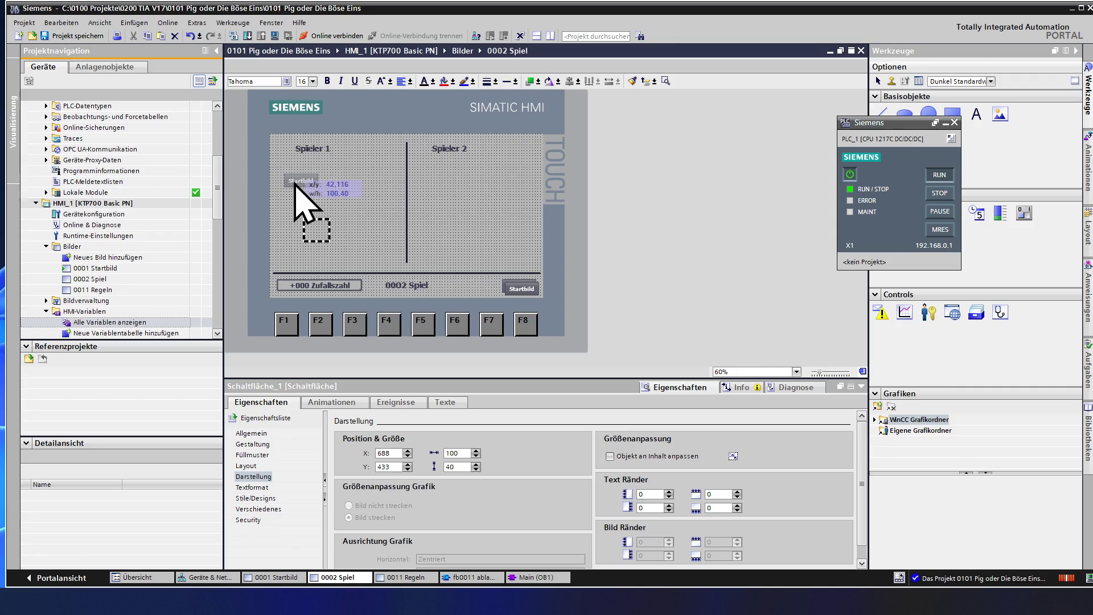
left_click_drag(291, 183, 289, 222)
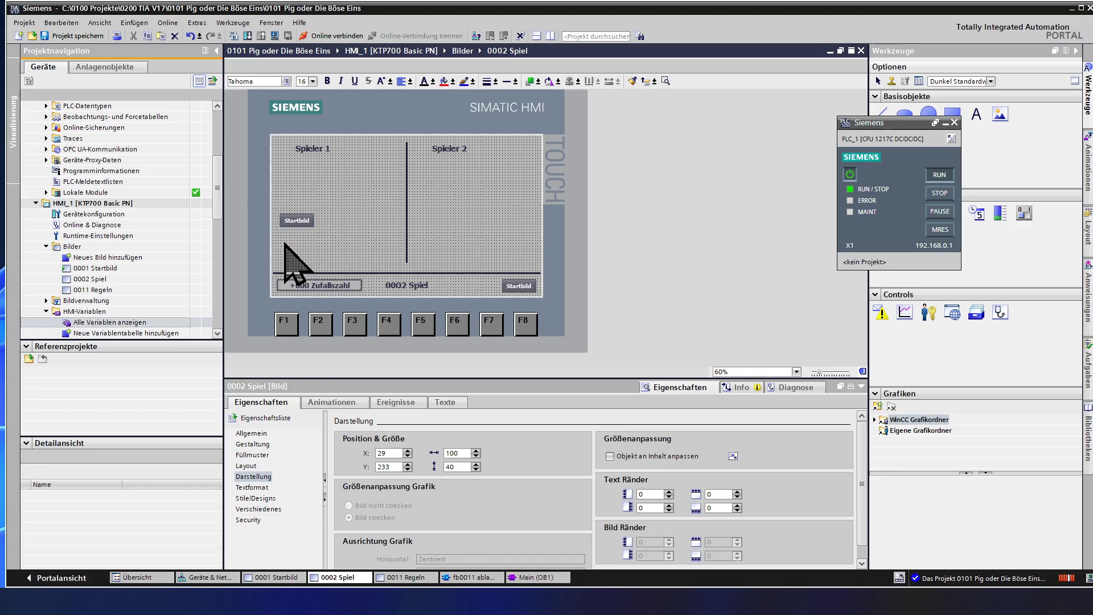
left_click(287, 253)
left_click(294, 224)
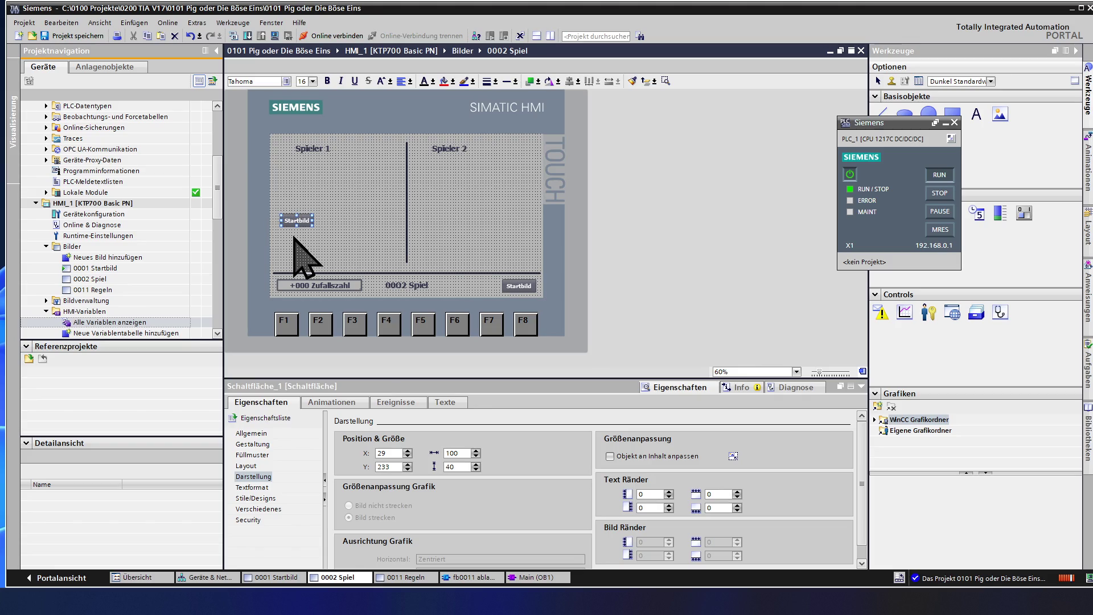
left_click(343, 227)
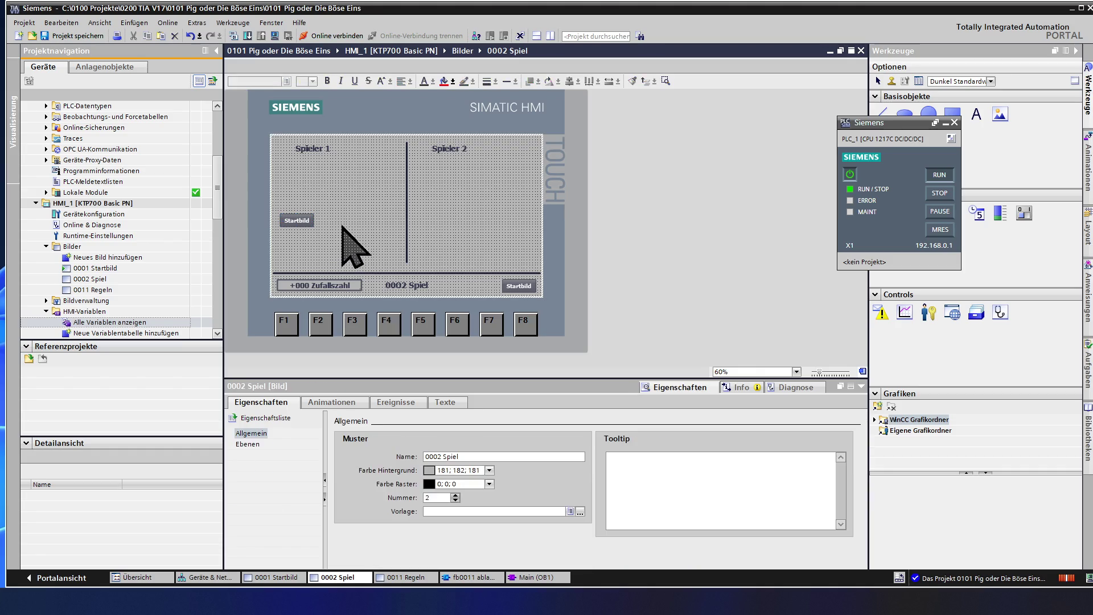
Duplicate the button beside the first copy and label the left button 'Würfeln'
left_click(297, 220)
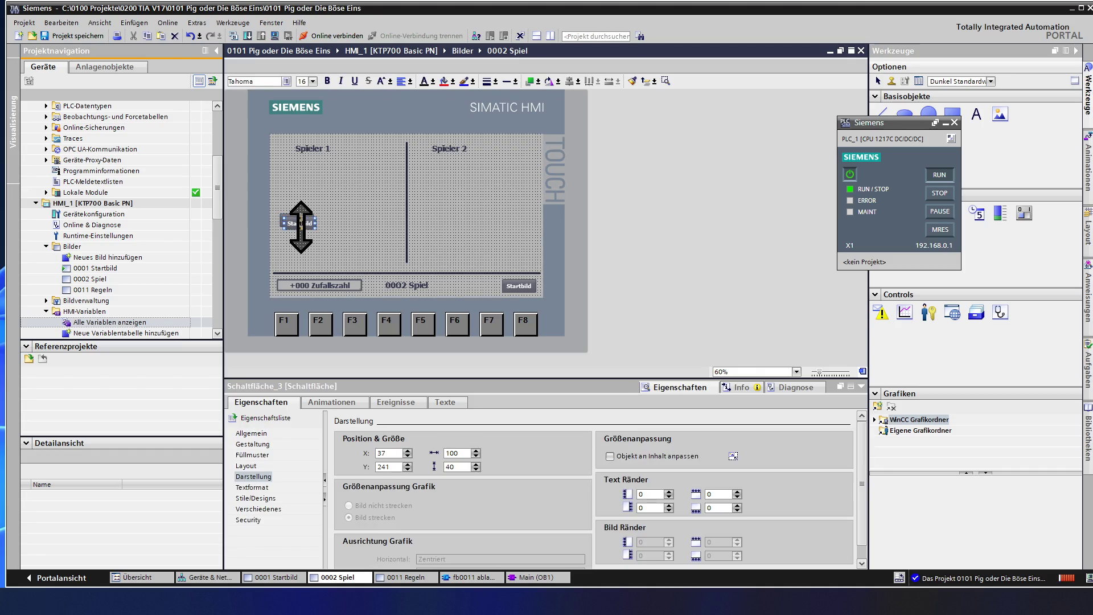
left_click_drag(299, 222, 356, 226)
left_click(319, 238)
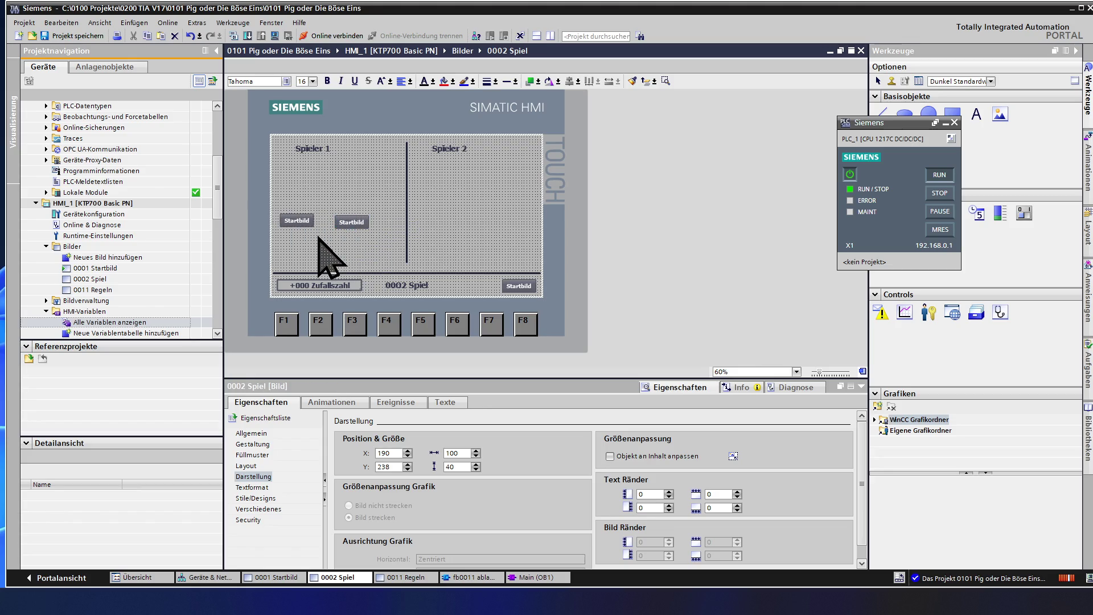
left_click(295, 219)
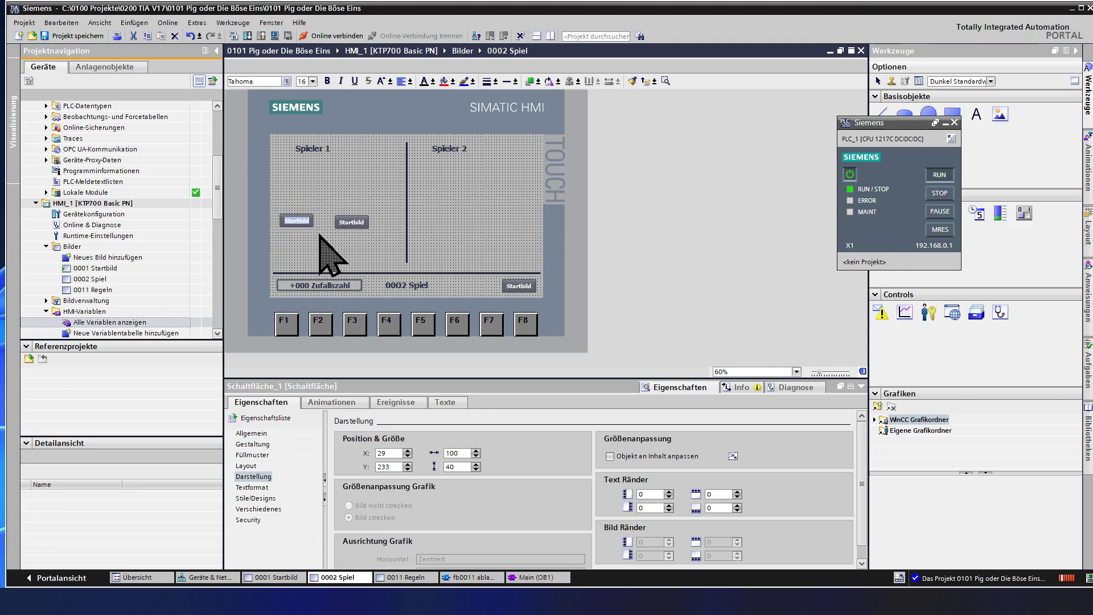
type("Würfel")
type("n")
left_click(321, 238)
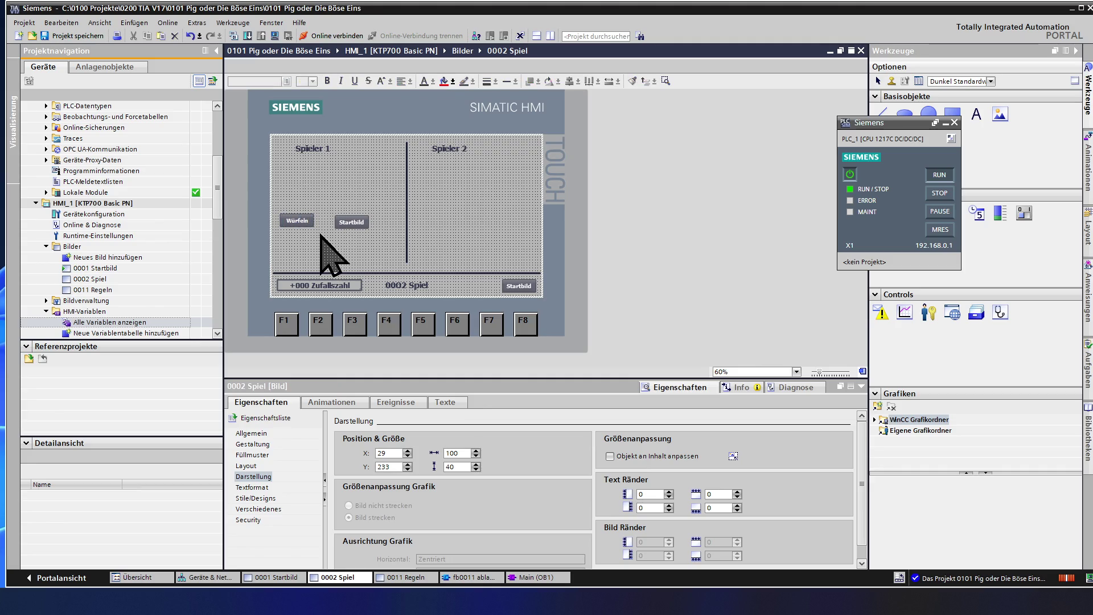
Label the second button 'Passen'
left_click(353, 224)
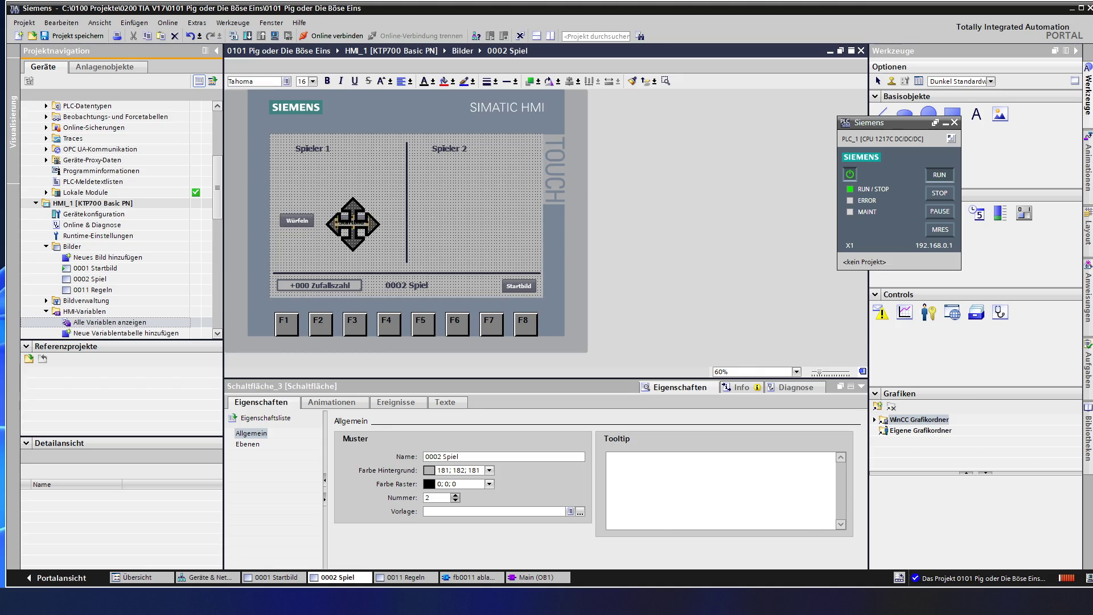
left_click(355, 257)
left_click(354, 225)
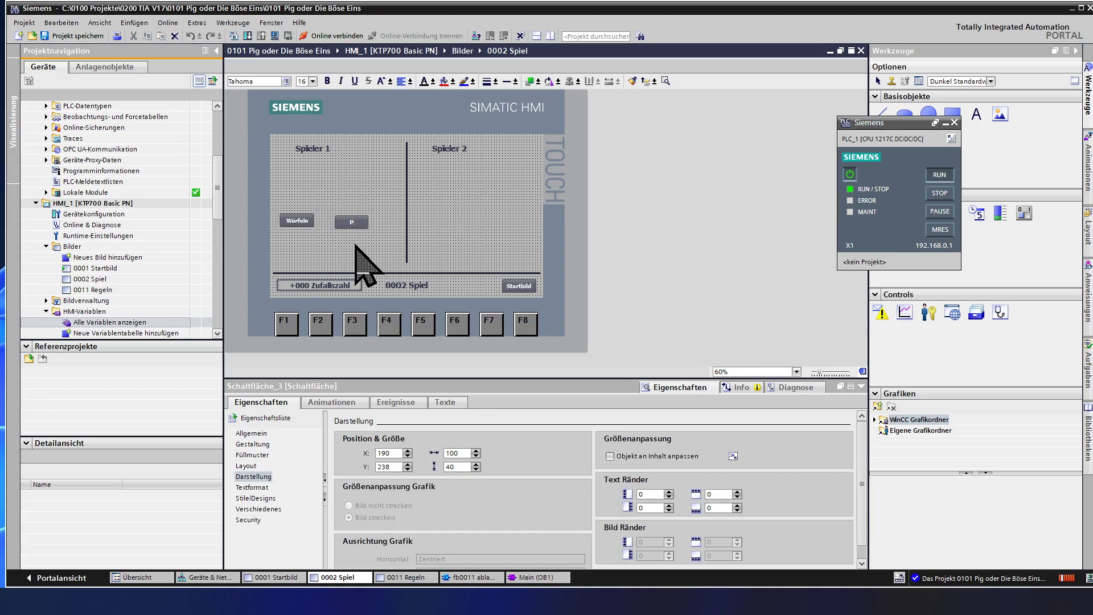
type("assen")
key("Return")
left_click(338, 248)
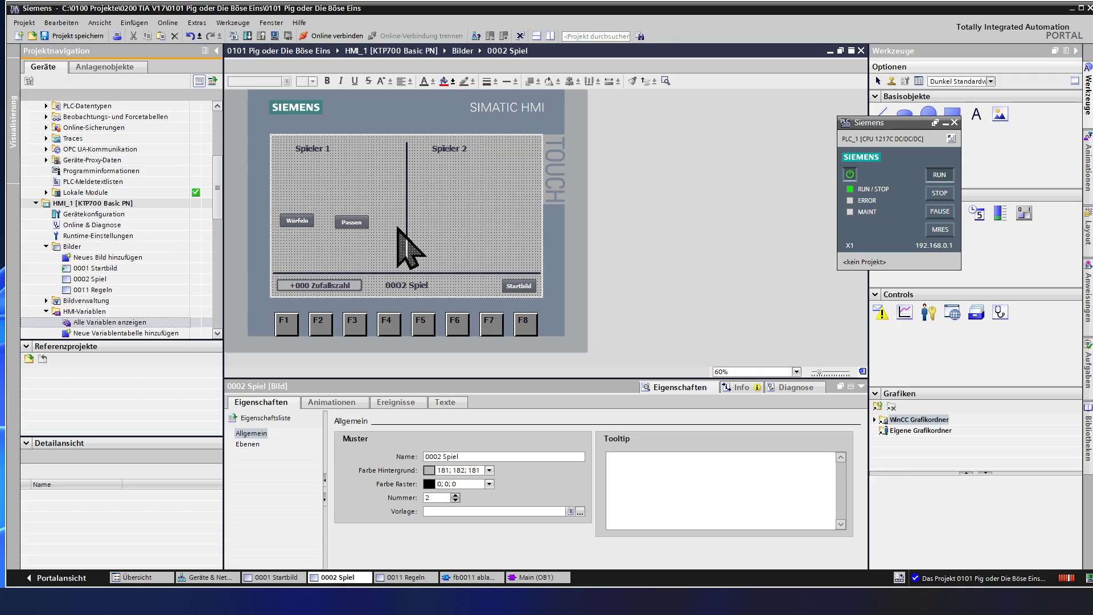
Paste a Zufallszahl I/O field copy under Spieler 1 and stack a second one below it
left_click(406, 287)
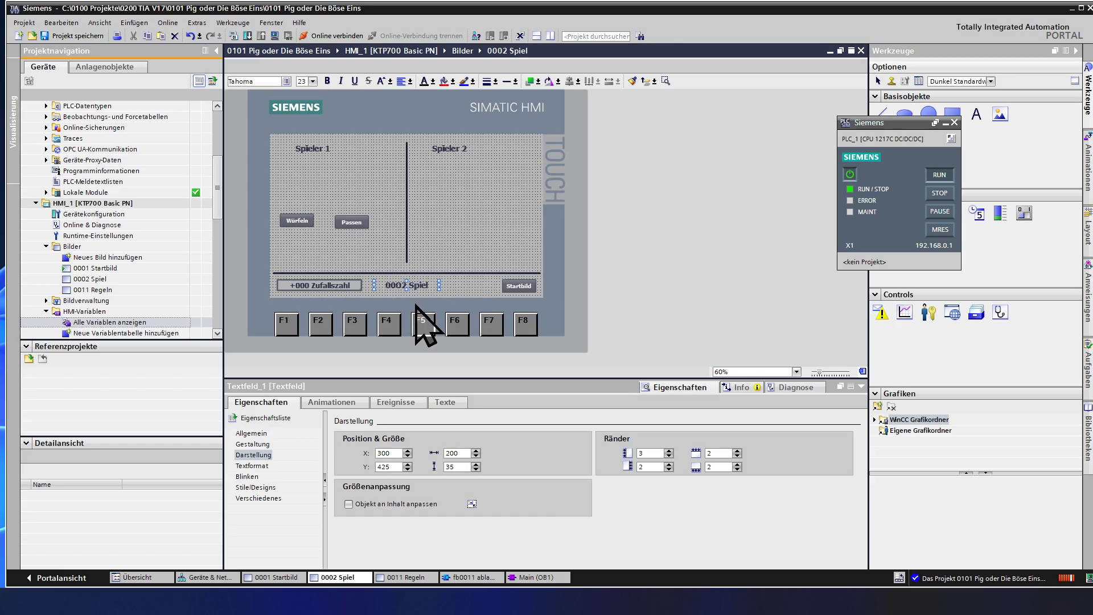
left_click(342, 289)
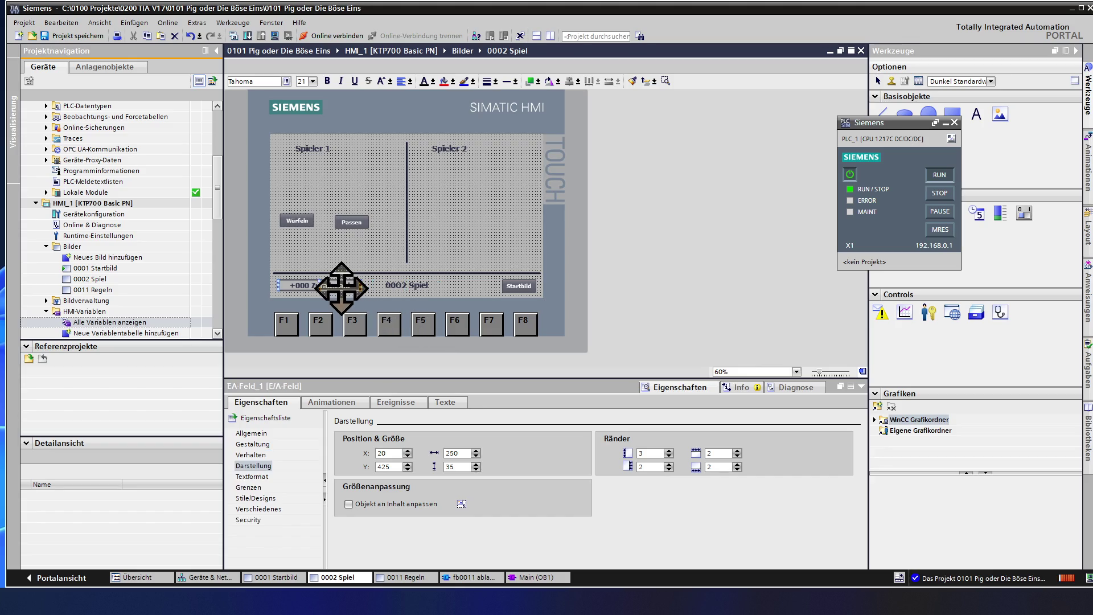
left_click(334, 175)
key("ctrl+v")
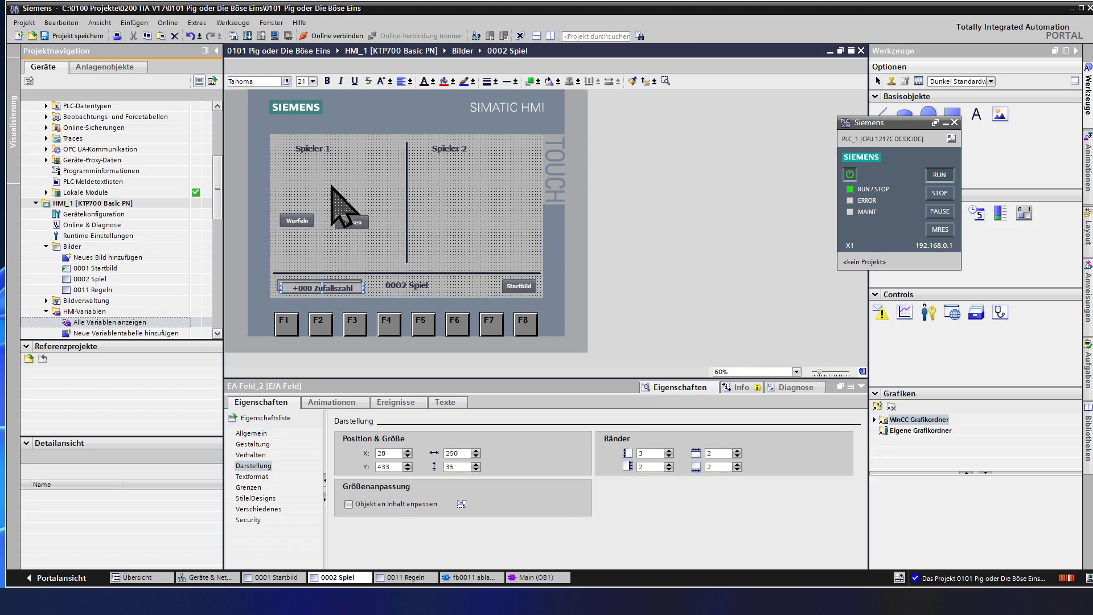
mouse_move(324, 288)
left_mouse_down()
mouse_move(314, 200)
mouse_move(331, 156)
mouse_move(331, 180)
left_mouse_up()
left_click(342, 207)
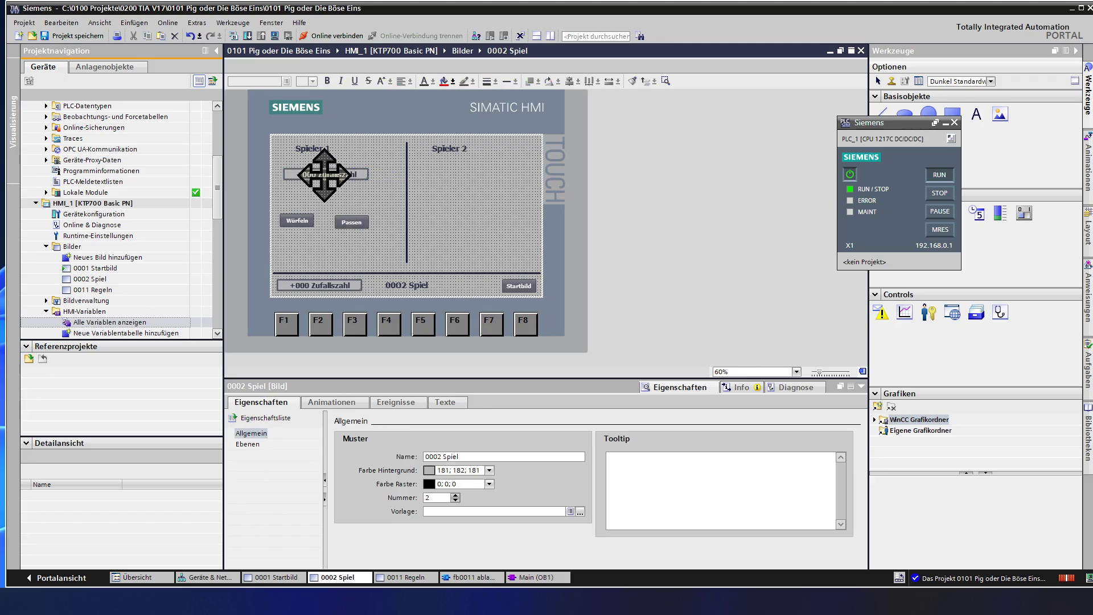
left_click(325, 175)
left_click_drag(324, 175, 324, 197)
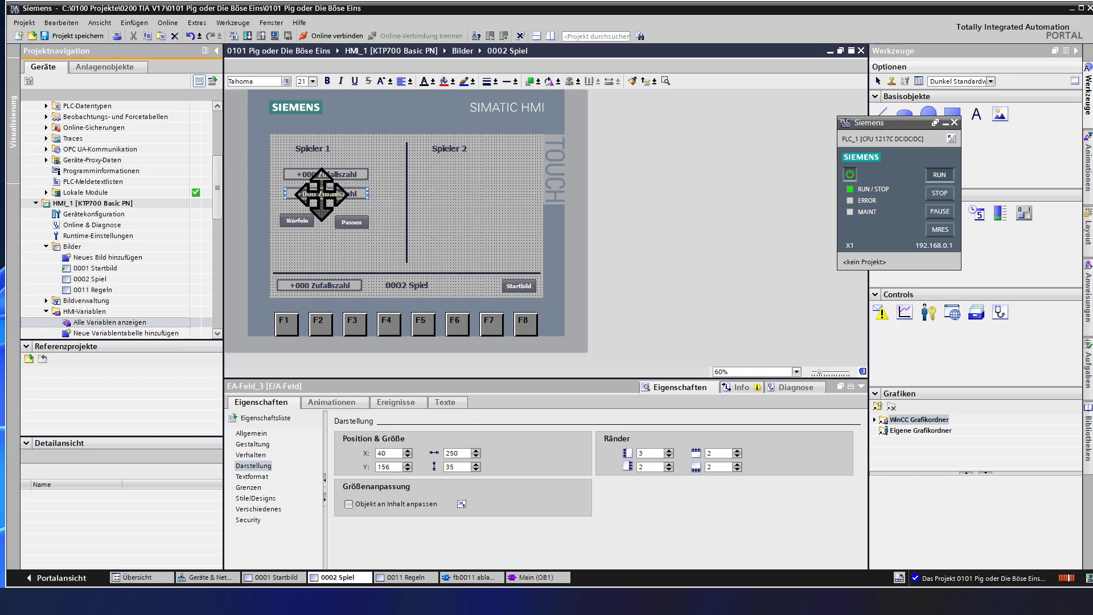
left_click(377, 210)
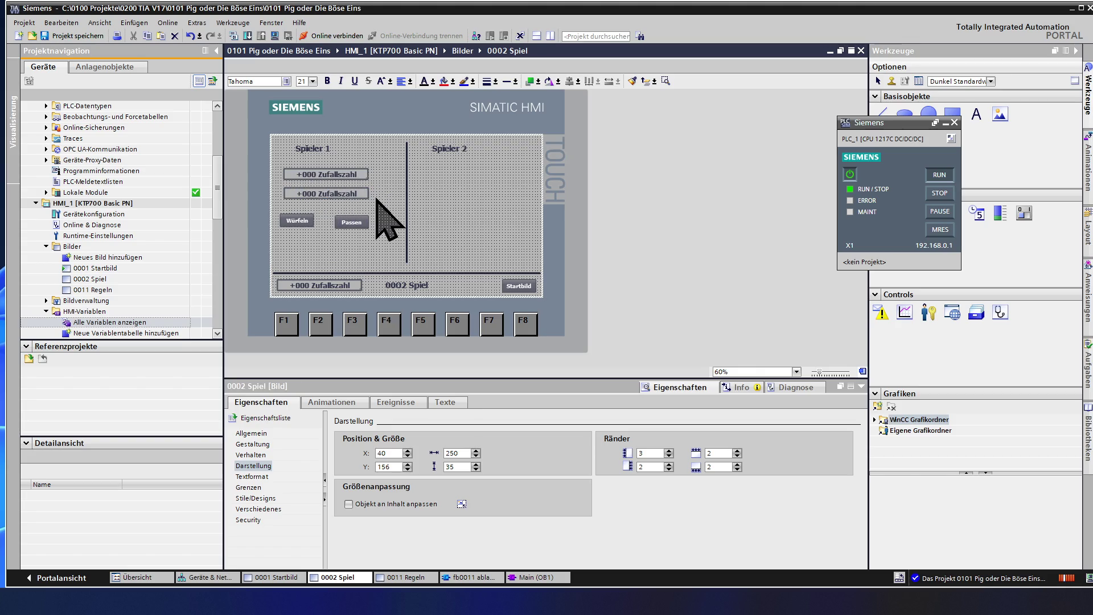
left_click(341, 176)
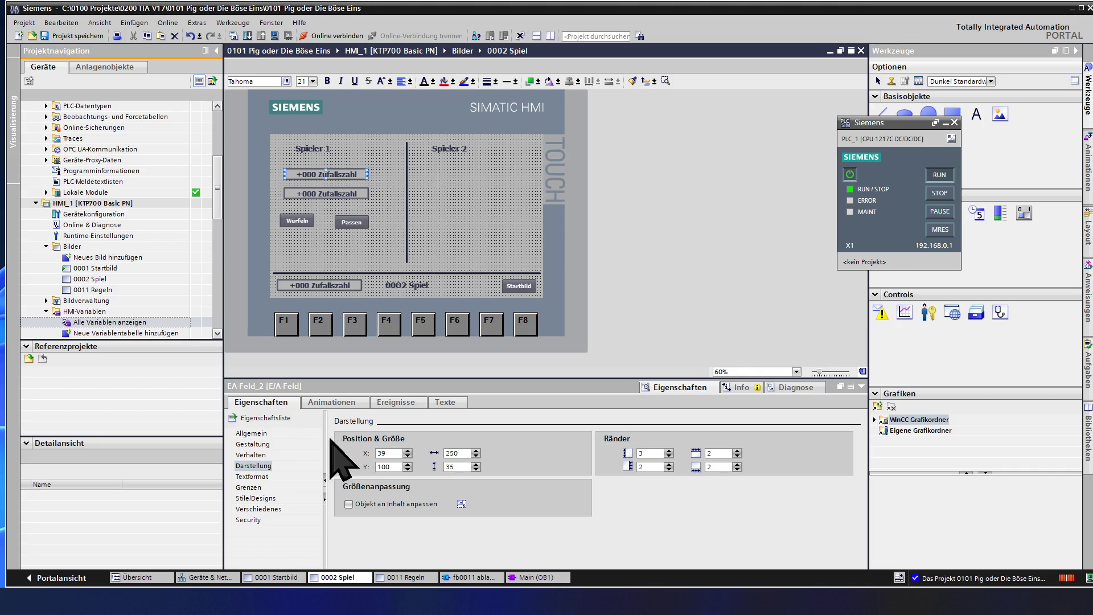
Change the upper I/O field's unit text from Zufallszahl to Gesamtzahl
left_click(258, 434)
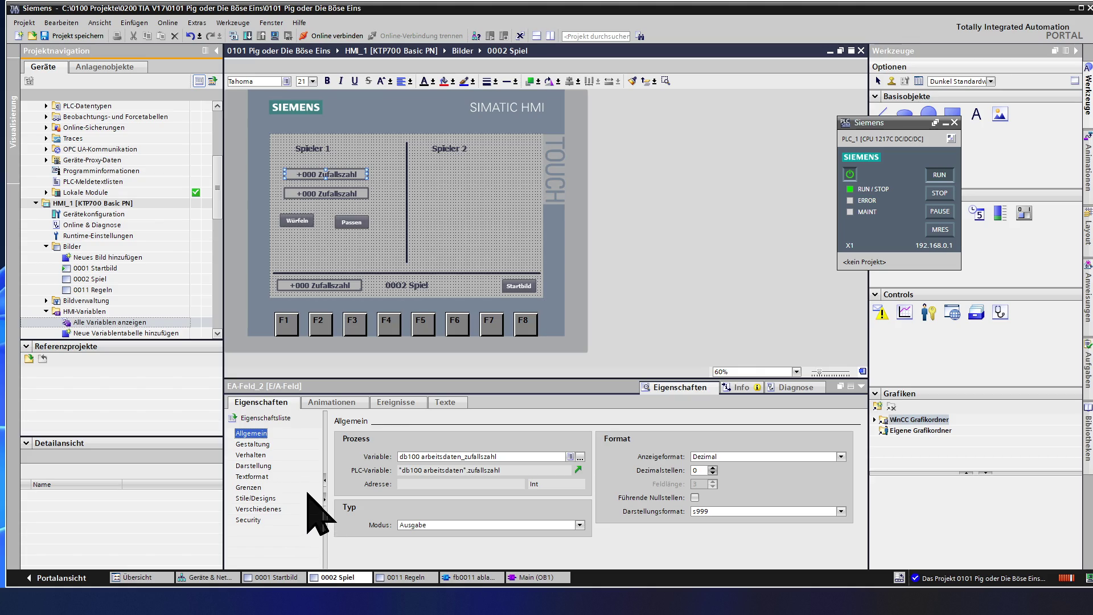
left_click(262, 445)
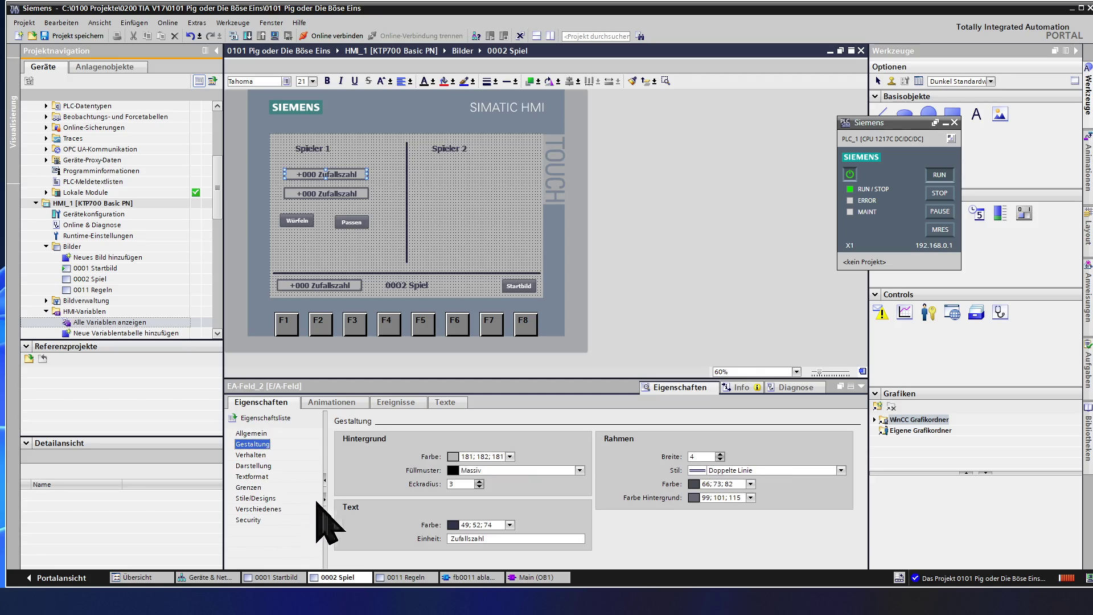
double_click(490, 538)
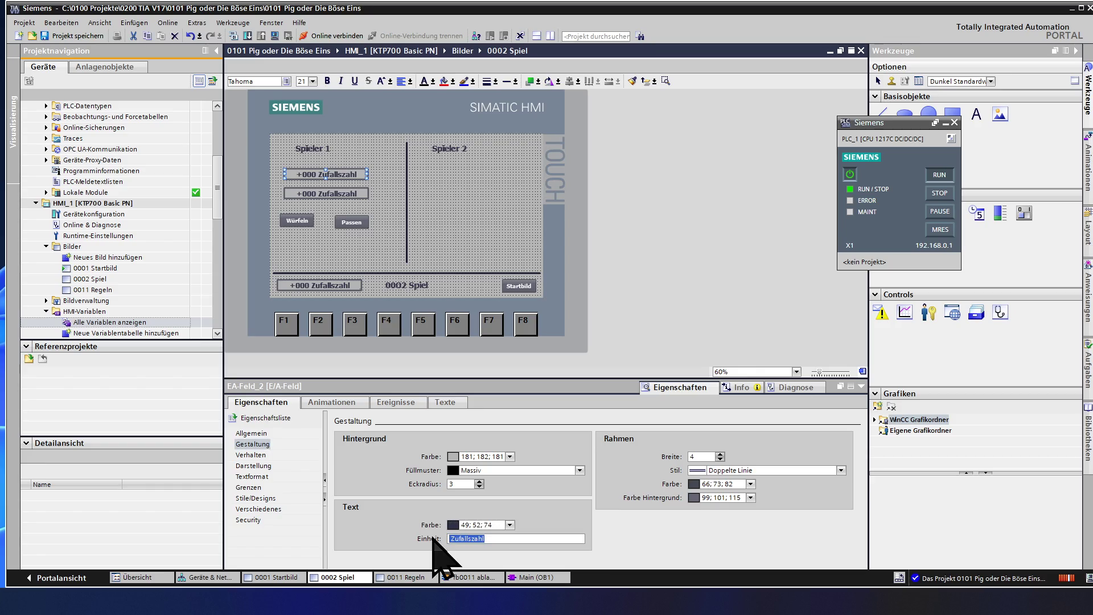
type("G")
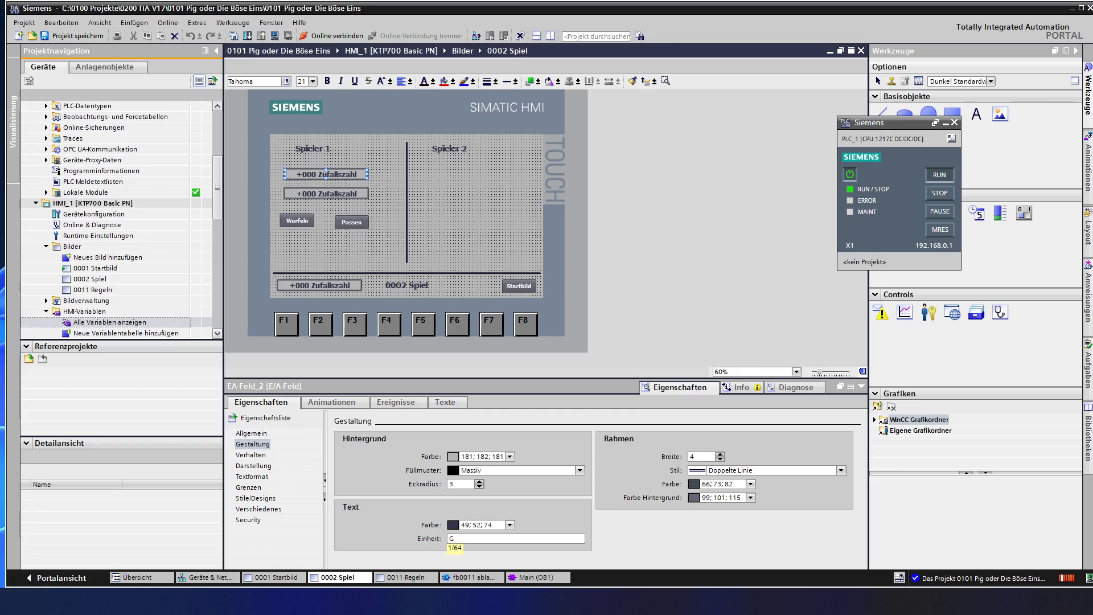
type("esamtzahl")
left_click(337, 194)
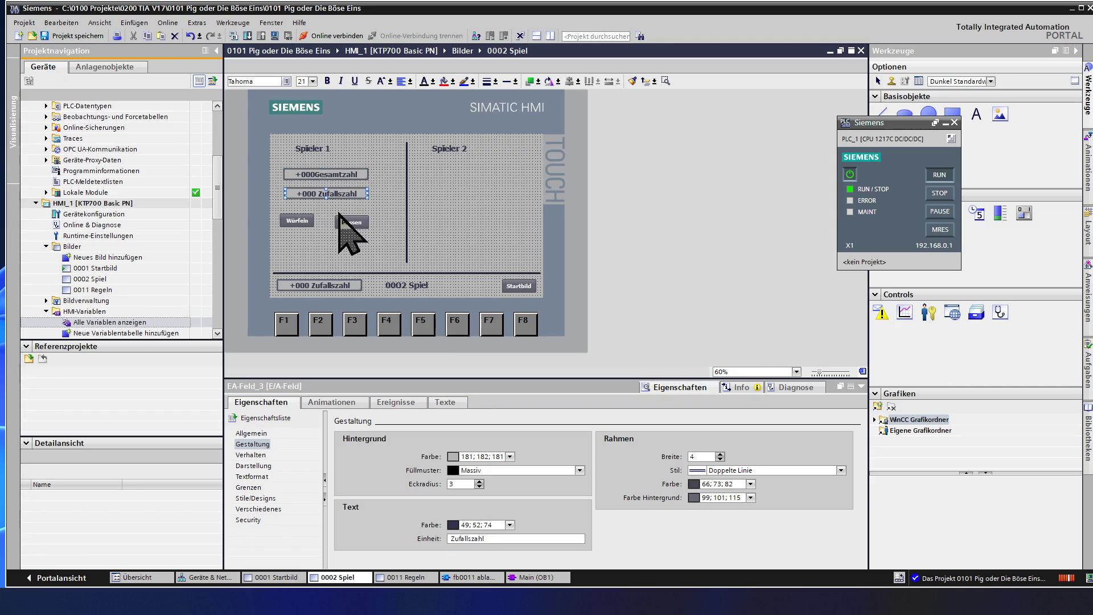
left_click(325, 174)
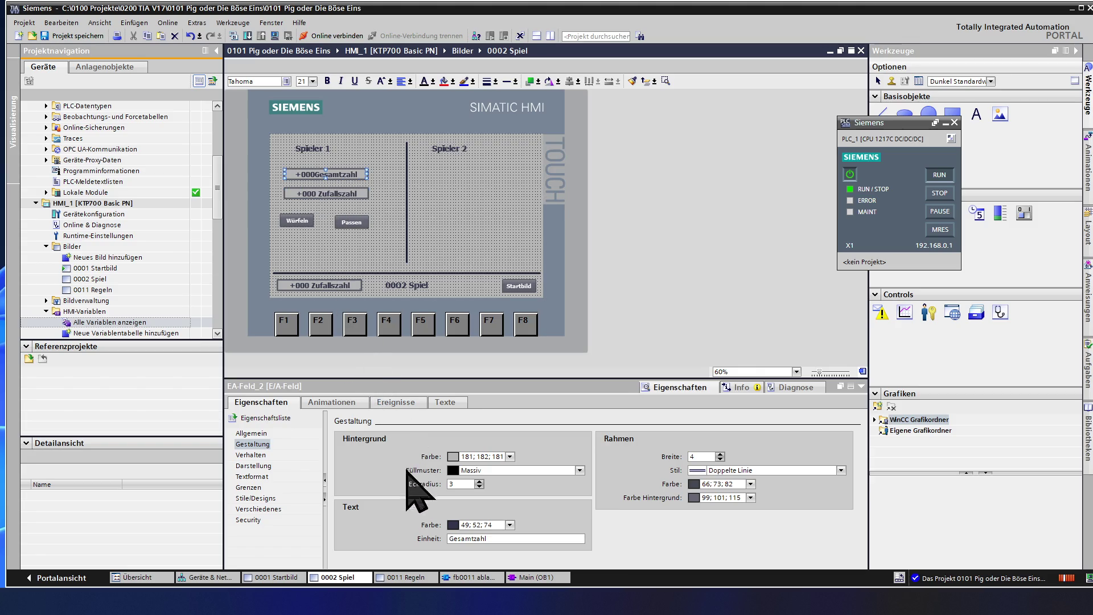
left_click(471, 539)
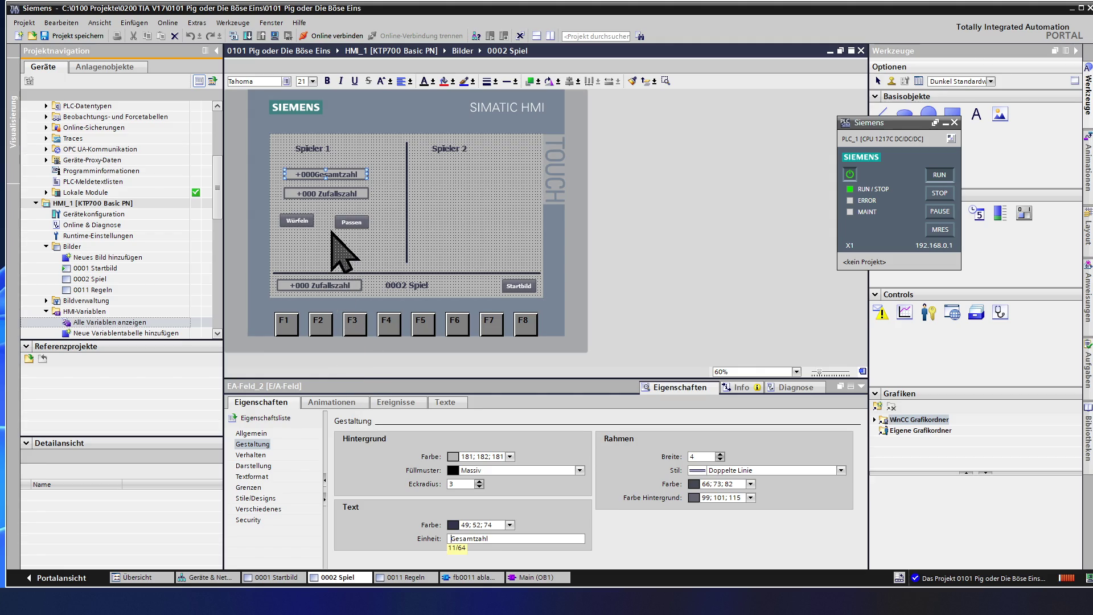
Begin clearing the lower field's unit text, then open the 0011 Regeln screen
left_click(327, 194)
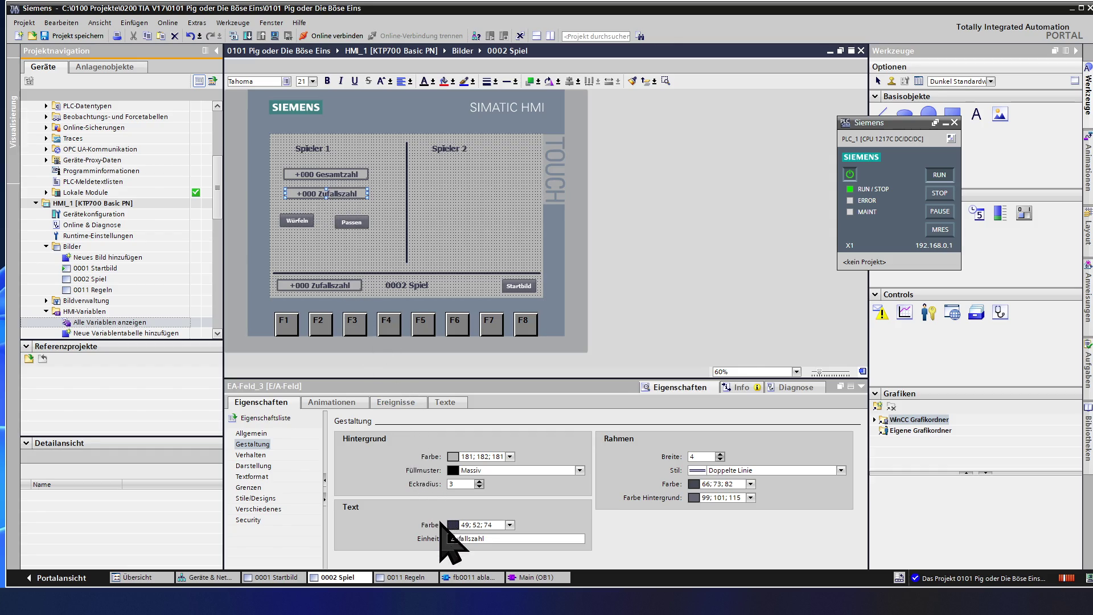
left_click(495, 538)
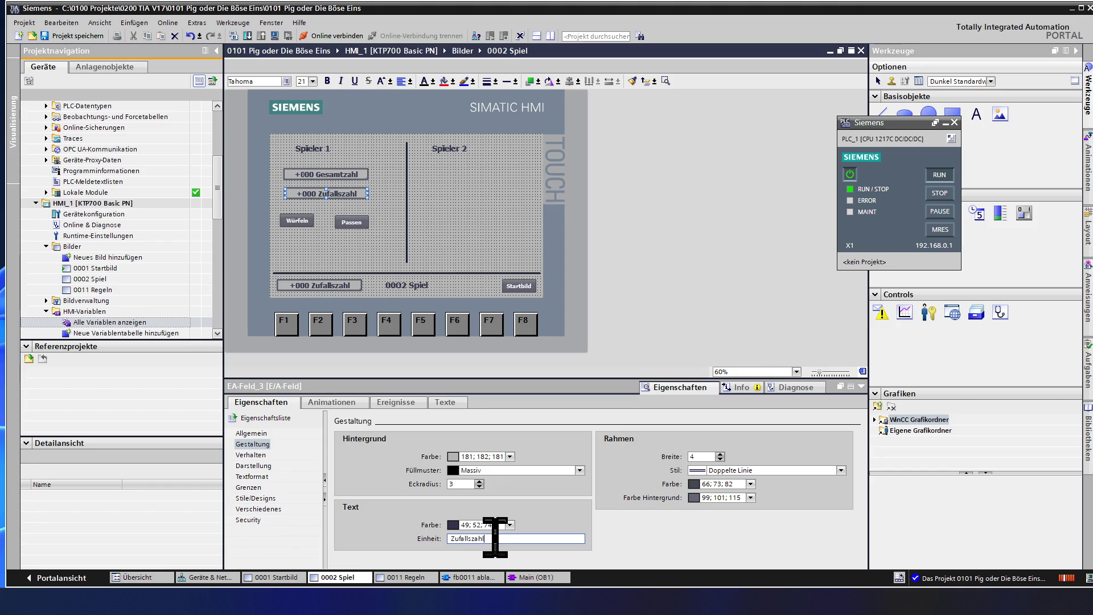
key("BackSpace")
key("BackSpace")
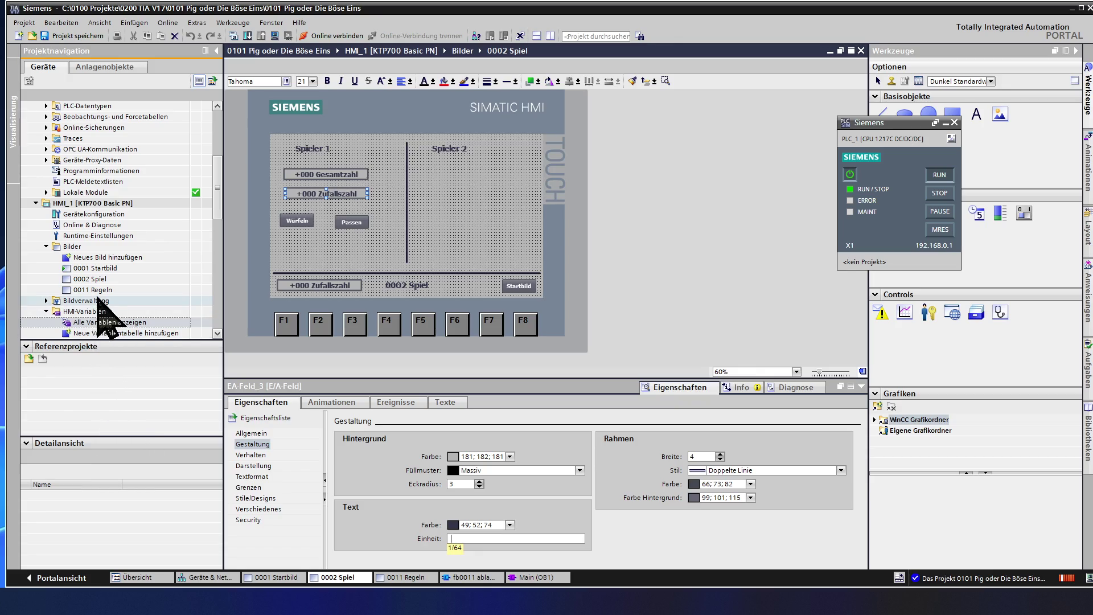
double_click(100, 289)
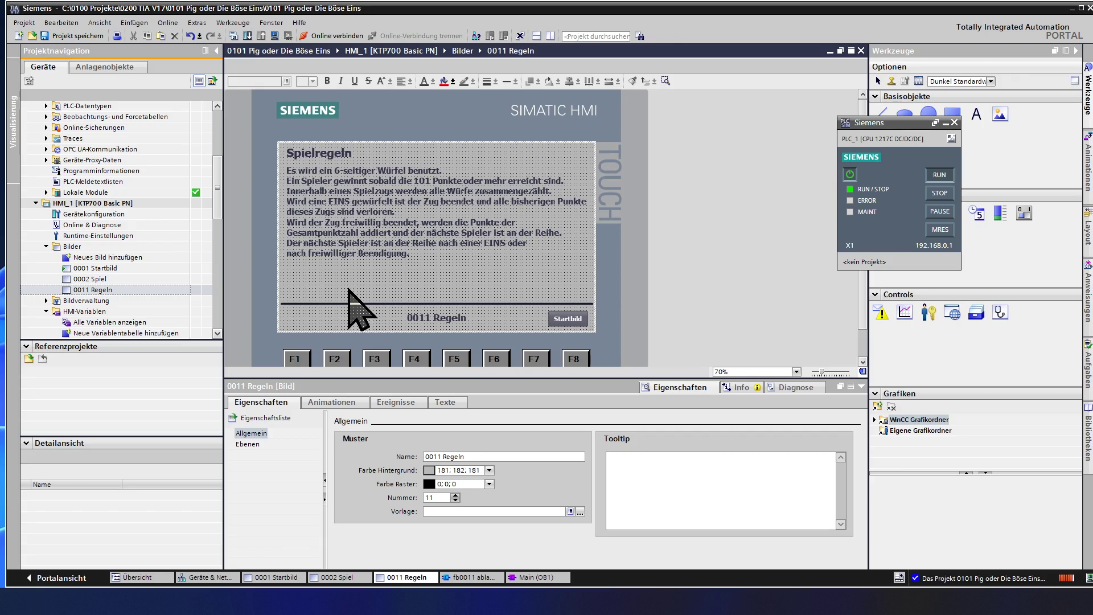
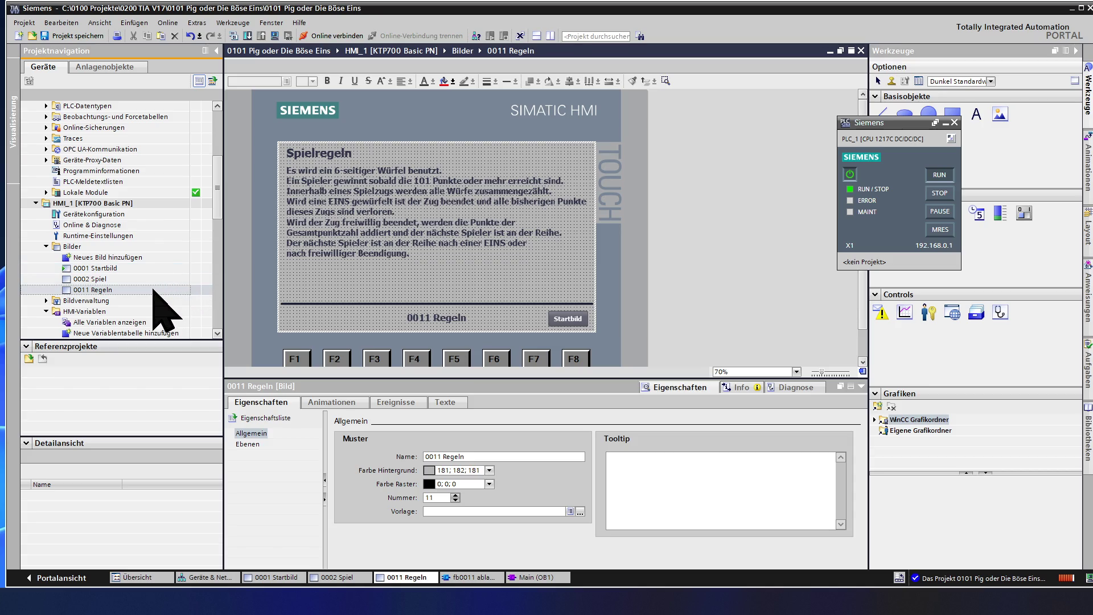
On screen 0002 Spiel, set the Spieler 1 current-turn I/O field's unit text to 'aktueller Zug'
left_click(100, 279)
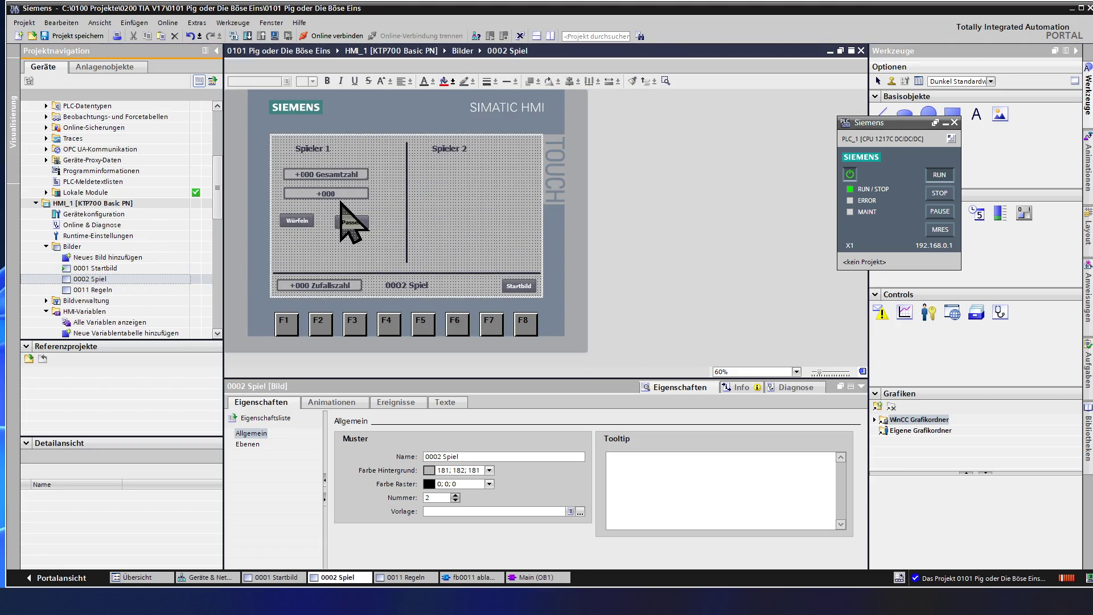
left_click(351, 195)
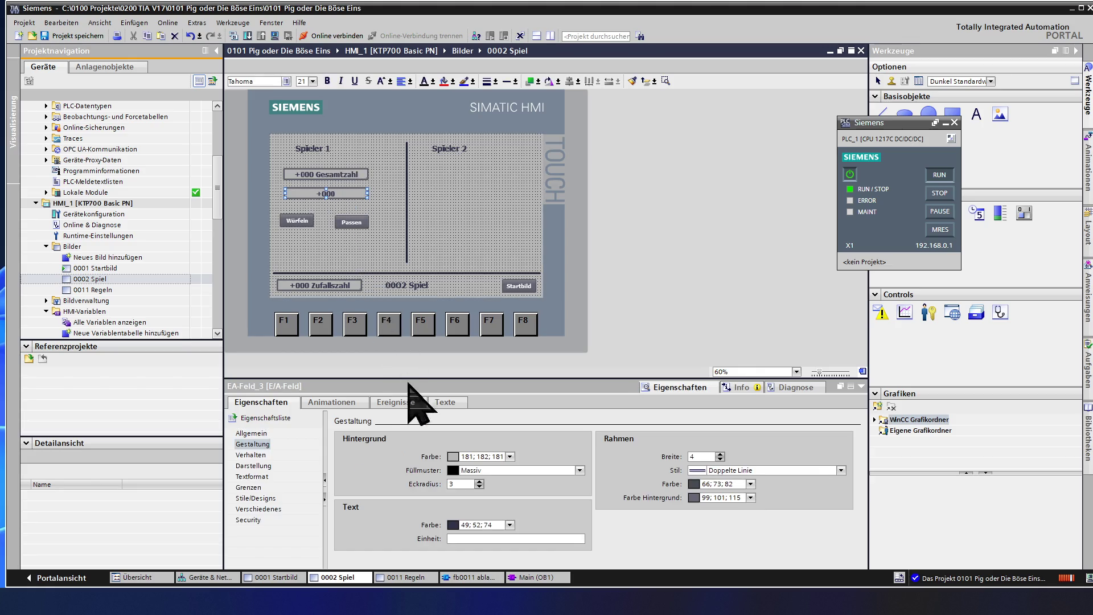
left_click(468, 538)
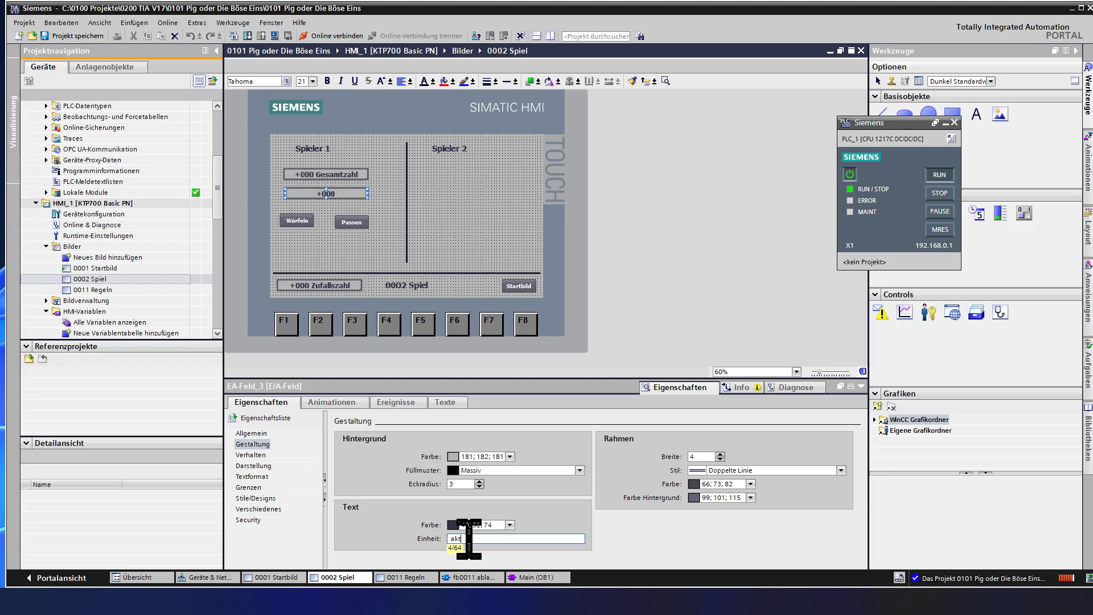
type("ueller Zug")
key("Return")
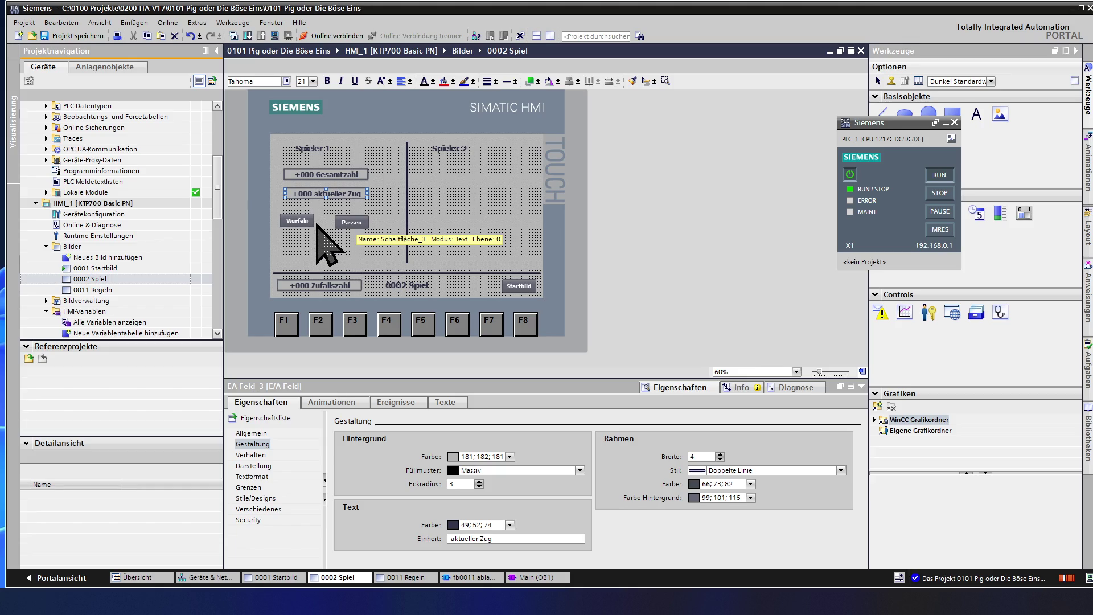
Set X position 75 for both the Gesamtzahl and aktueller Zug output fields
left_click(322, 175)
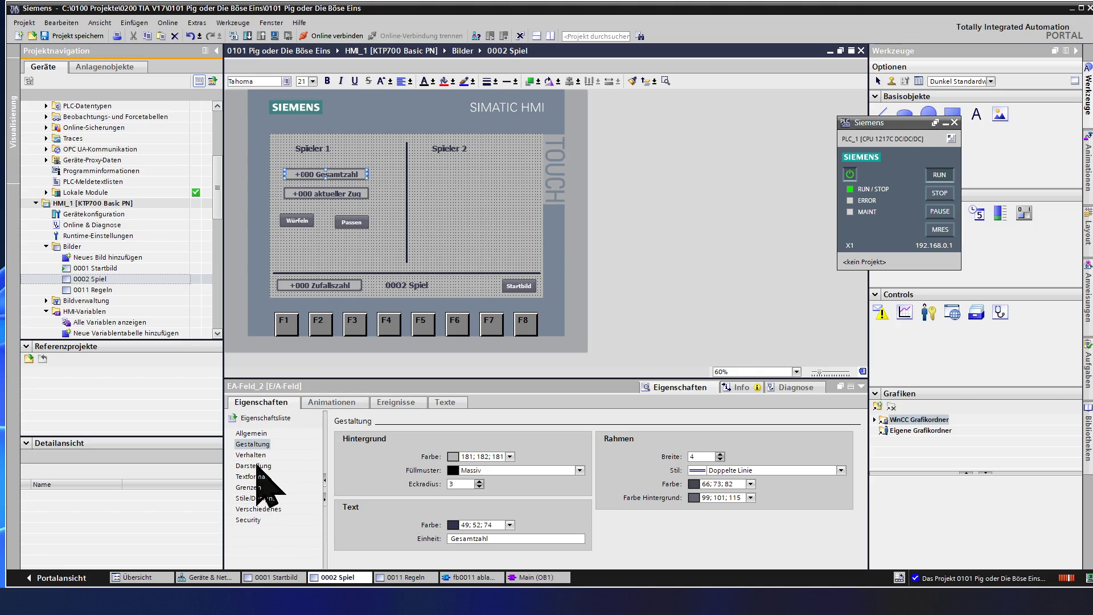
left_click(255, 466)
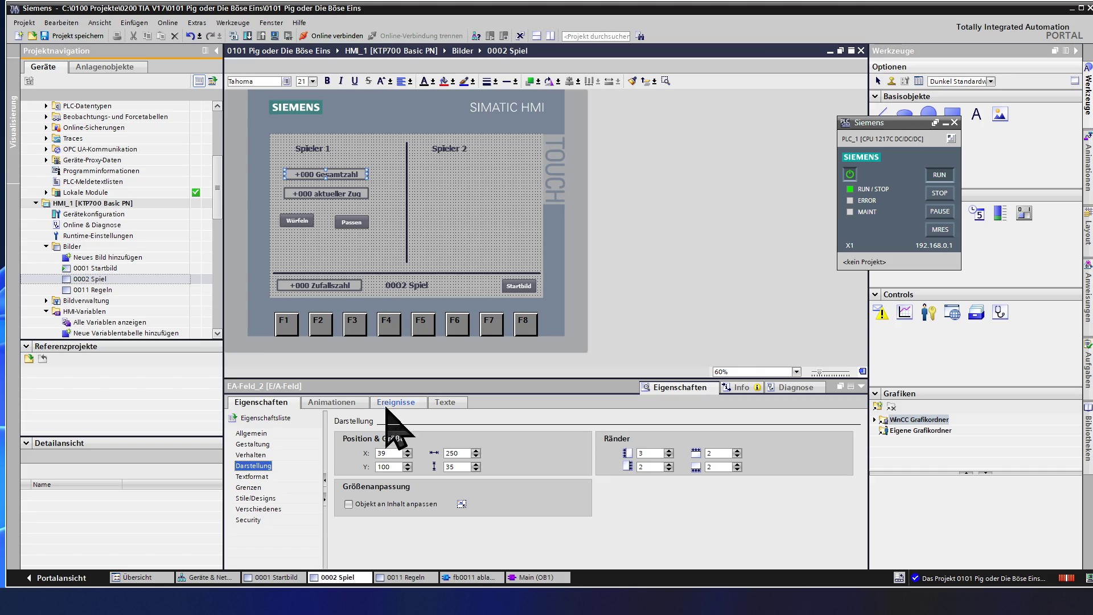
left_click(393, 454)
key("BackSpace")
key("BackSpace")
type("75")
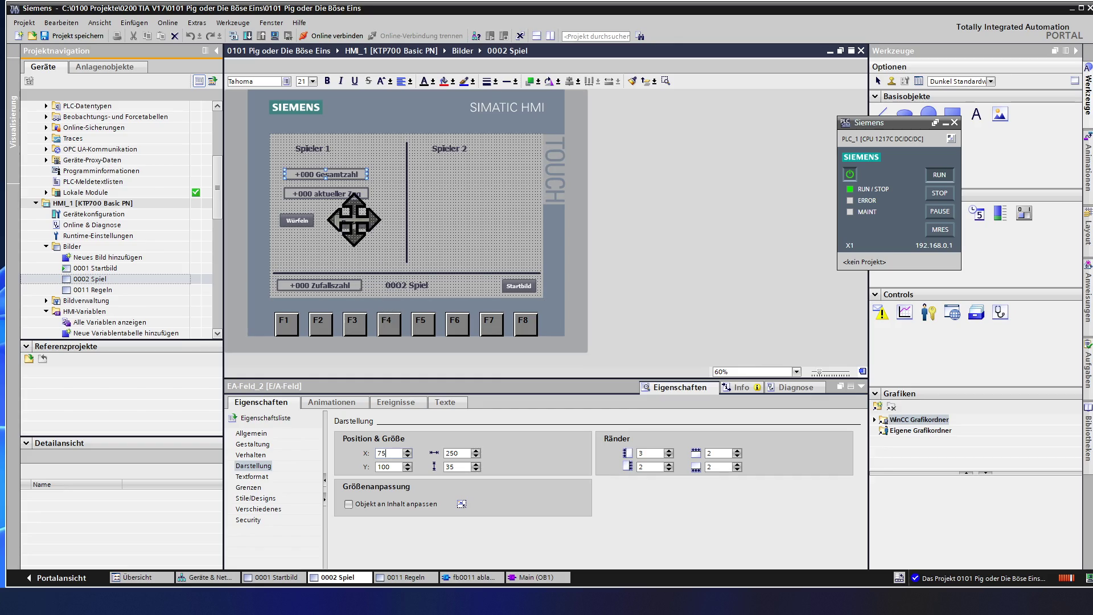
left_click(382, 205)
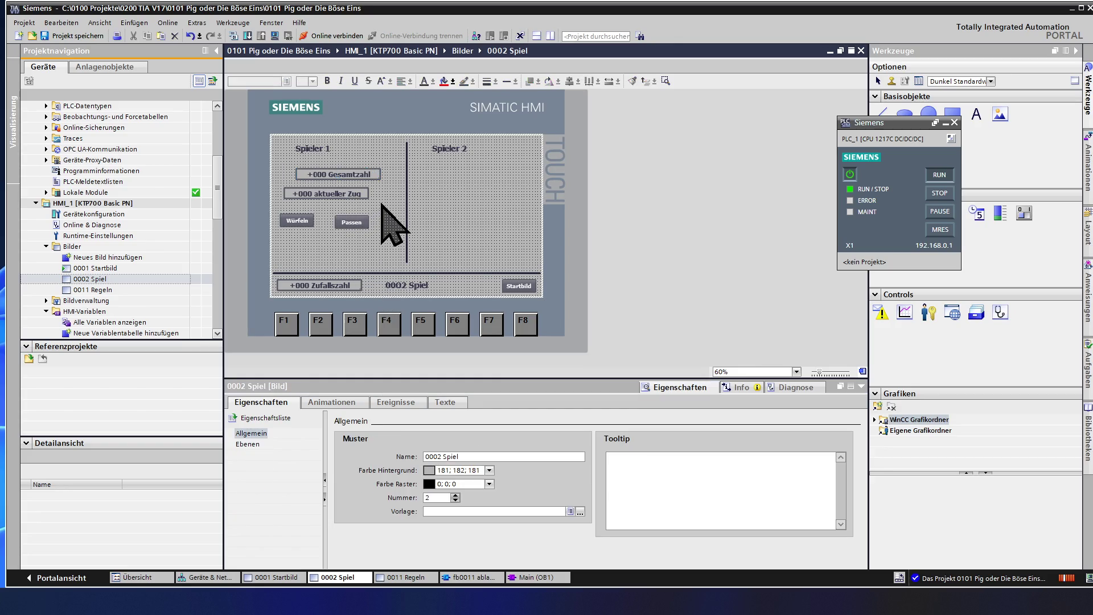
left_click(354, 193)
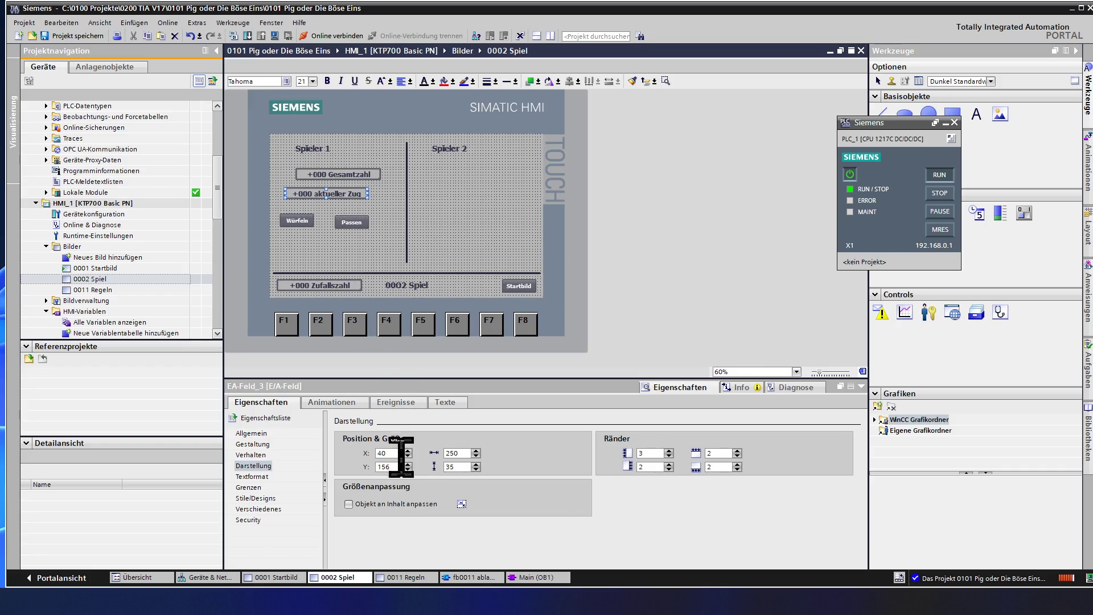
double_click(391, 453)
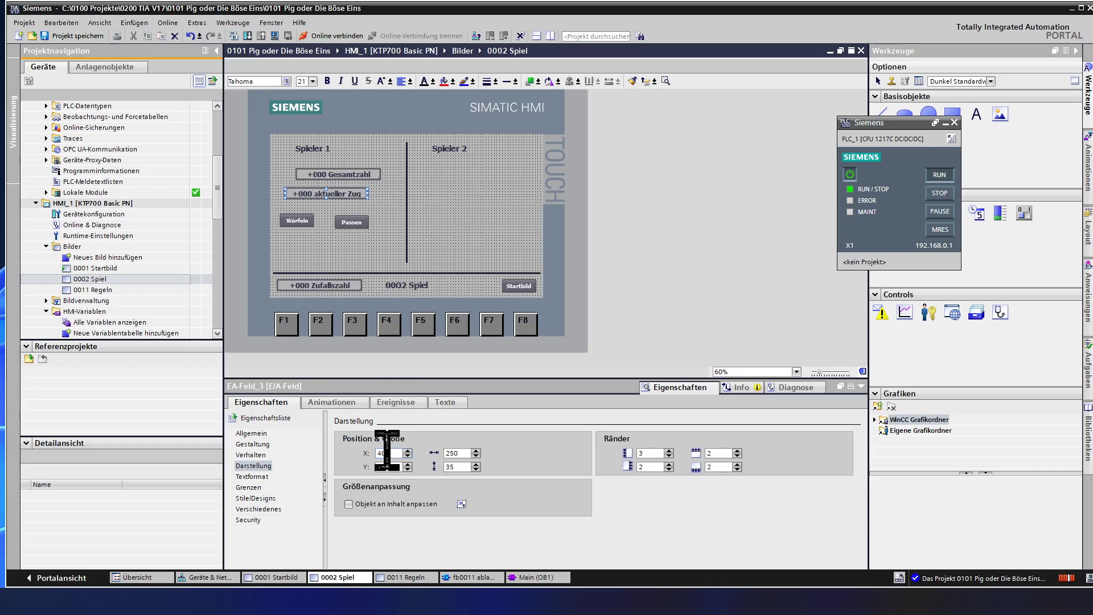
type("75")
left_click(330, 234)
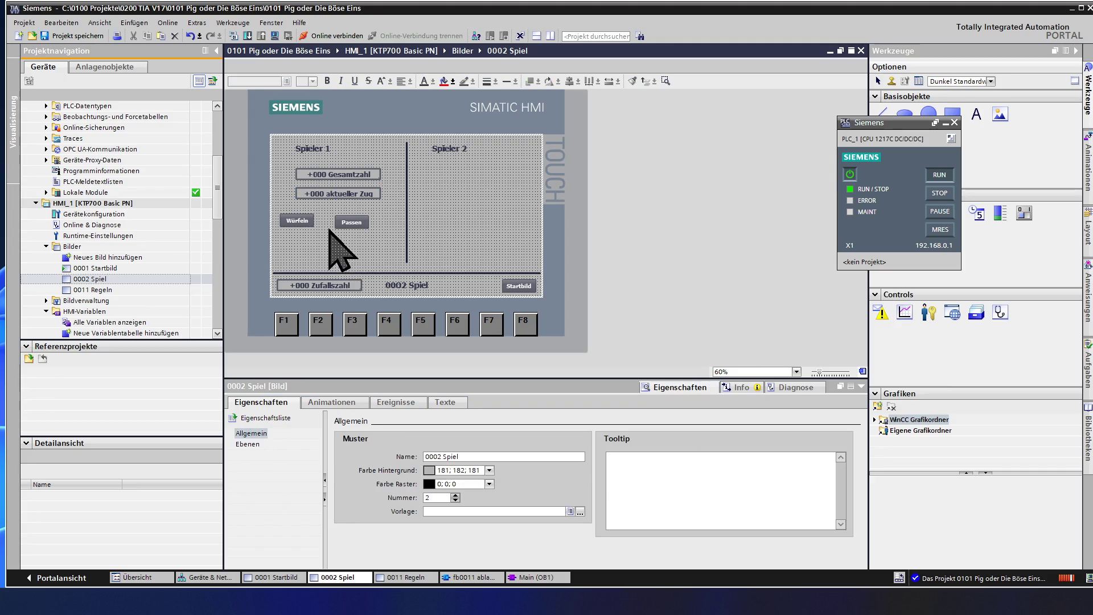
Nudge the aktueller Zug field down to about Y 175 with the spin arrows
left_click(344, 177)
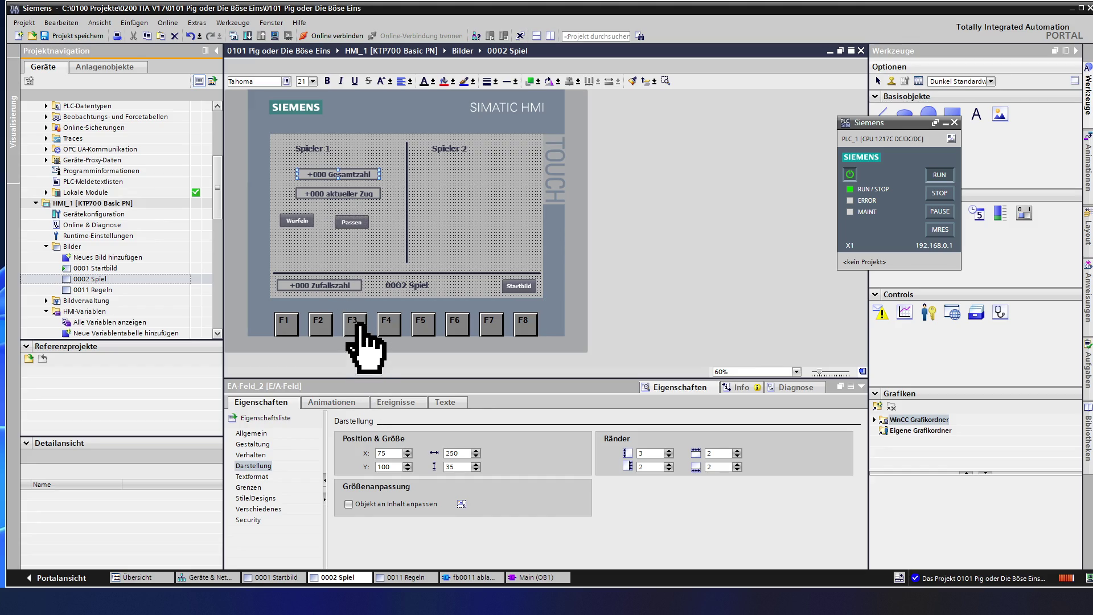
left_click(354, 194)
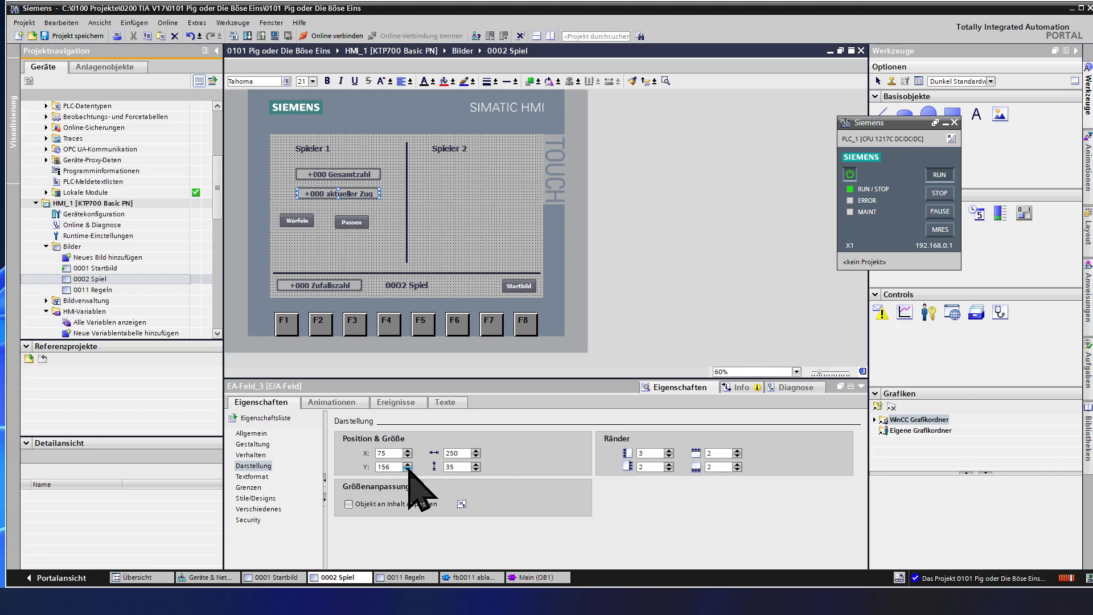
left_click(408, 464)
left_click(408, 465)
left_click(408, 465)
left_click(407, 464)
left_click(408, 465)
left_click(407, 465)
left_click(407, 465)
left_click(408, 465)
left_click(408, 465)
left_click(408, 465)
left_click(408, 465)
left_click(408, 465)
left_click(408, 464)
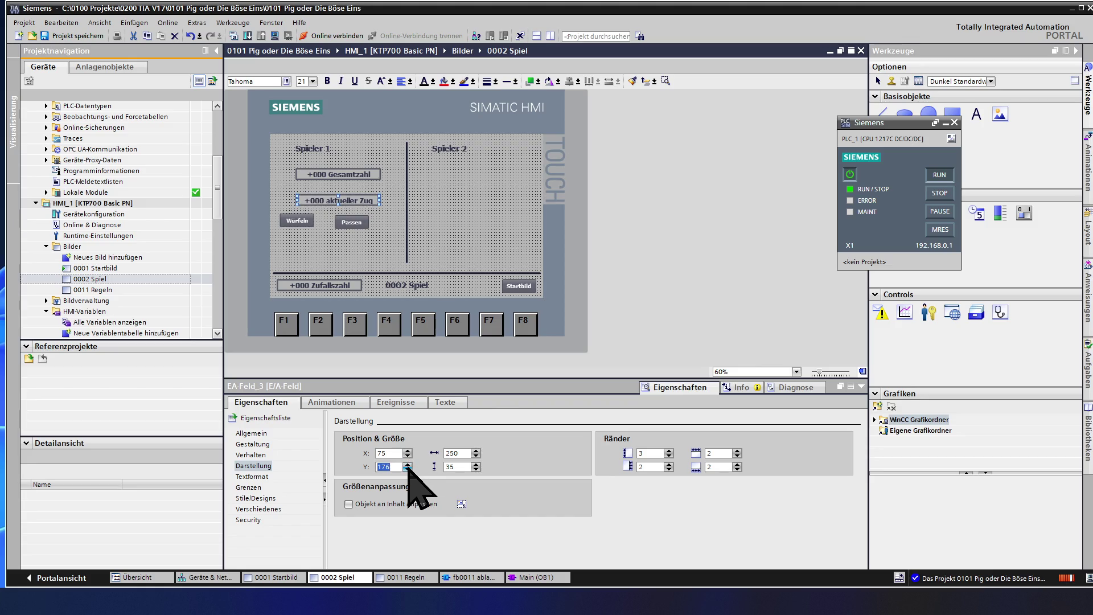
left_click(408, 469)
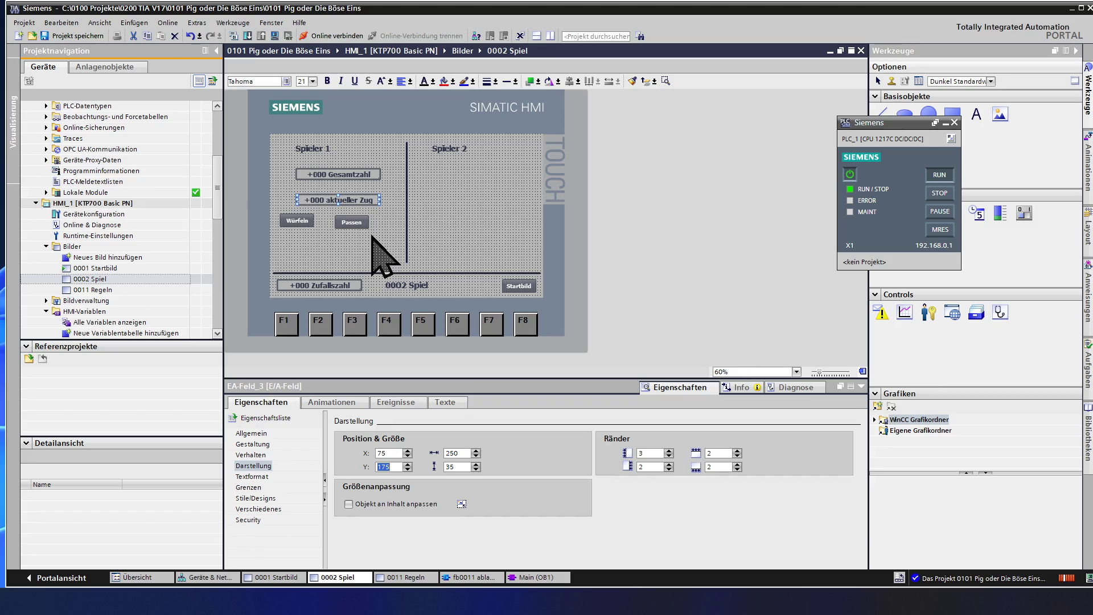
left_click(387, 228)
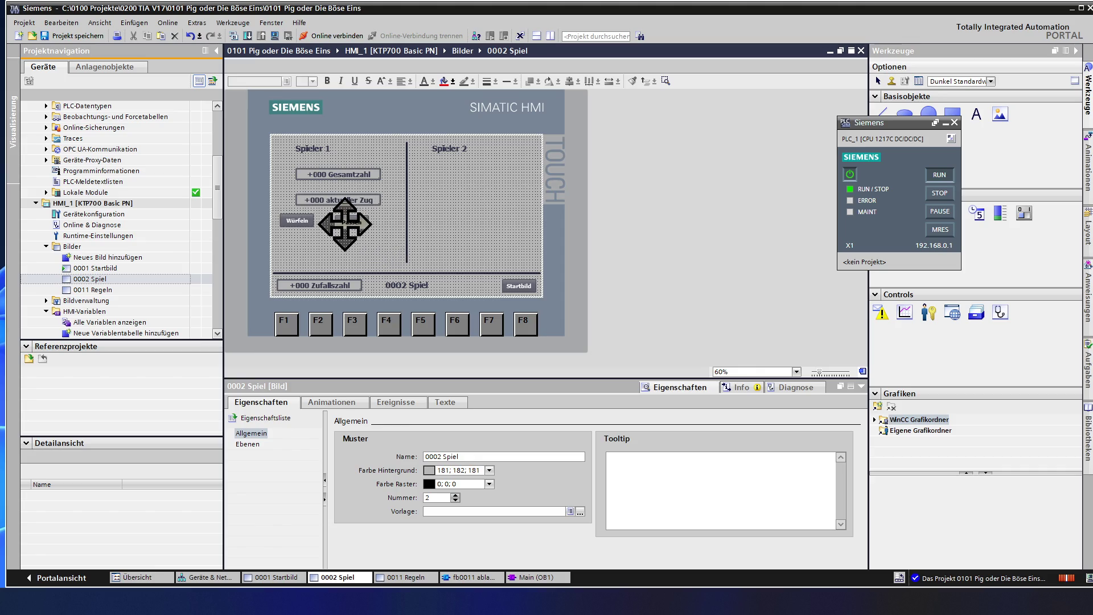
Place Würfeln and Passen side by side, then drag them with the aktueller Zug field lower
left_click(356, 224)
left_click_drag(356, 224, 366, 222)
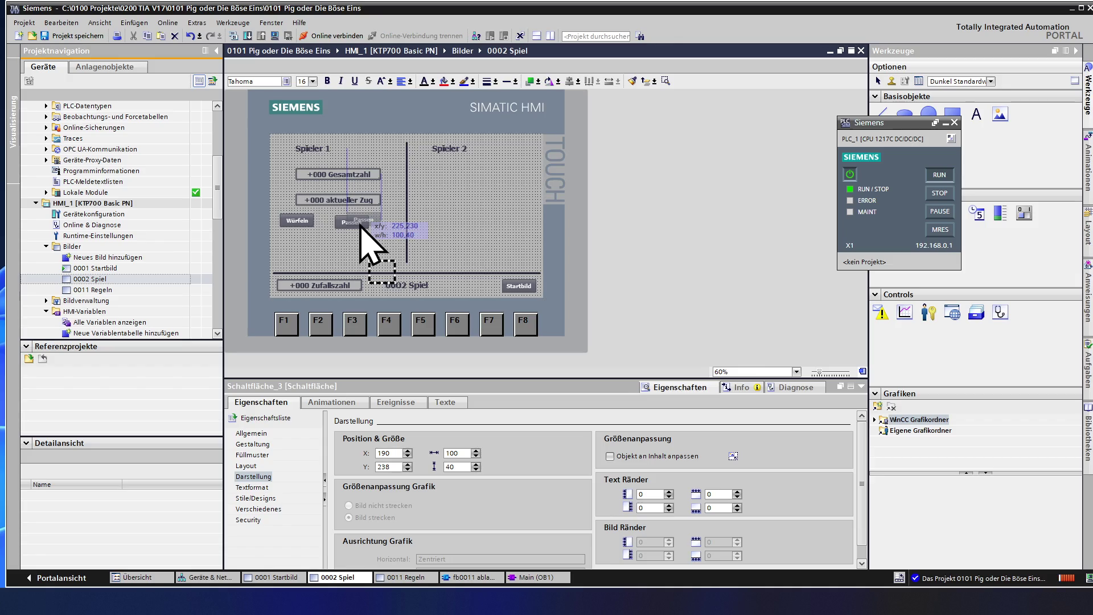
mouse_move(290, 227)
left_mouse_down()
mouse_move(350, 228)
mouse_move(312, 228)
left_mouse_up()
left_click(311, 238)
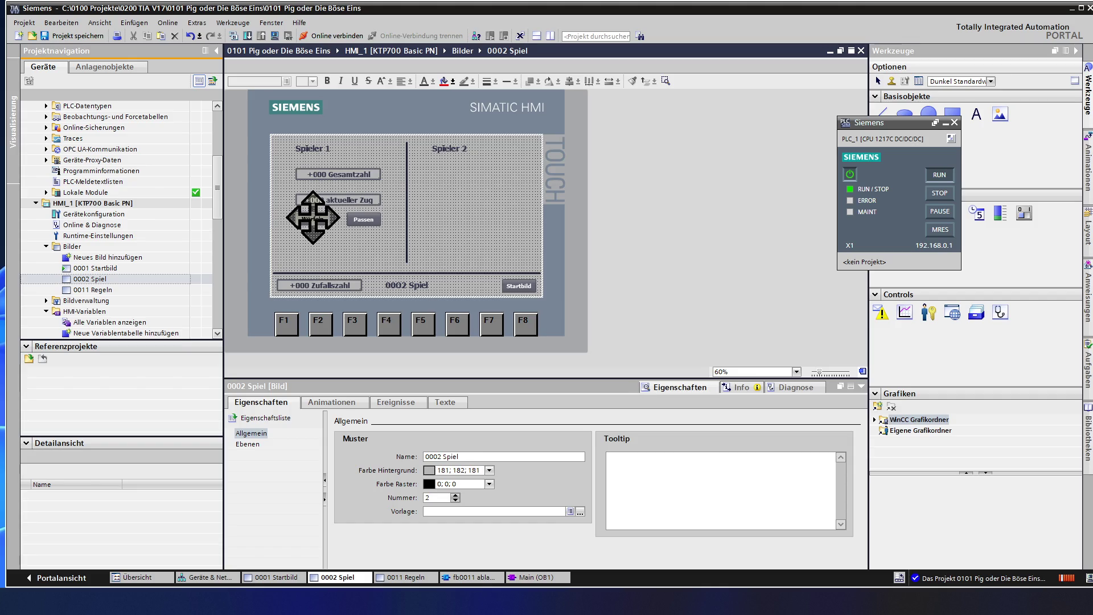
mouse_move(288, 193)
left_mouse_down()
mouse_move(308, 223)
mouse_move(393, 246)
left_mouse_up()
left_click(360, 202, "ctrl")
left_click_drag(360, 202, 361, 222)
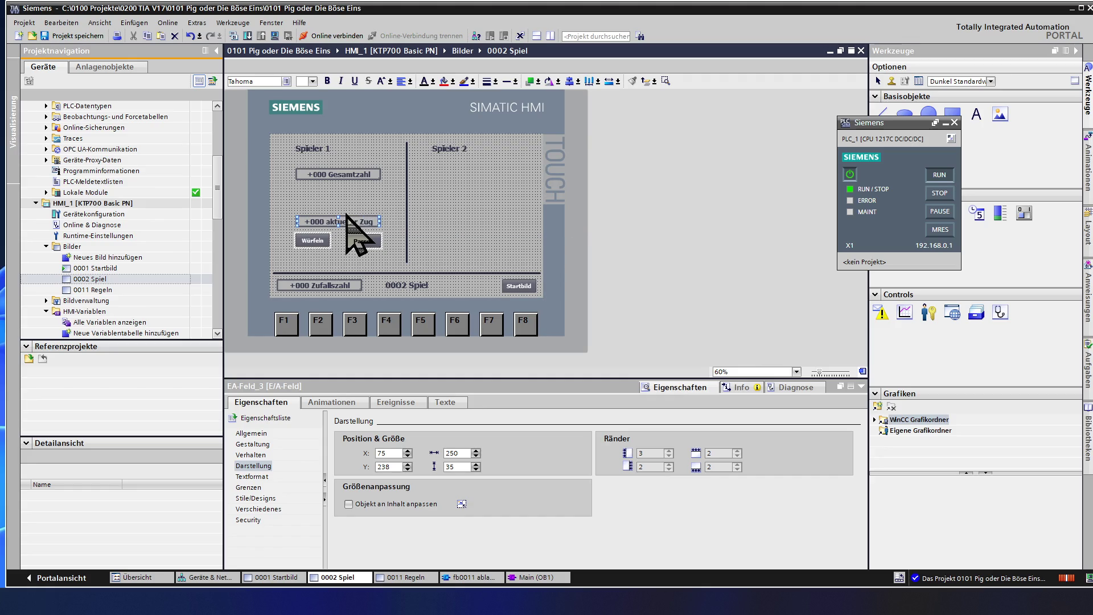
Fine-tune the Y positions of the aktueller Zug field, Würfeln and Passen, then save the project
left_click(342, 221)
left_click(337, 223)
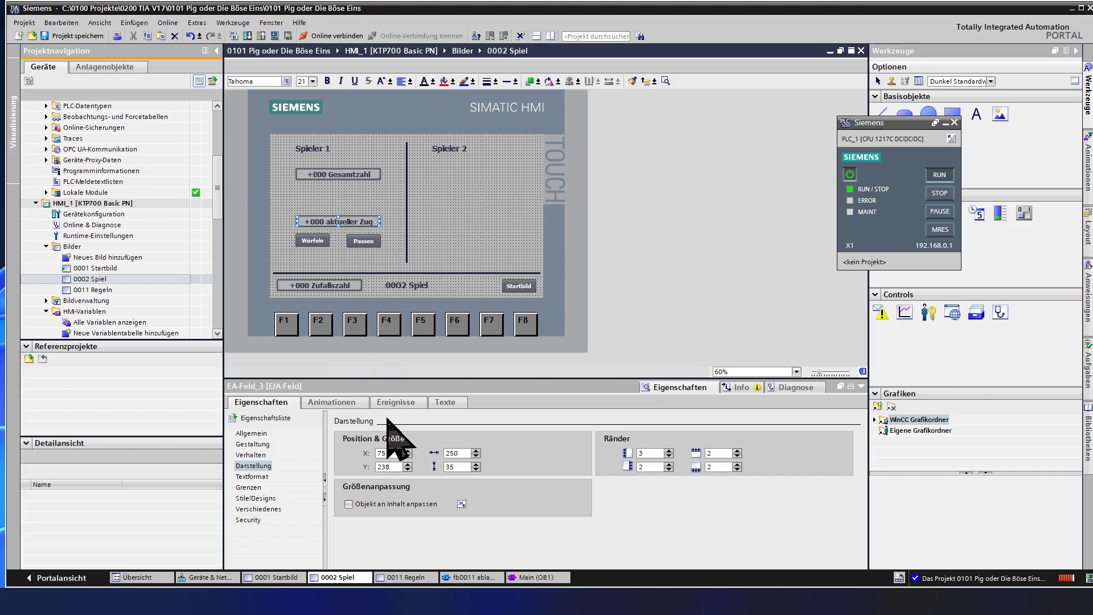
left_click(408, 464)
left_click(407, 464)
type("250")
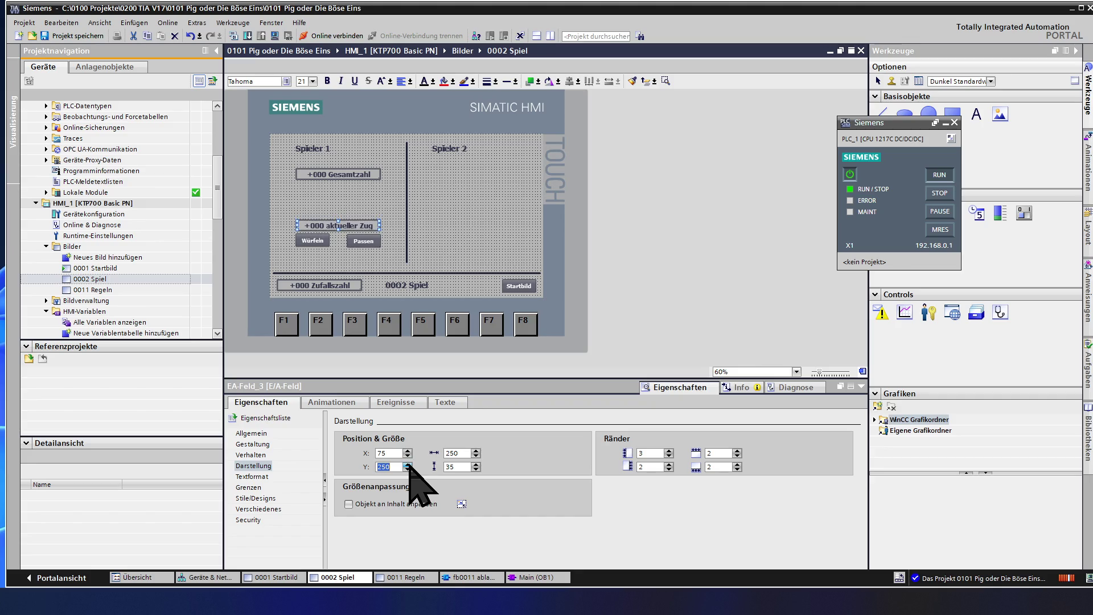
left_click(310, 244)
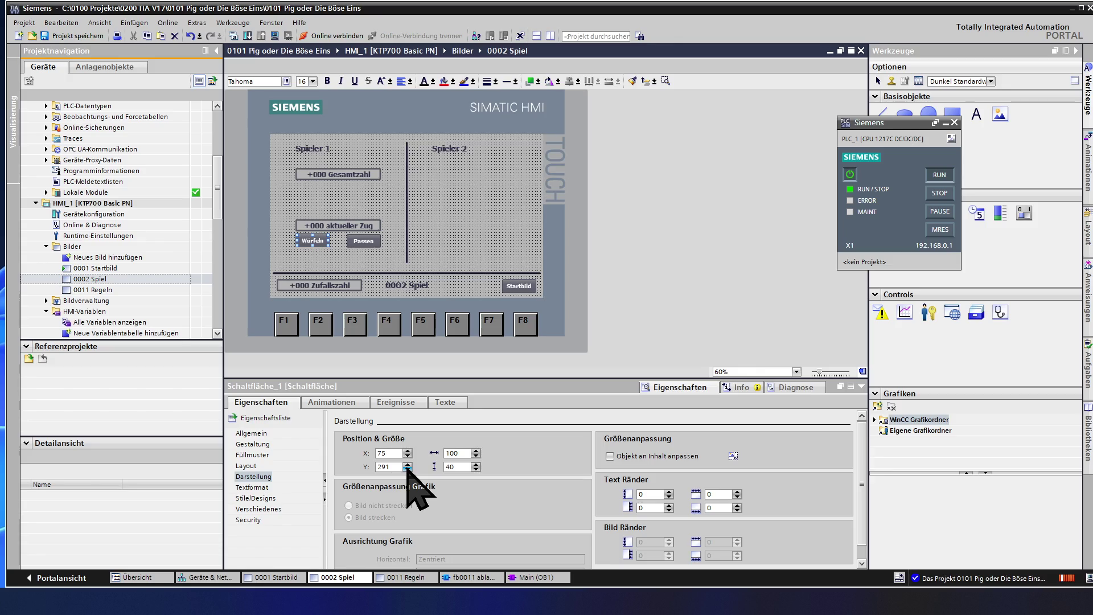
left_click(408, 466)
left_click(408, 465)
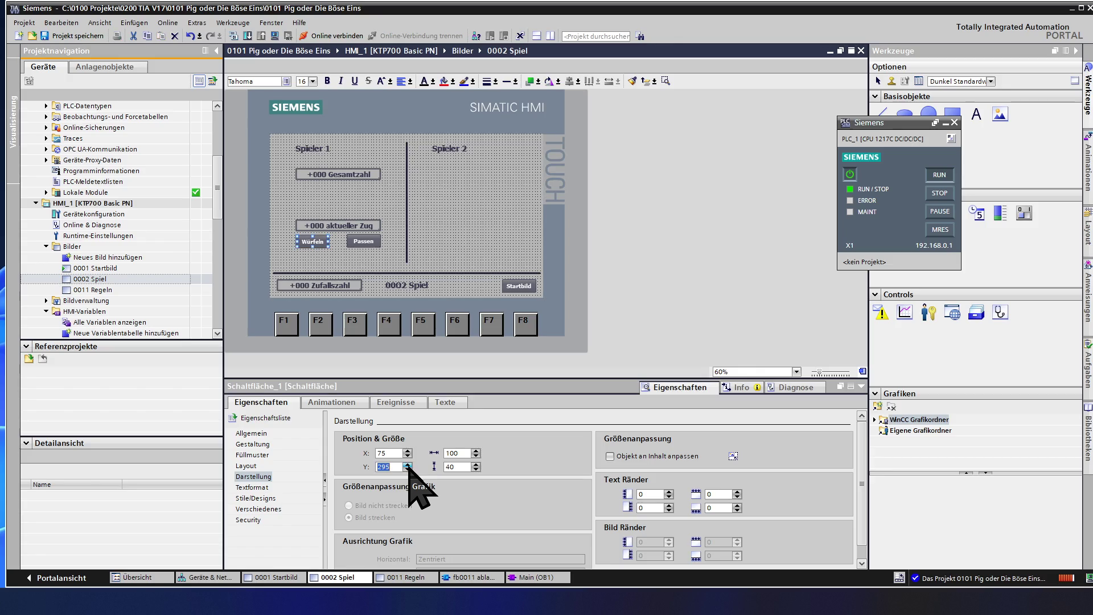
left_click(408, 466)
left_click(408, 466)
left_click(408, 465)
left_click(362, 241)
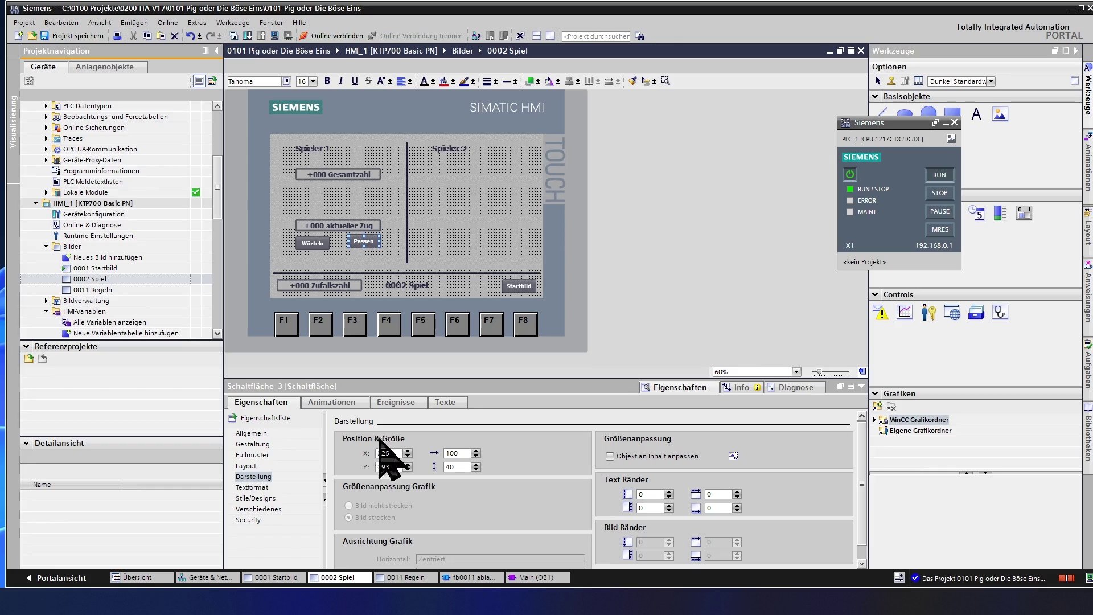
left_click(408, 464)
left_click(408, 464)
left_click(408, 464)
left_click(408, 464)
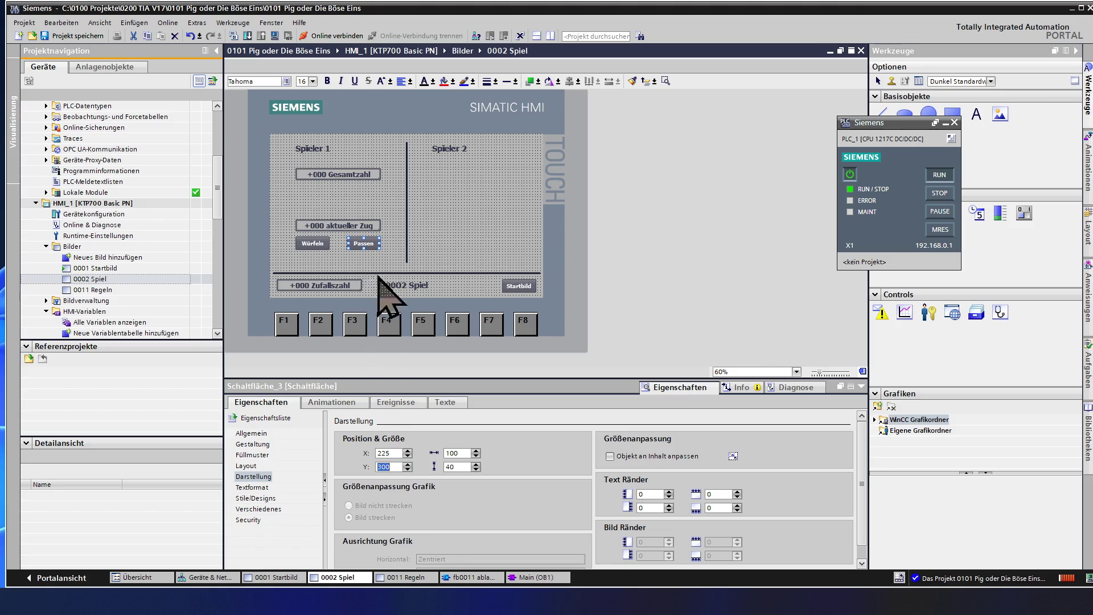
left_click(393, 249)
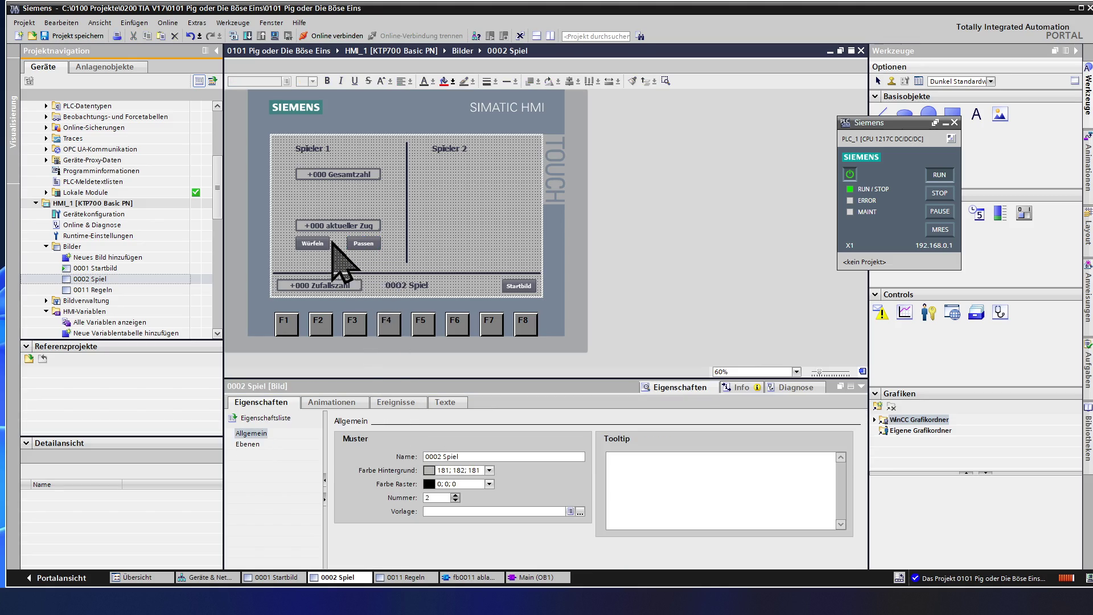
left_click(94, 36)
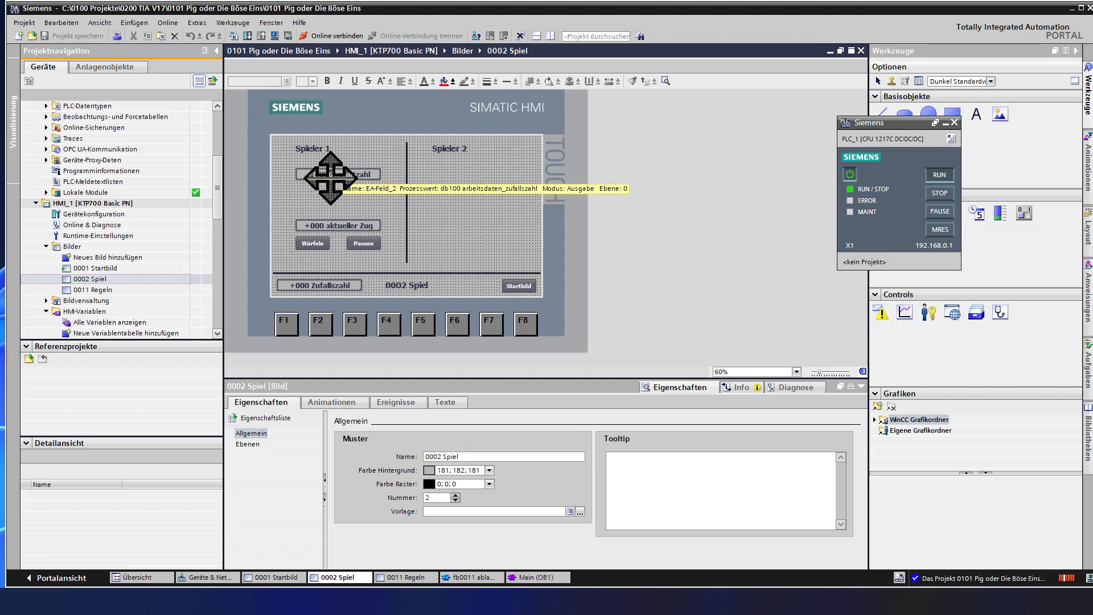
Paste copies of the Spieler 1 Gesamtzahl, aktueller Zug, Würfeln and Passen controls into the Spieler 2 column
mouse_move(277, 161)
left_mouse_down()
mouse_move(347, 264)
mouse_move(400, 261)
left_mouse_up()
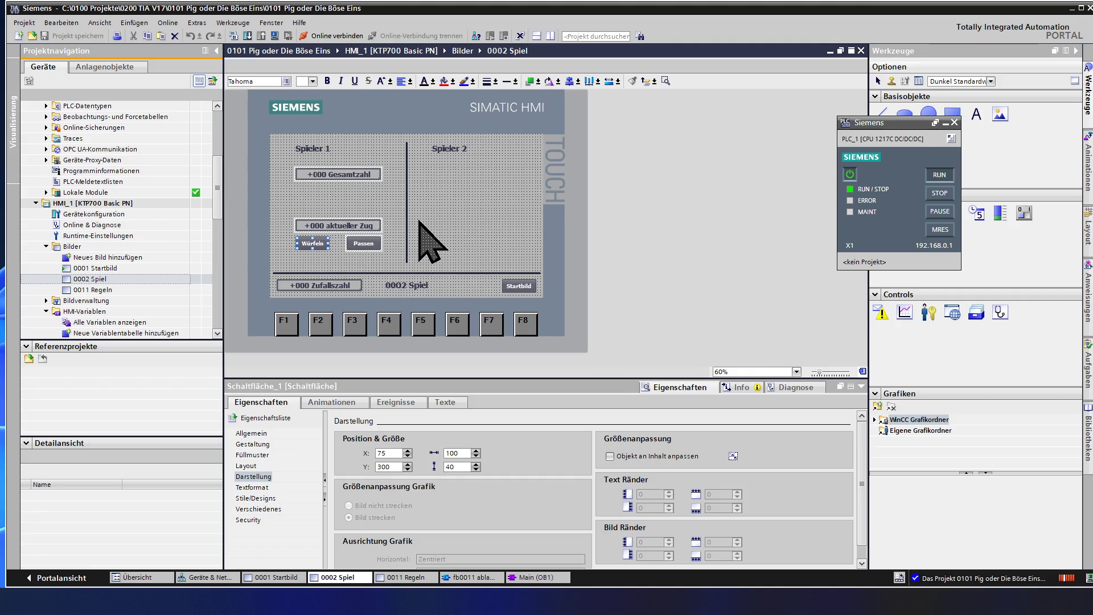
key("ctrl+v")
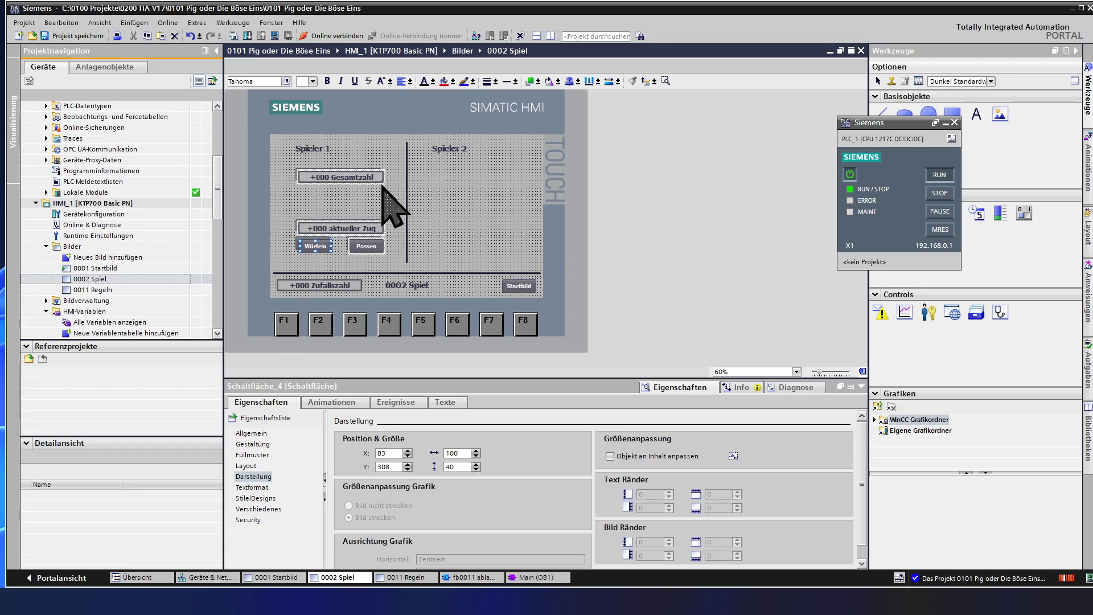
mouse_move(348, 177)
left_mouse_down()
mouse_move(420, 191)
mouse_move(477, 176)
left_mouse_up()
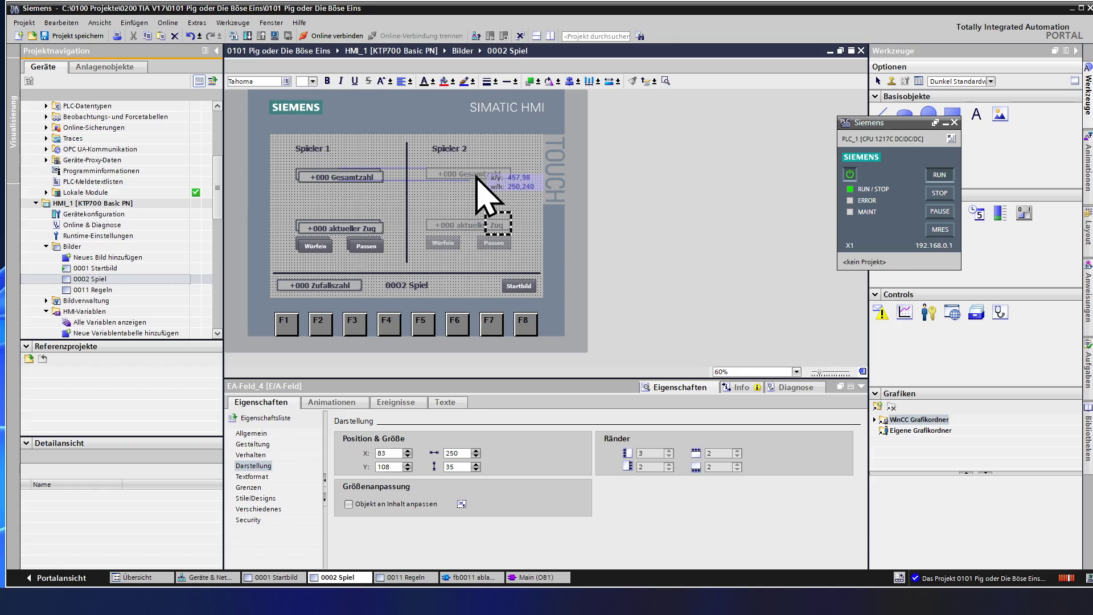
left_click_drag(476, 176, 482, 177)
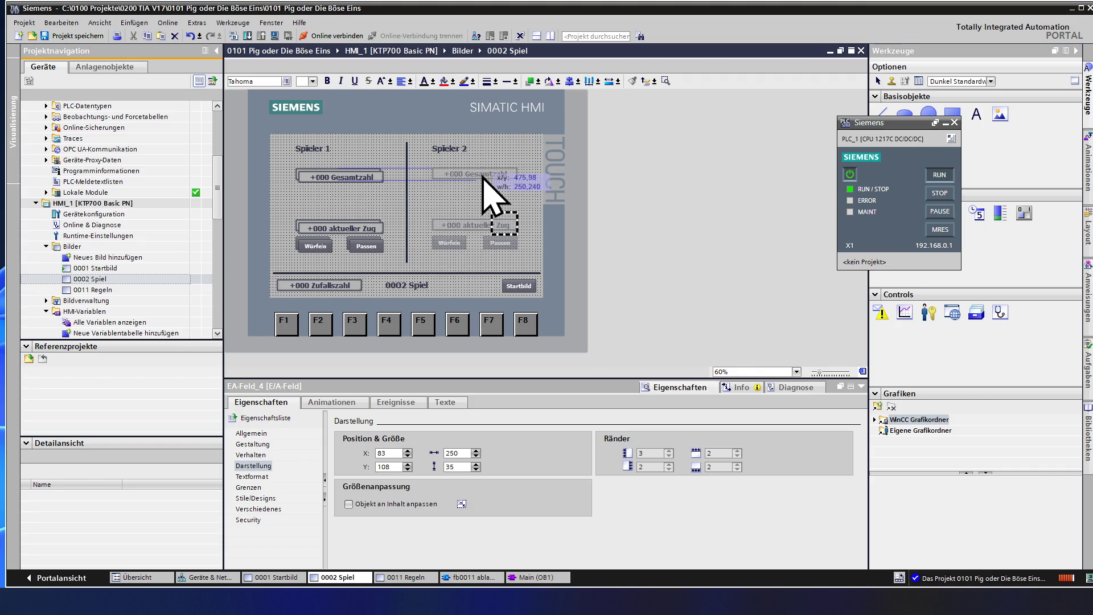
left_click_drag(482, 177, 482, 174)
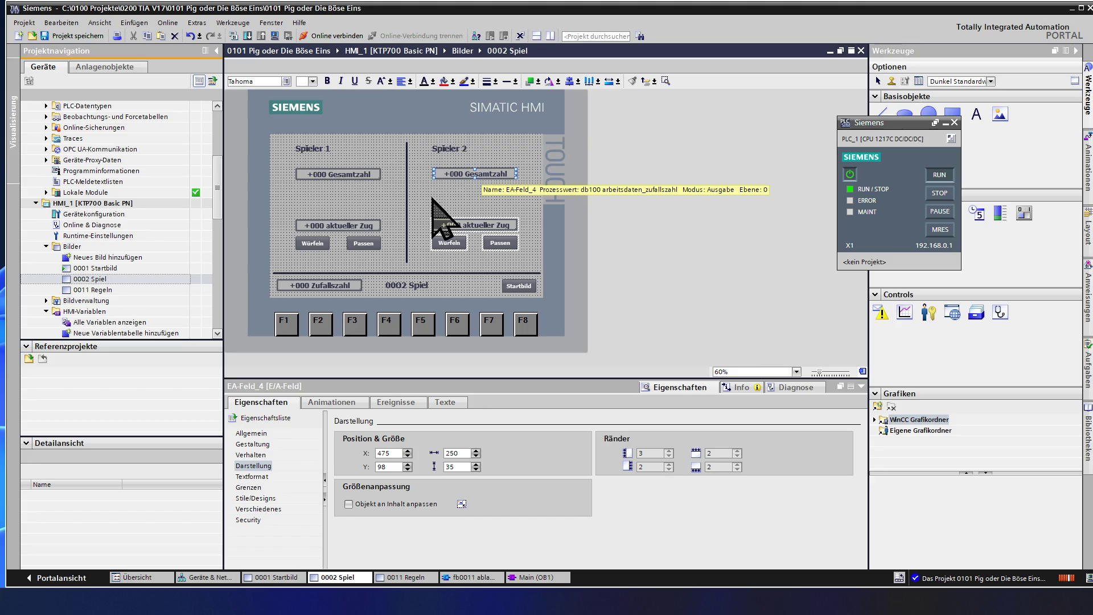
left_click(433, 200)
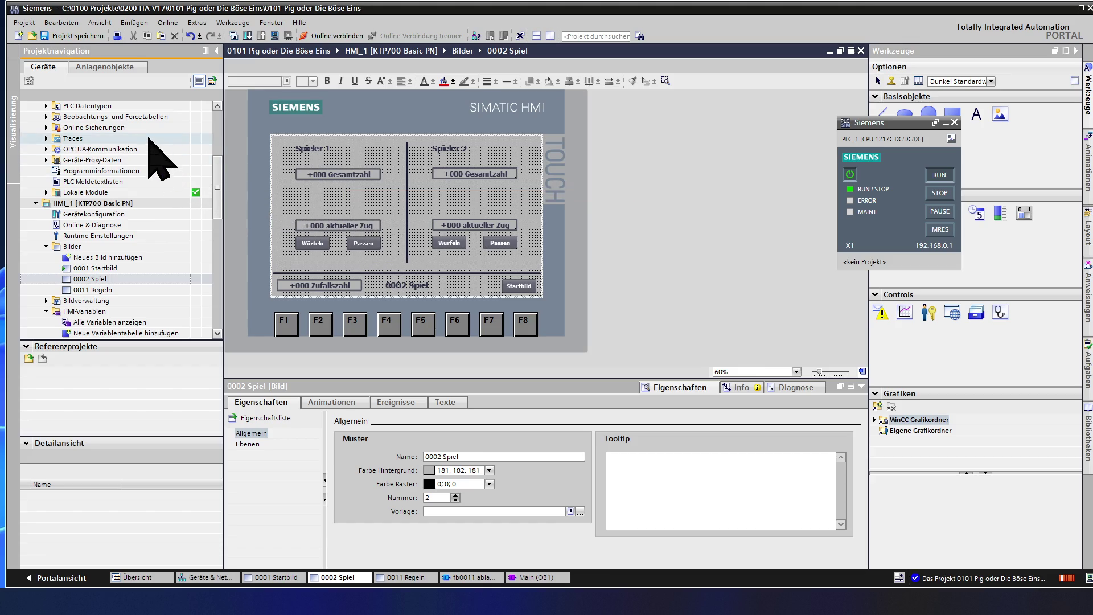
Open the db100 arbeitsdaten data block from the project tree
left_click(117, 149)
scroll(111, 152, "up", 4)
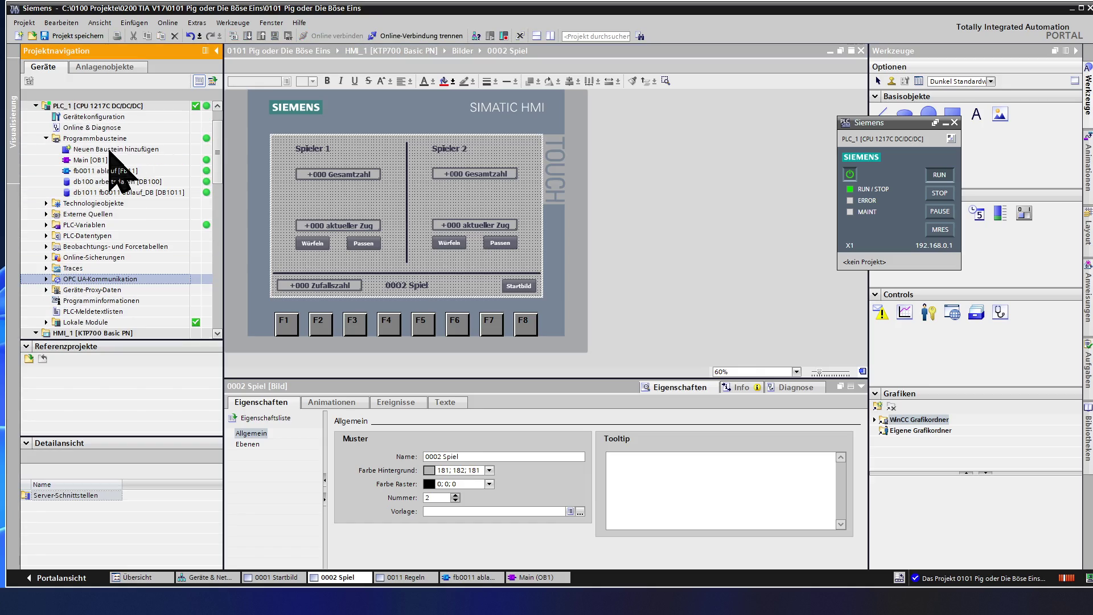
double_click(110, 183)
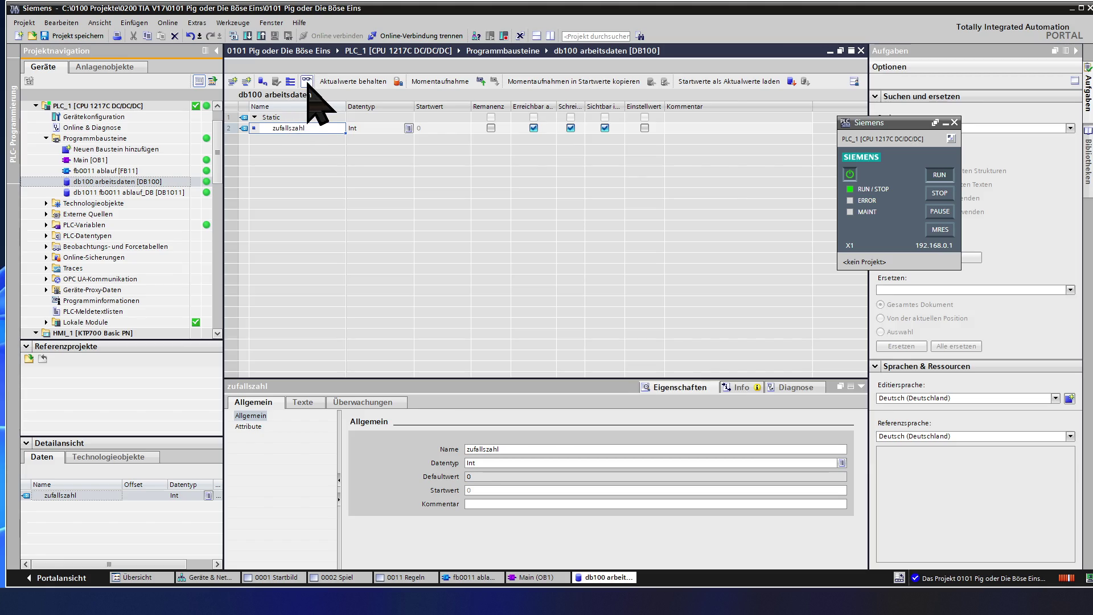
Briefly monitor zufallszahl's live value, then select its comment and name cells
left_click(307, 81)
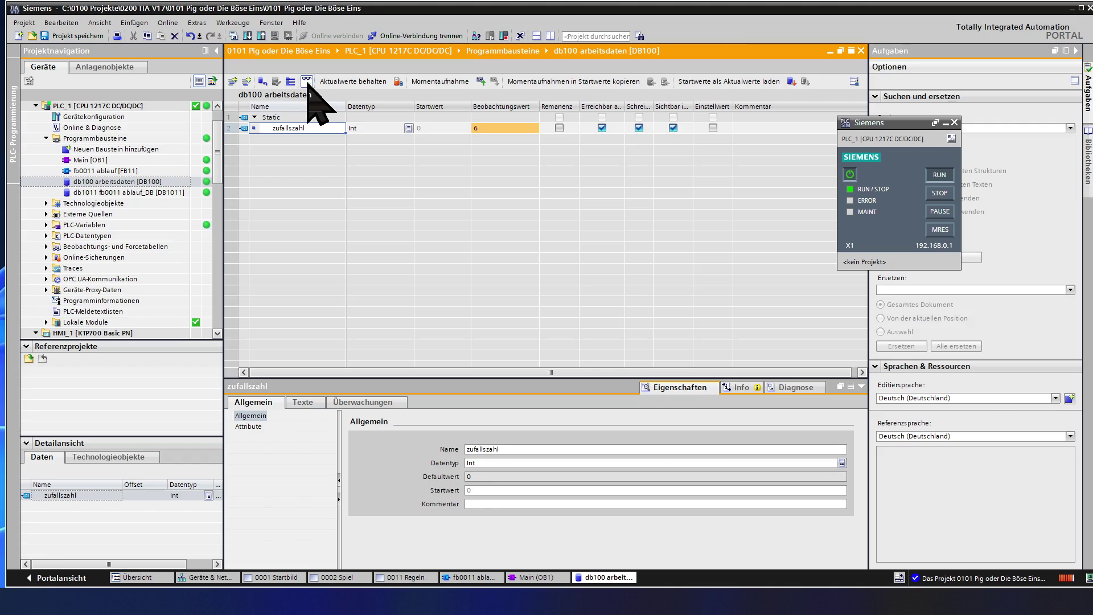
left_click(307, 82)
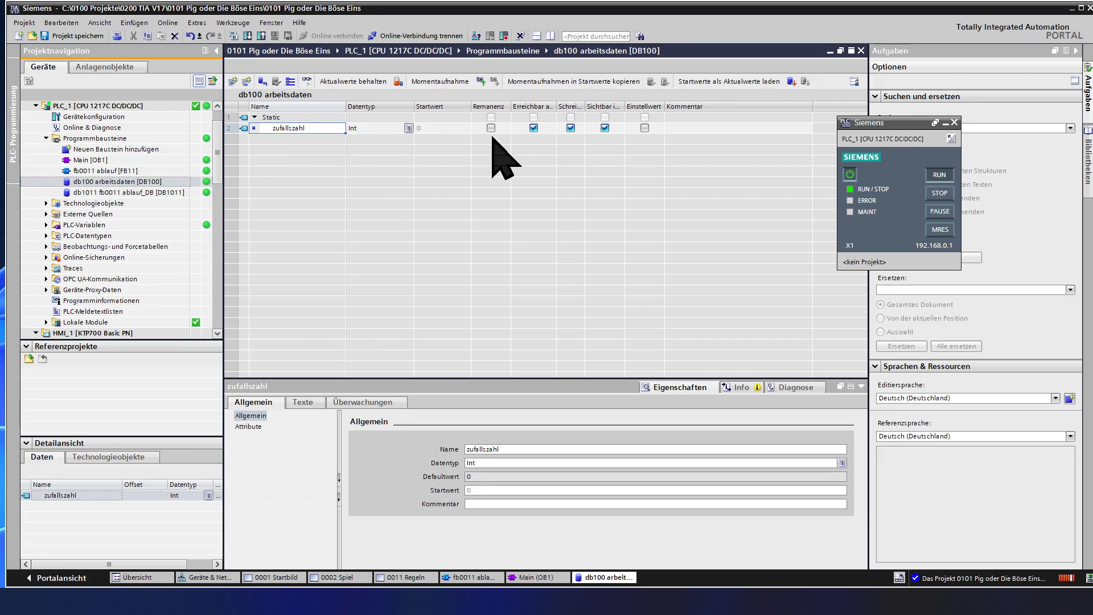
left_click(675, 128)
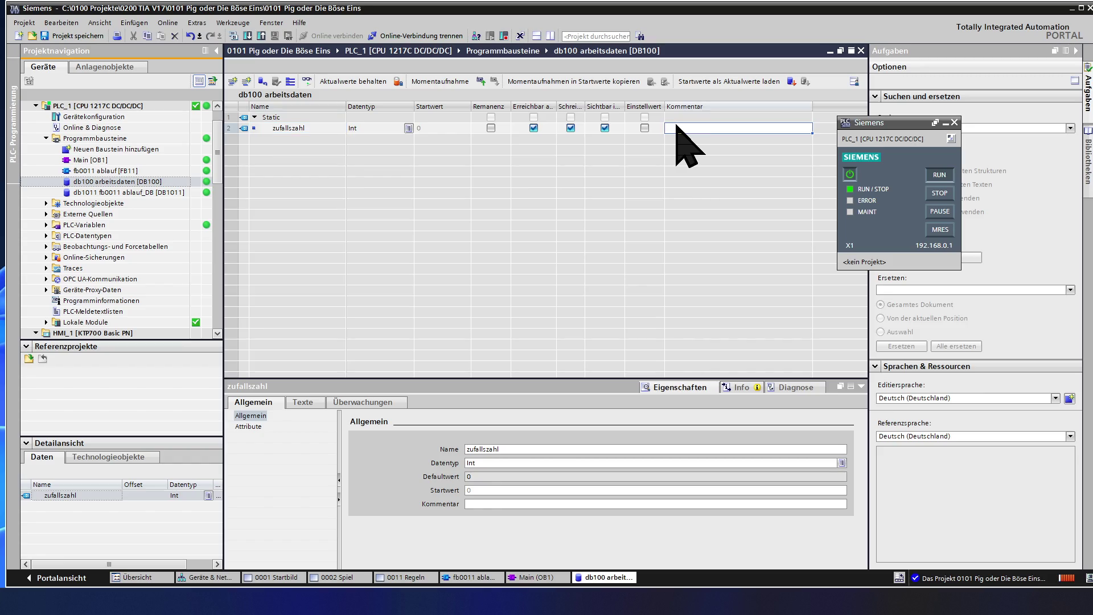
left_click(676, 126)
left_click(336, 131)
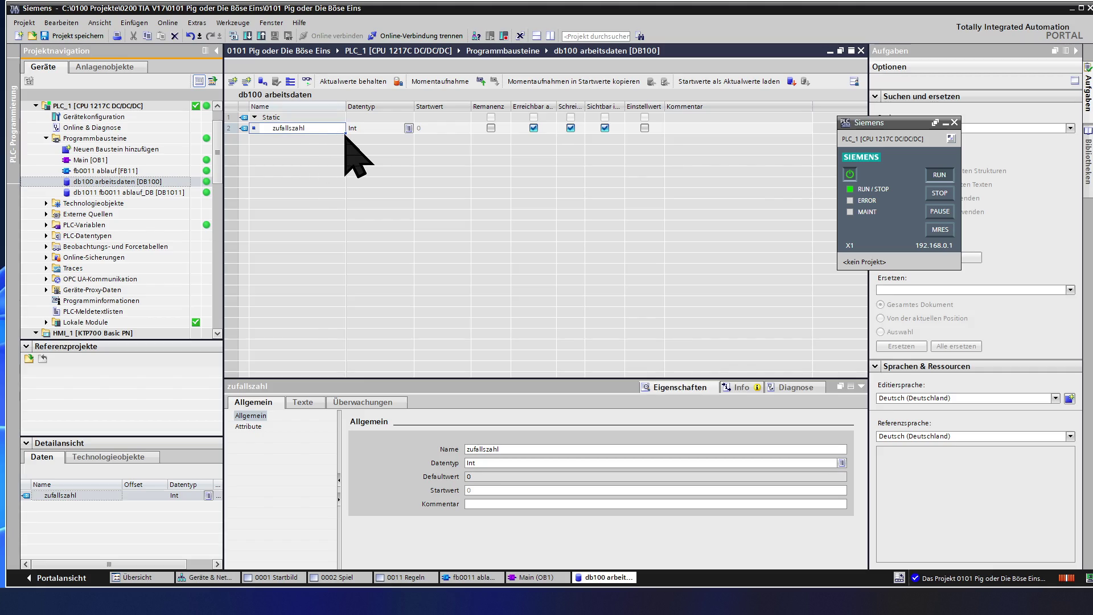
Duplicate zufallszahl, rename the copy Spieler_1_Gesamt, and auto-fill Spieler_1_Gesamt_1 to _3 below
left_click_drag(345, 136, 344, 147)
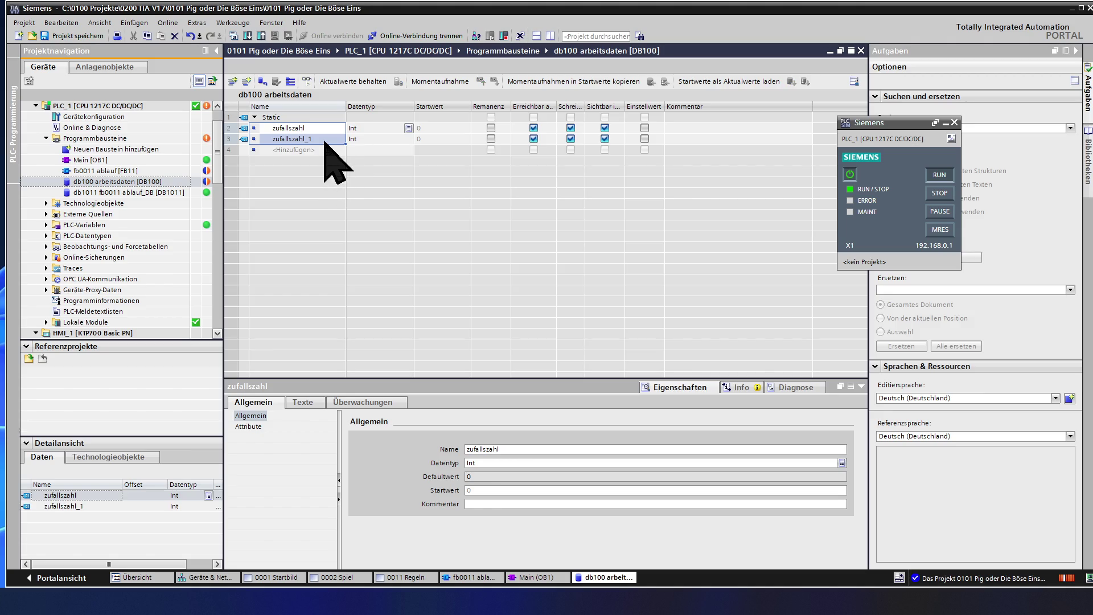
left_click(325, 140)
left_click(326, 139)
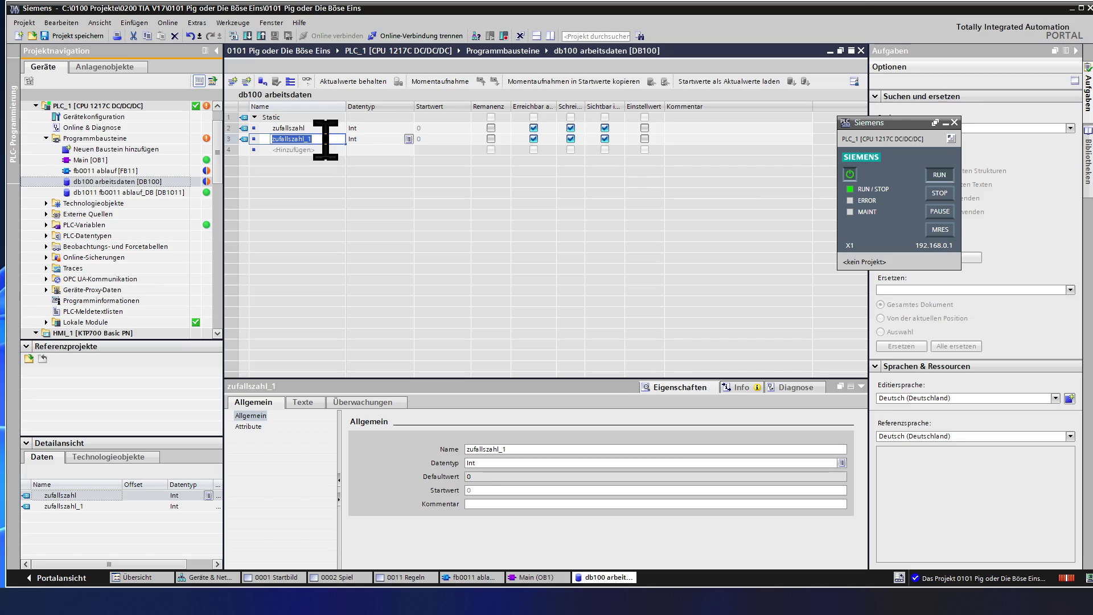
type("Sp")
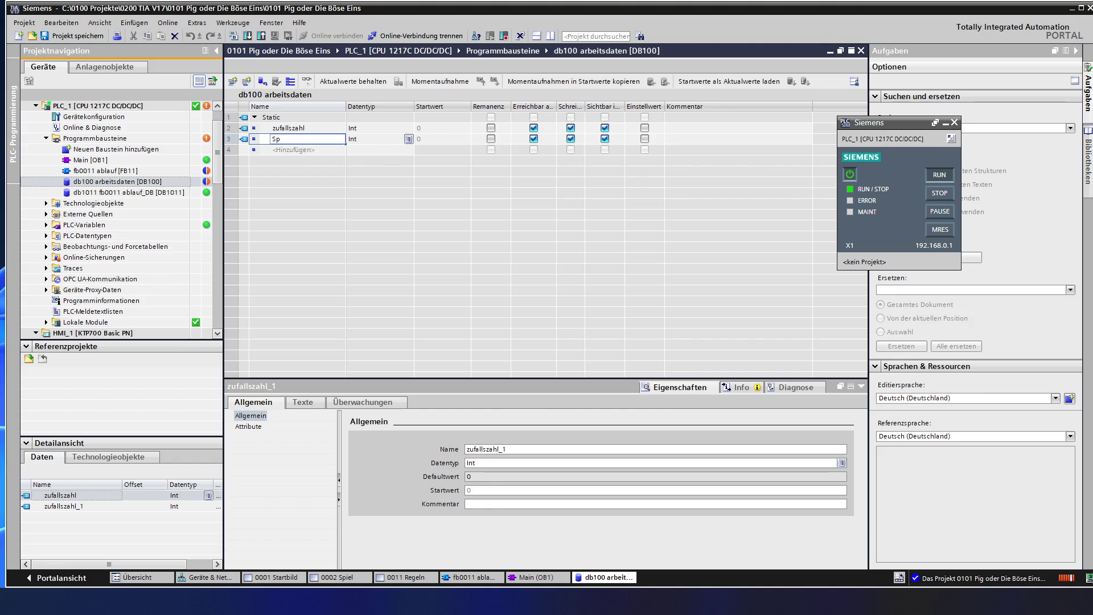
type("ieler_1_Gesa")
type("mt")
left_click_drag(345, 144, 345, 172)
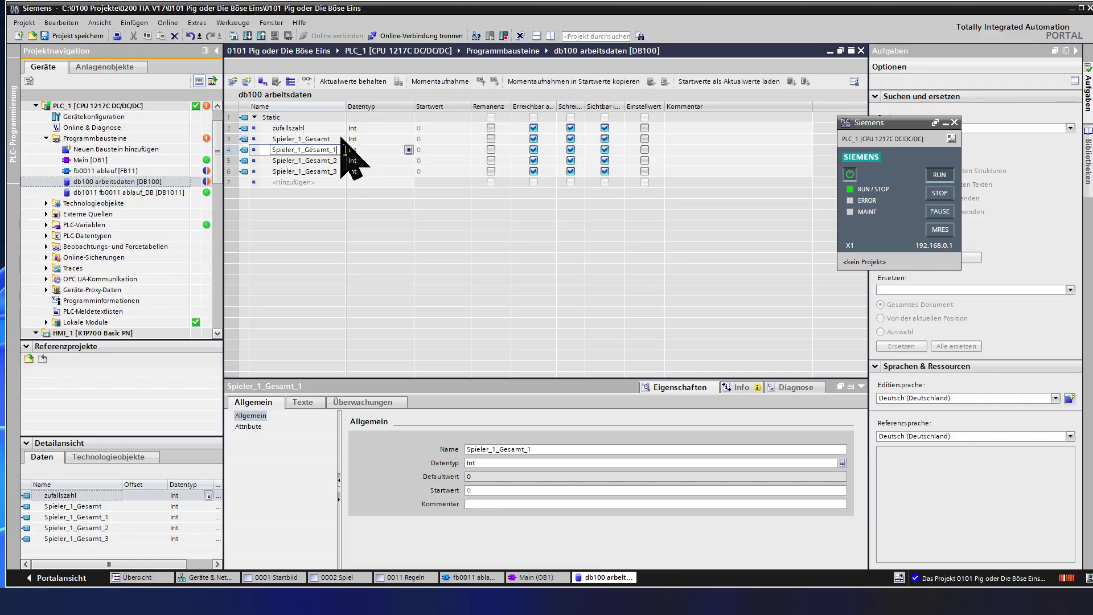
Rename the first two new variables to Spieler_1_Gesamtzahl and Spieler_1_aktueller_Zug
left_click(340, 139)
left_click(338, 140)
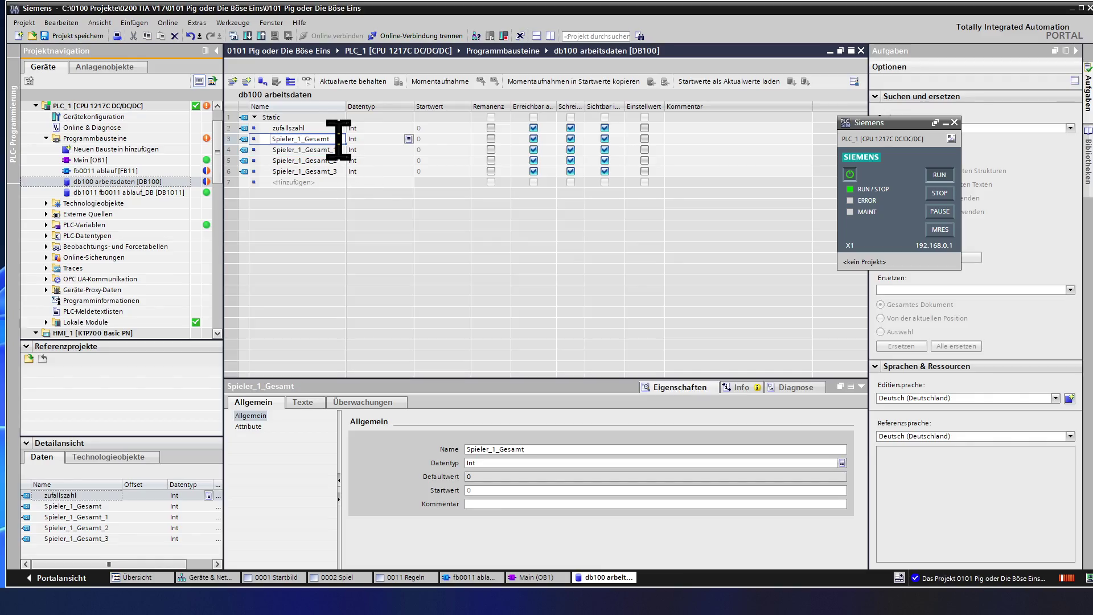
type("za")
type("hl")
key("Return")
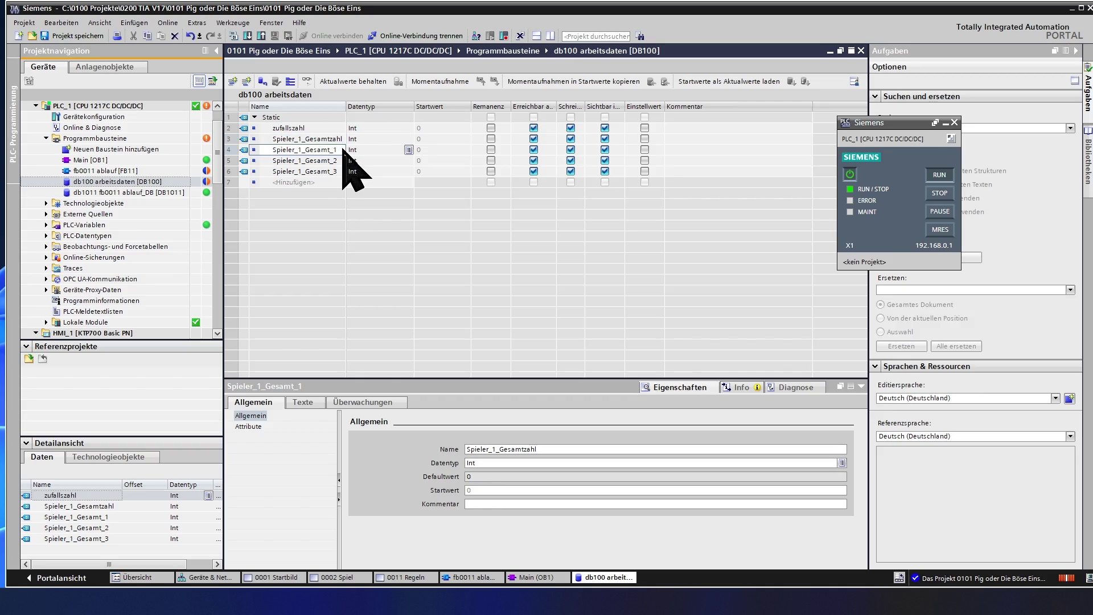
left_click(342, 149)
key("BackSpace")
key("BackSpace")
key("BackSpace")
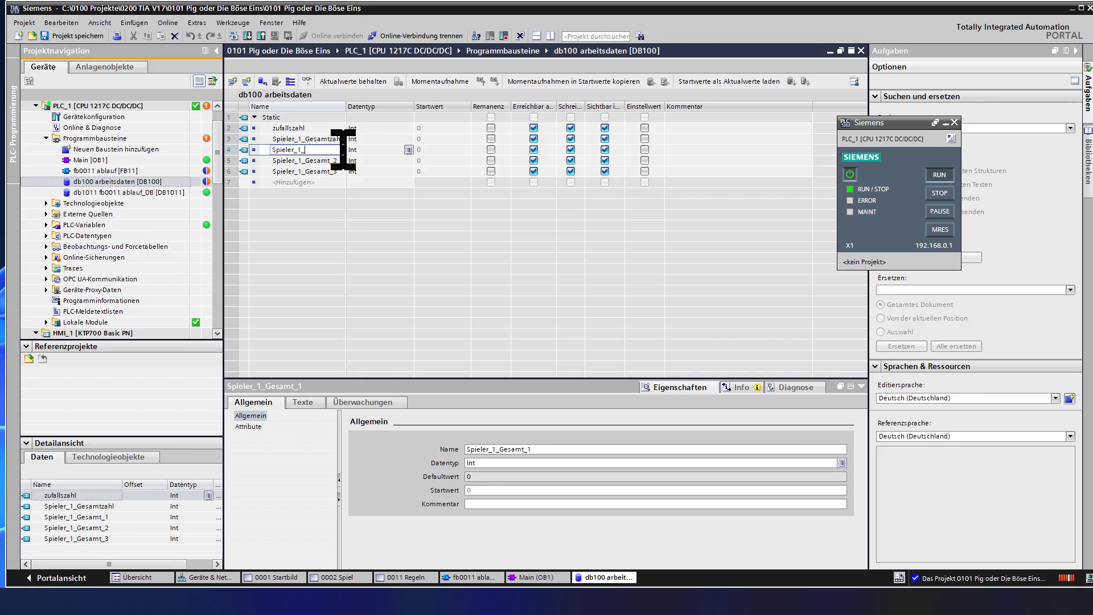
type("aktueller_Zu")
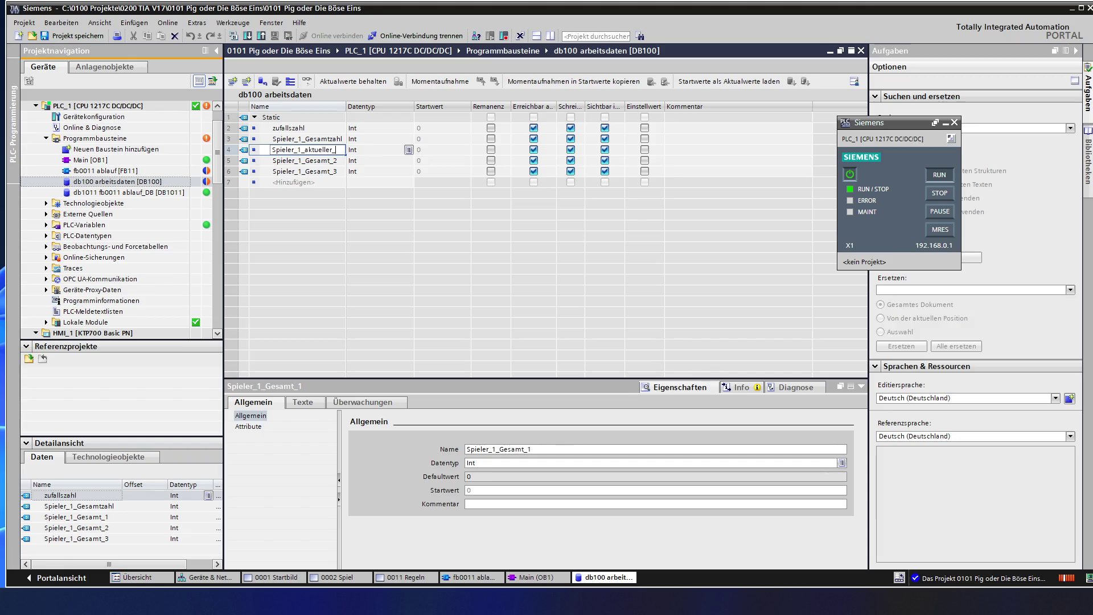
type("g")
left_click(342, 160)
Rename the remaining two variables to Spieler_1_Würfeln and Spieler_1_Passen
key("BackSpace")
key("BackSpace")
key("BackSpace")
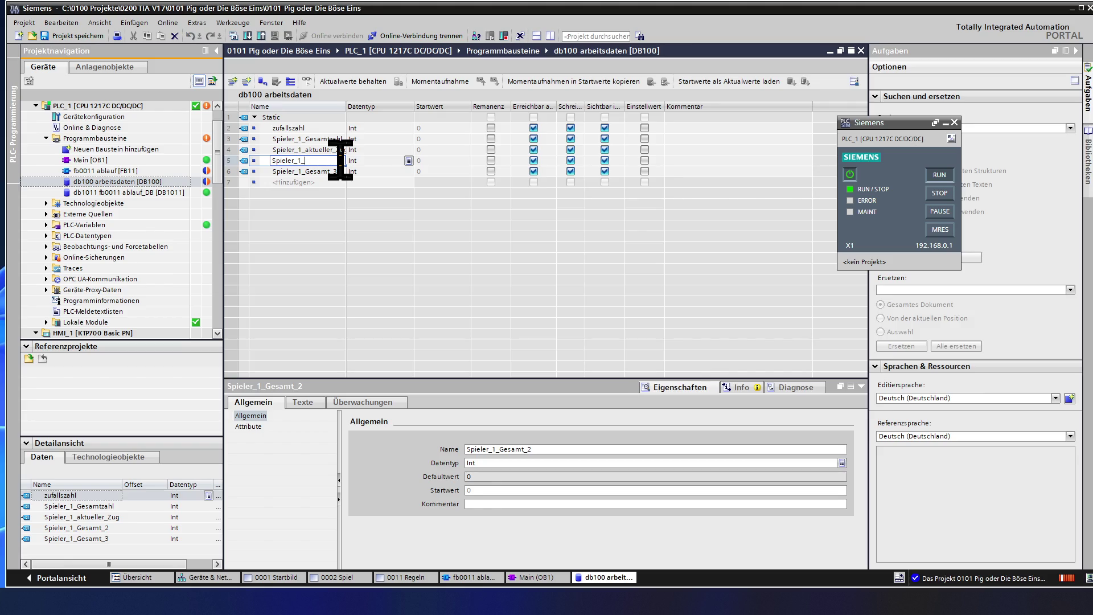
type("W")
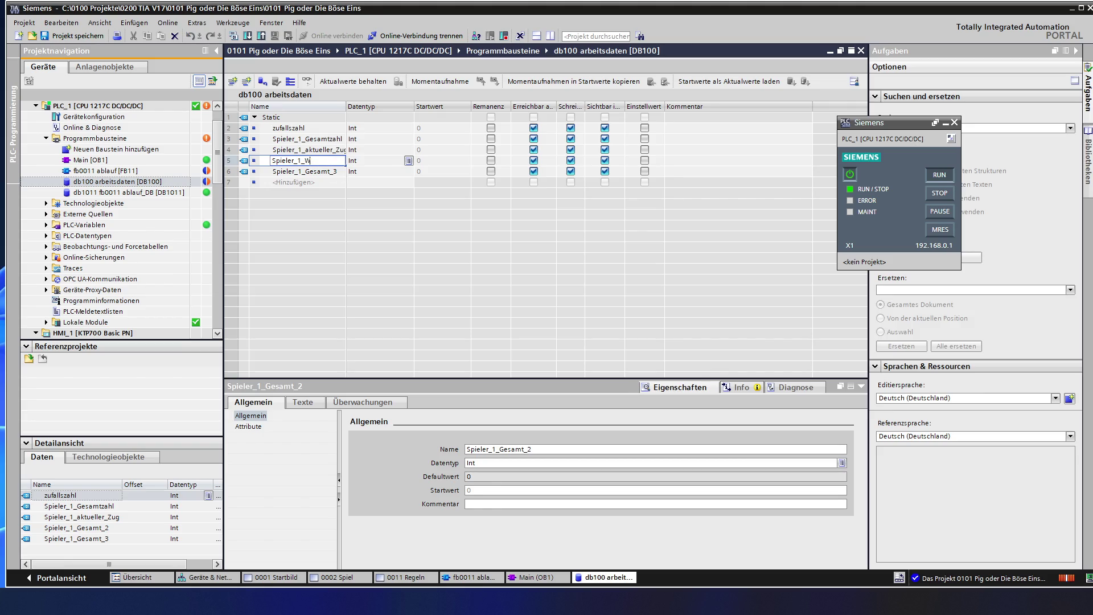
type("ürfeln")
left_click(340, 170)
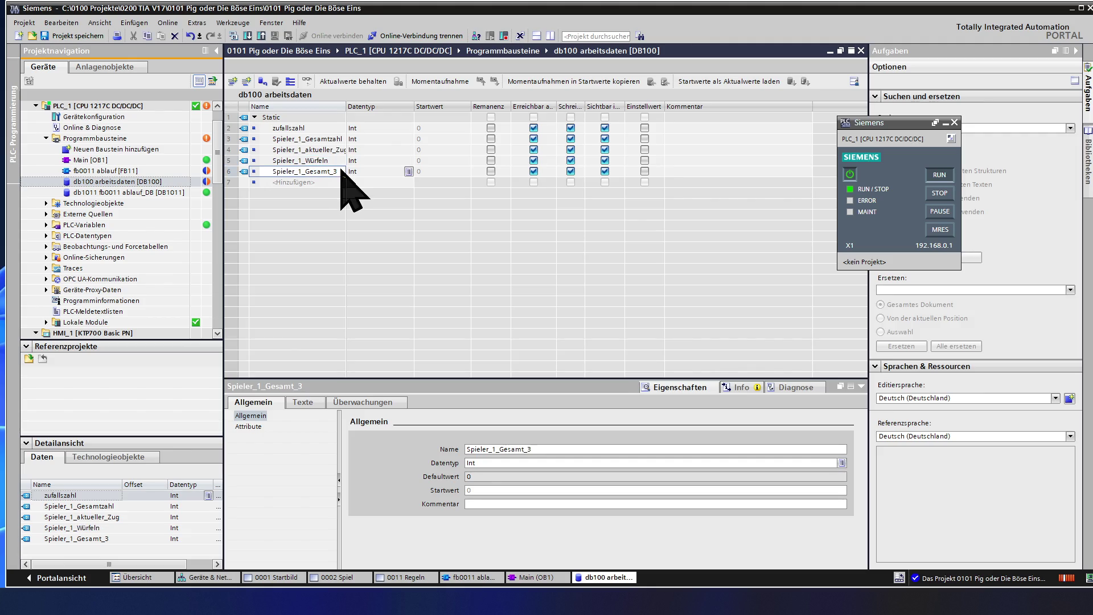
key("BackSpace")
key("BackSpace")
key("BackSpace")
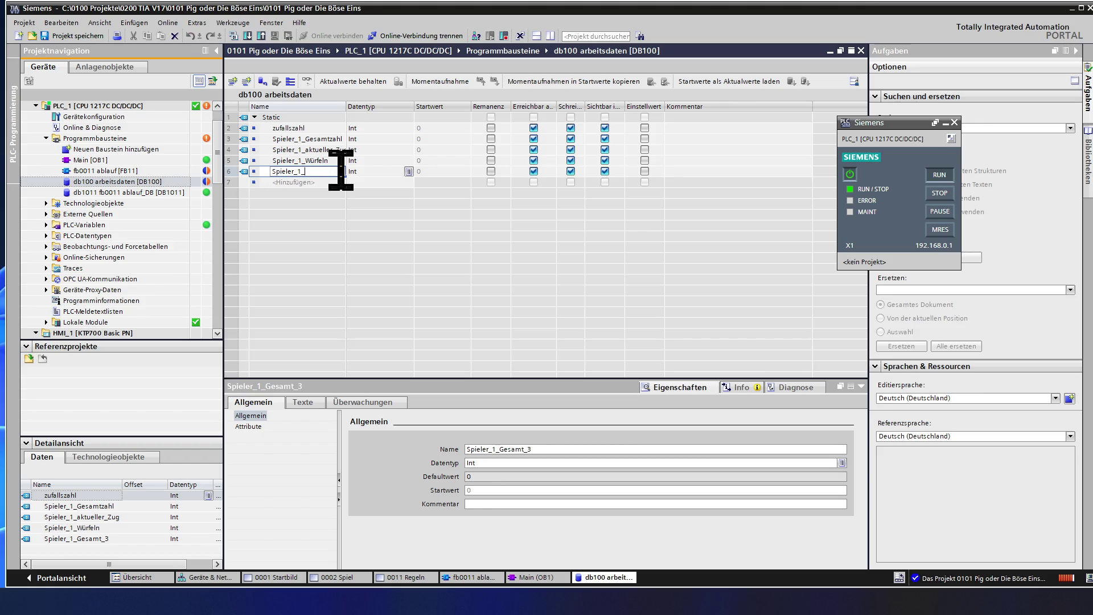
type("Passen")
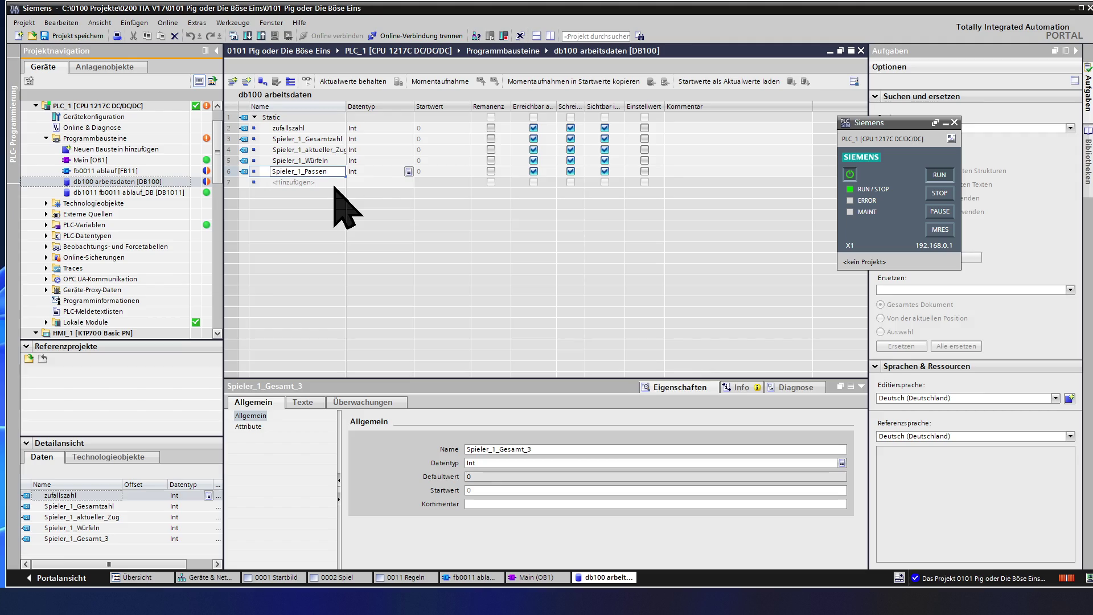
key("Return")
Keep Spieler_1_Gesamtzahl as Int and set Spieler_1_Würfeln and Spieler_1_Passen to Bool
left_click(368, 139)
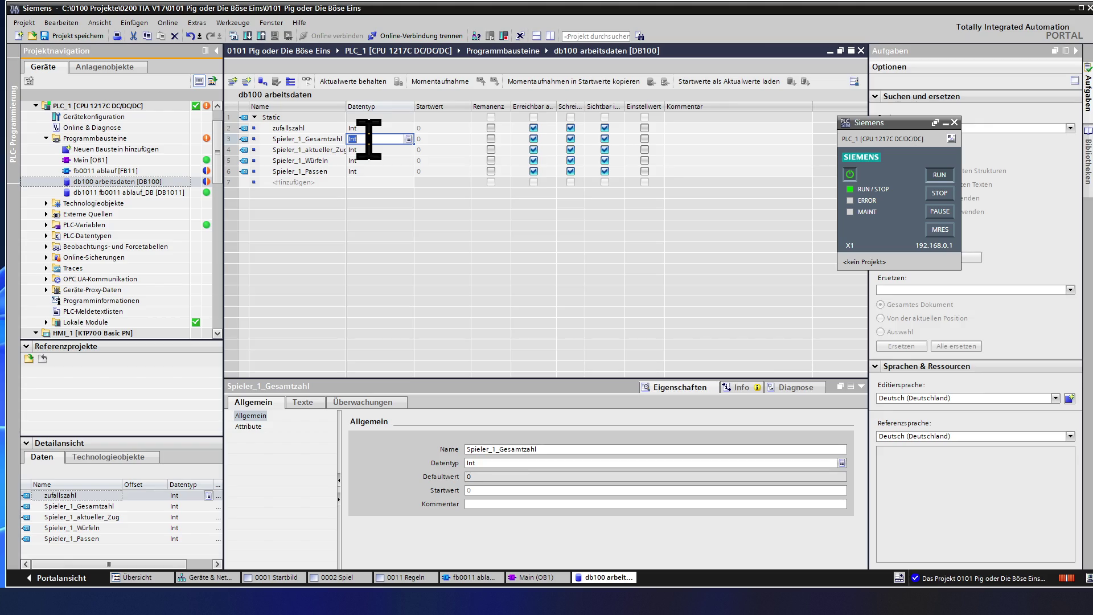
type("b")
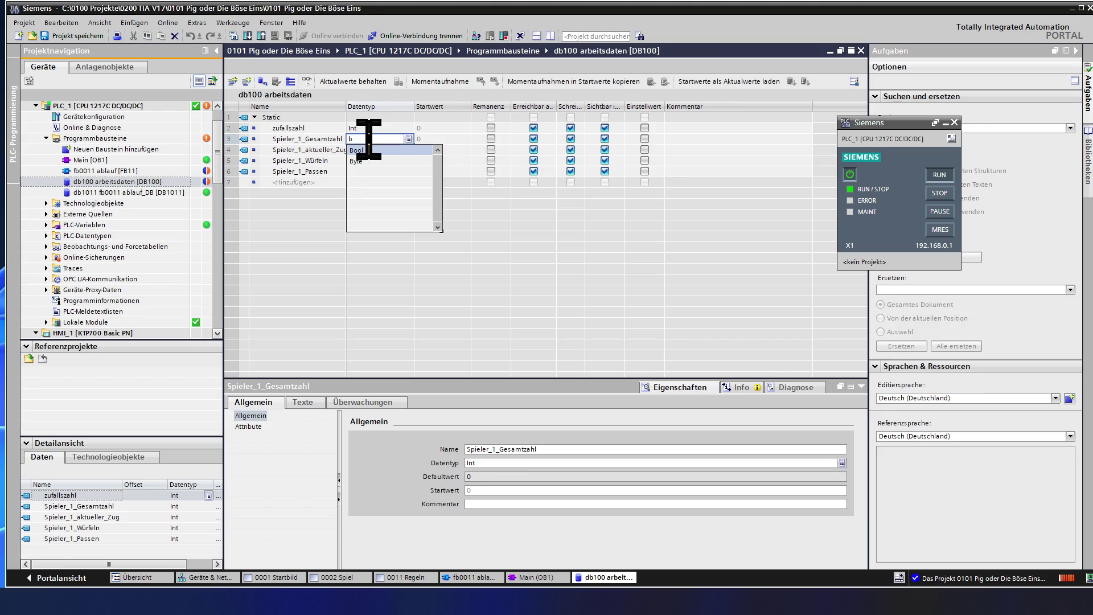
type("Int")
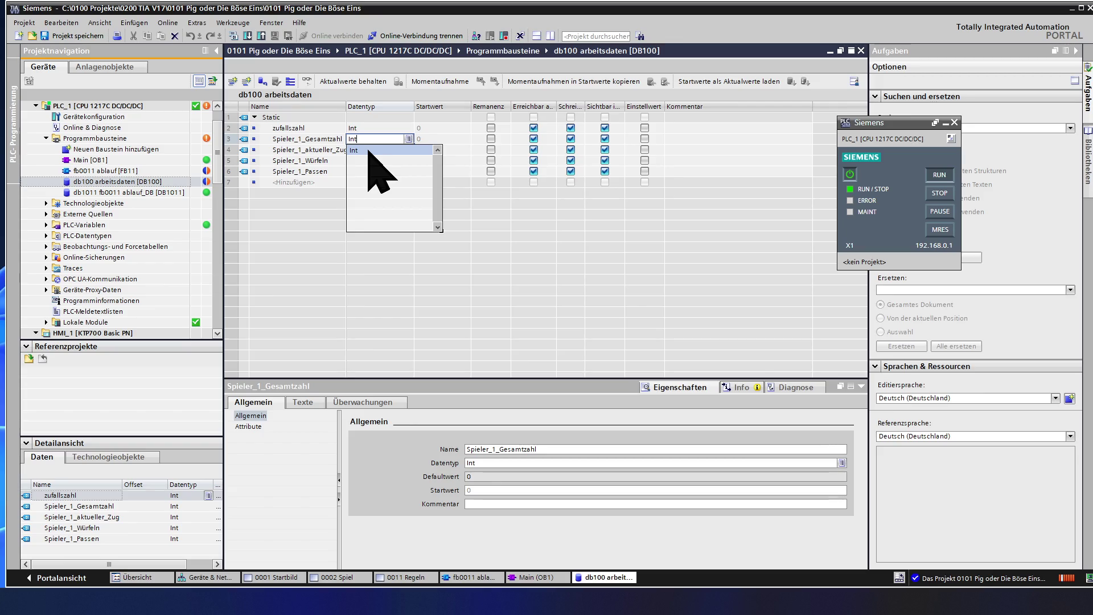
left_click(322, 142)
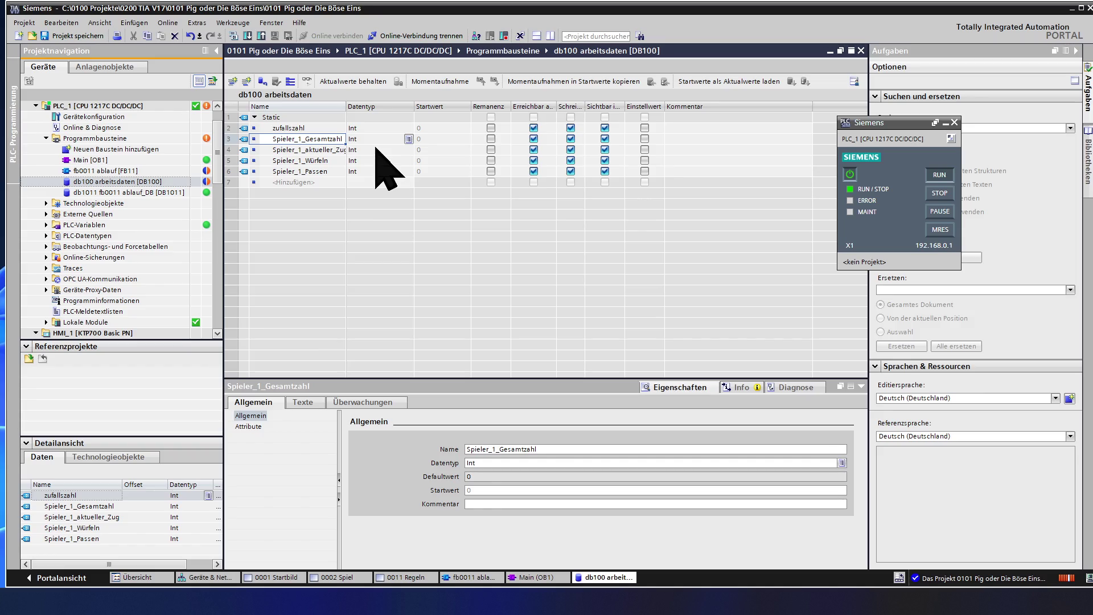
left_click(376, 149)
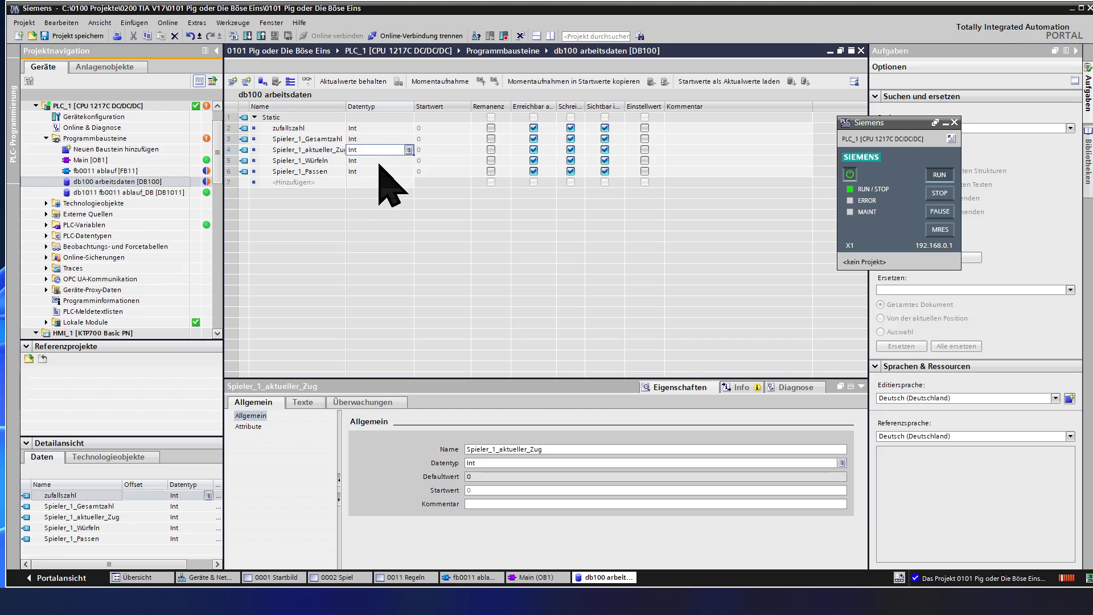
left_click(379, 161)
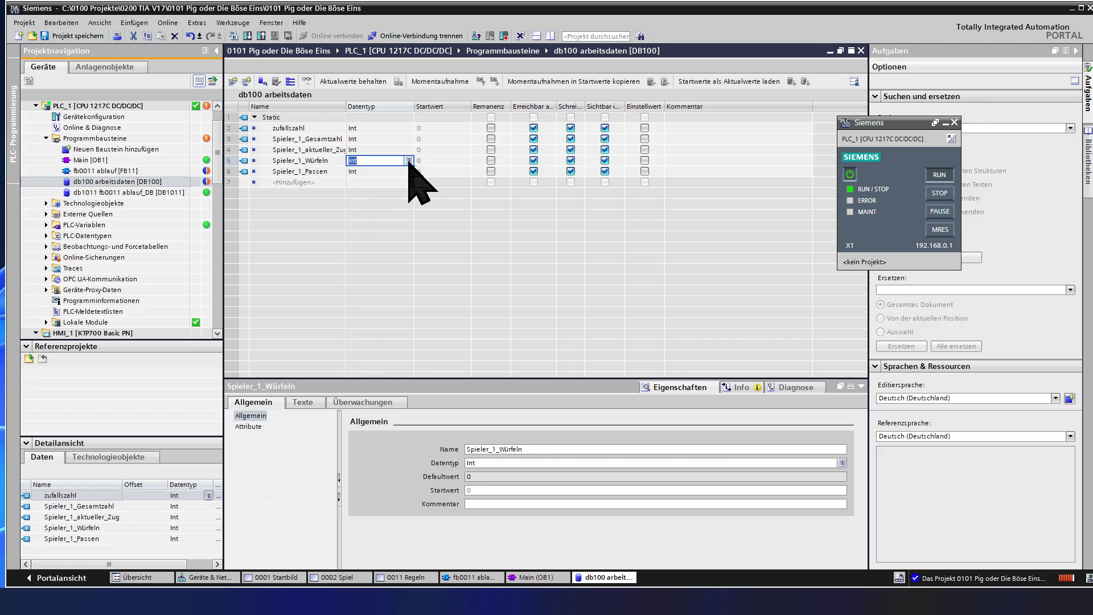
left_click(409, 162)
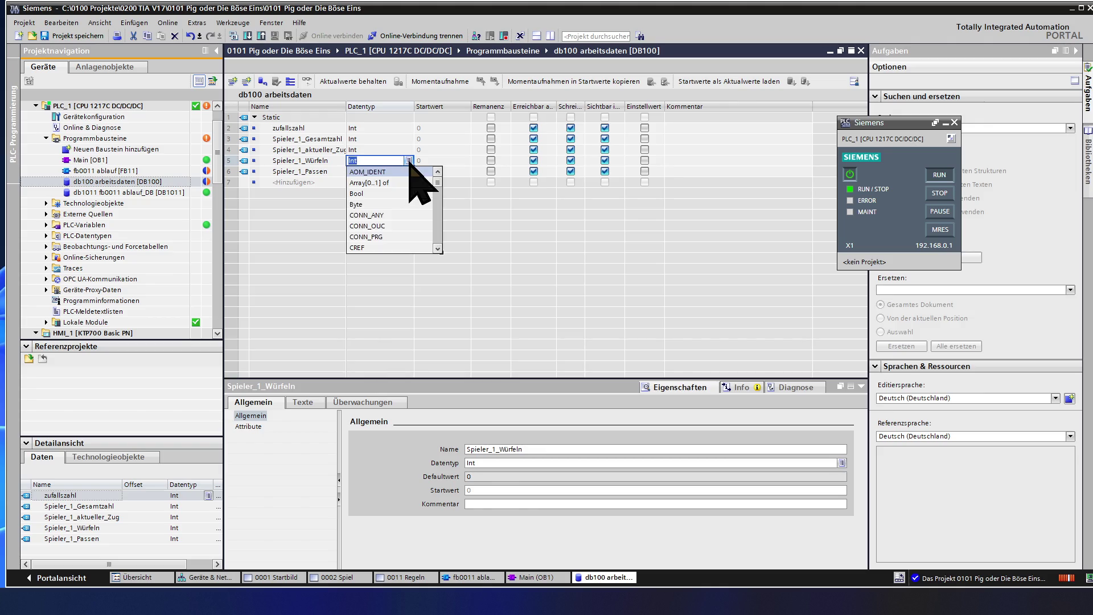
left_click(383, 194)
left_click(385, 171)
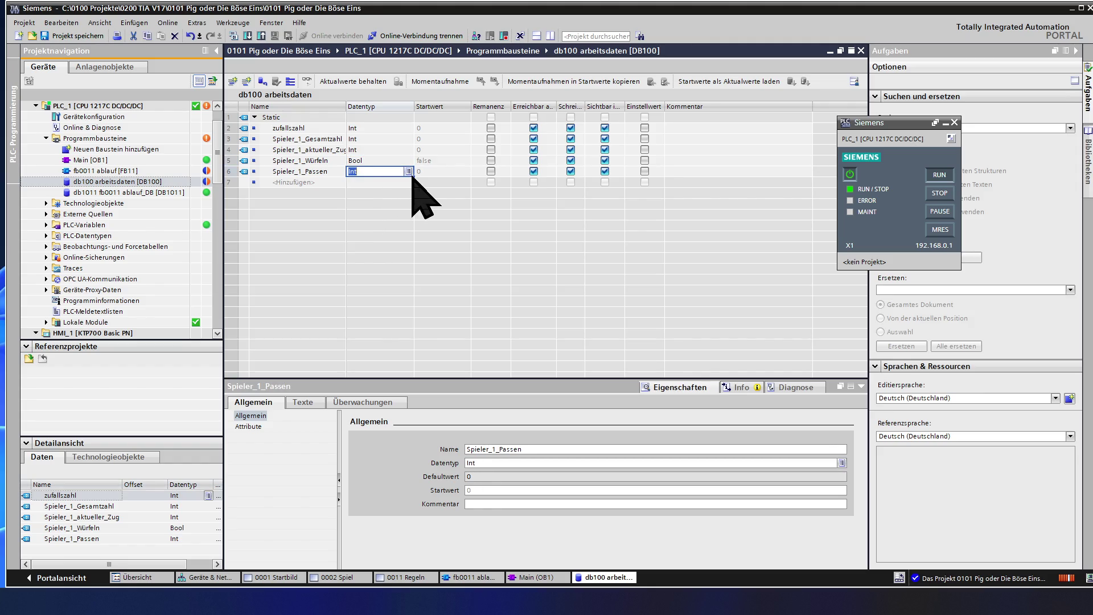
left_click(409, 172)
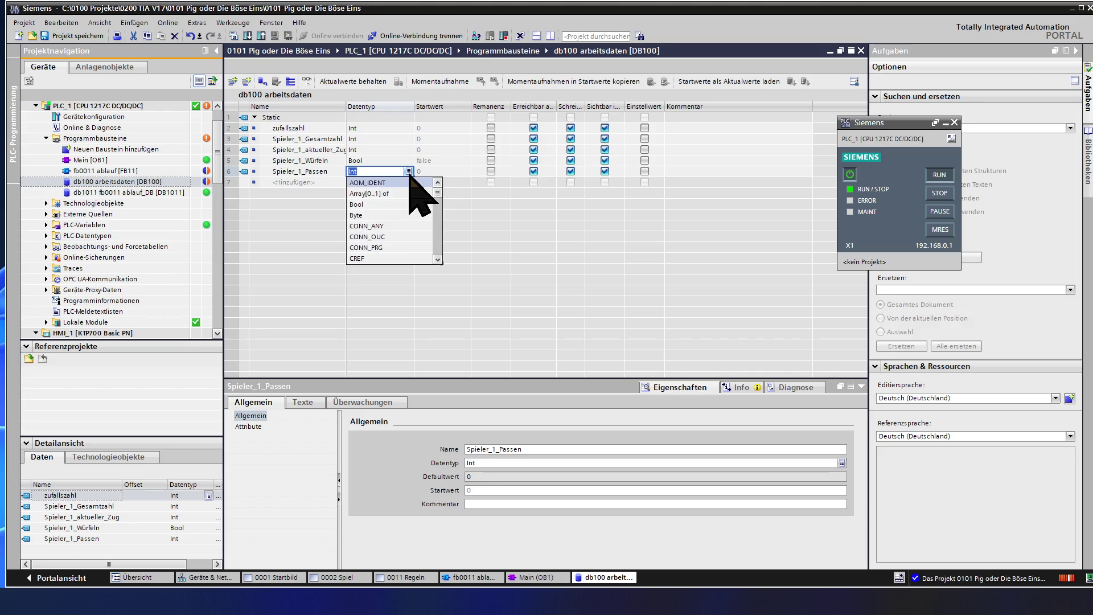
left_click(380, 204)
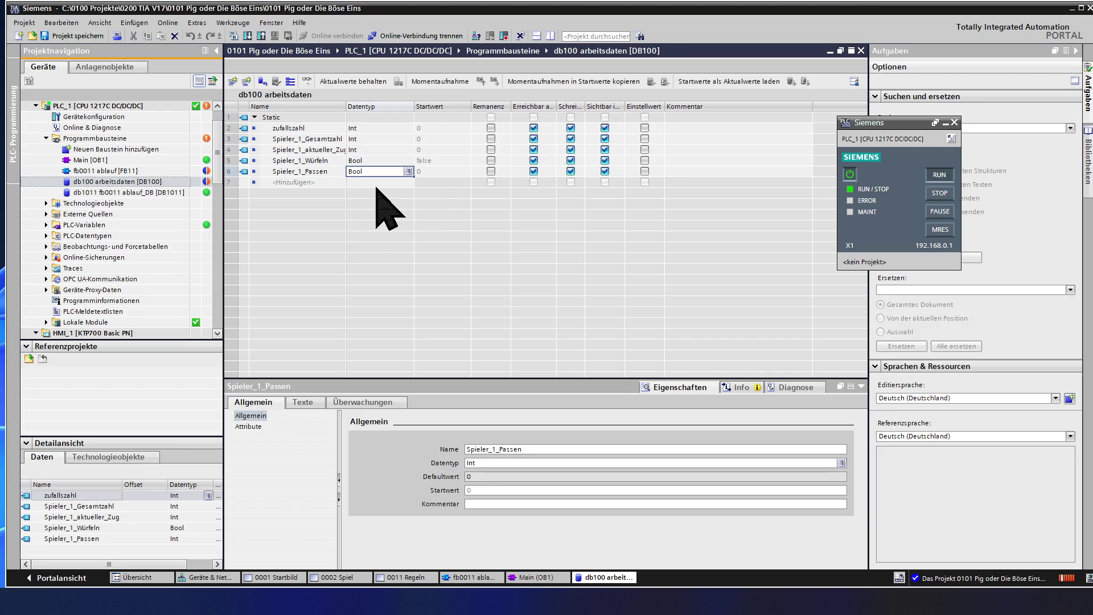
key("Return")
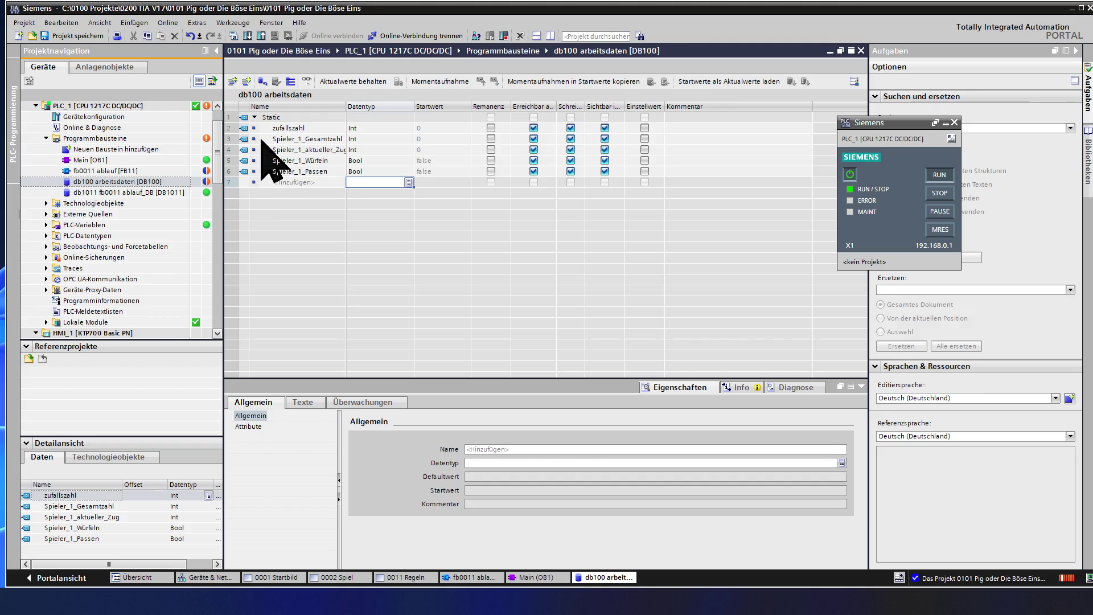
Copy the four Spieler_1 variables and paste duplicates below them
left_click(228, 138)
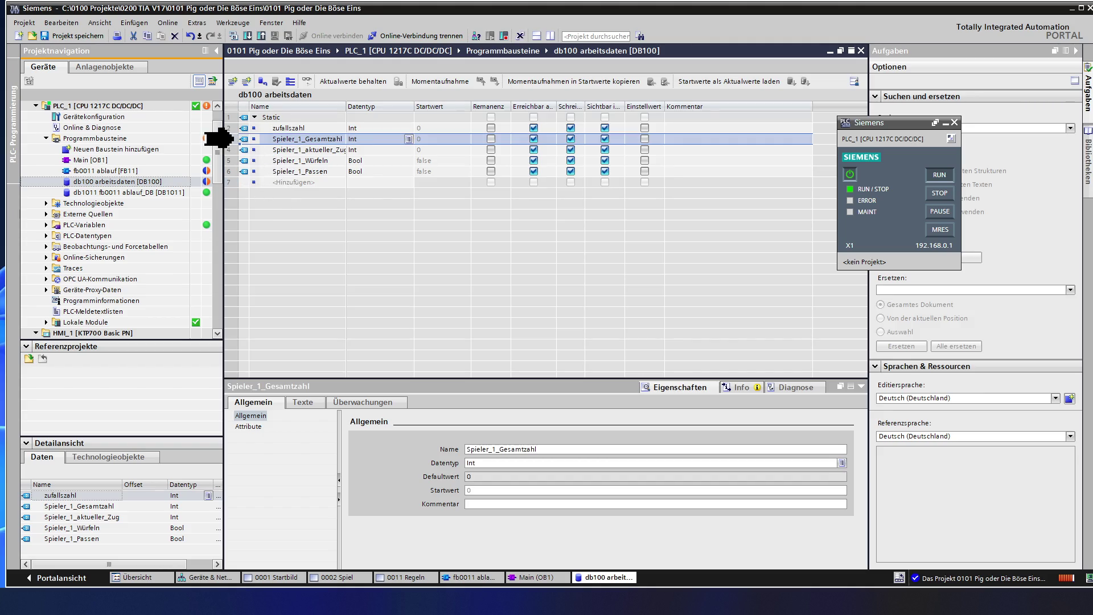
left_click(228, 173, "shift")
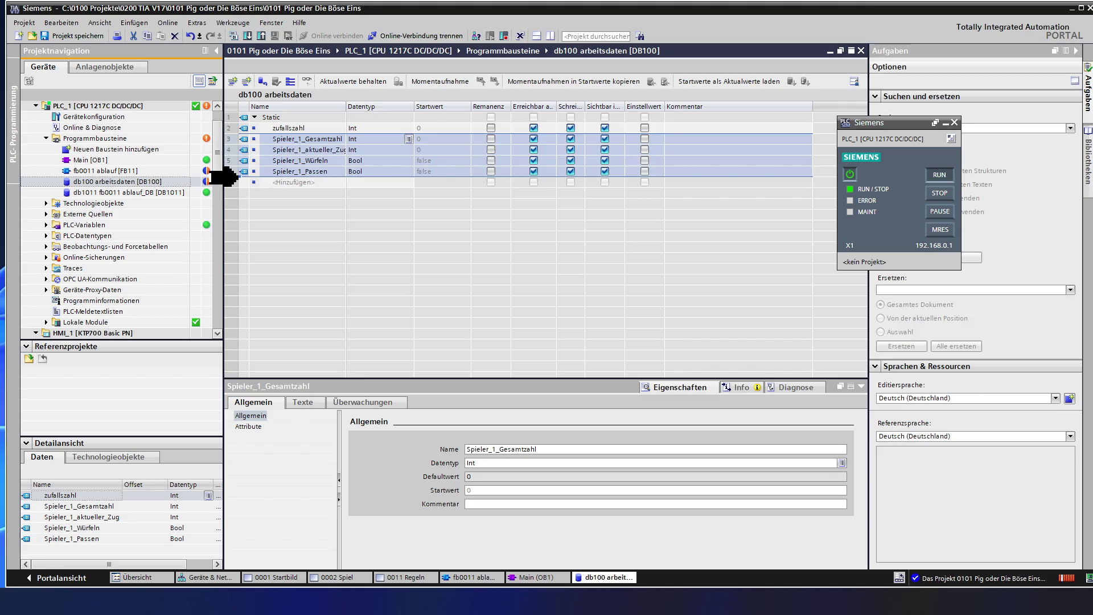
left_click(228, 182)
key("ctrl+v")
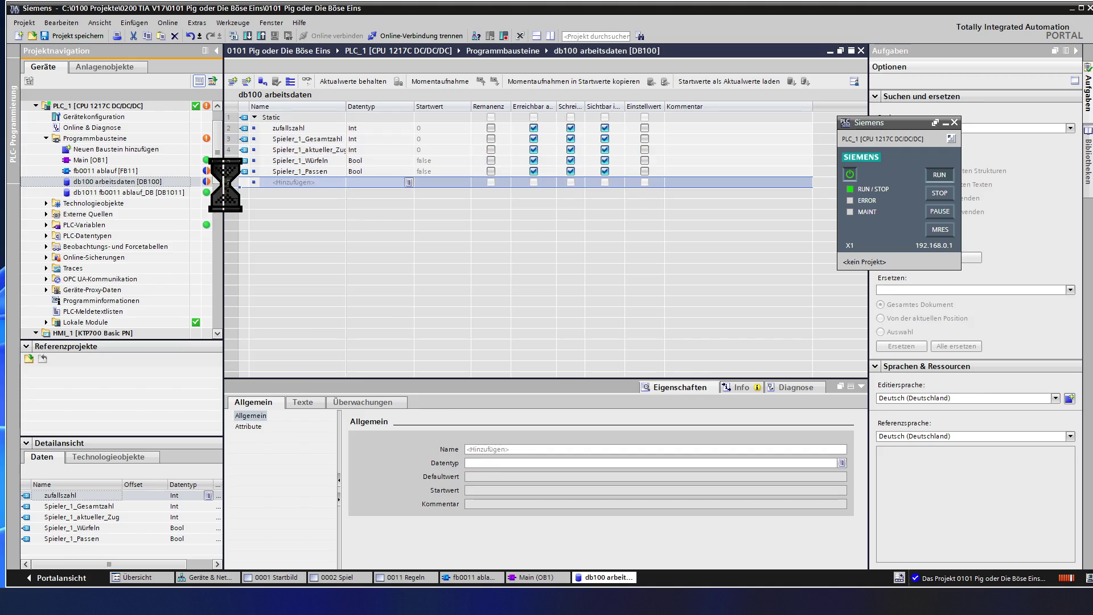
Change the player number in all four copied variable names from 1 to 2
left_click(300, 191)
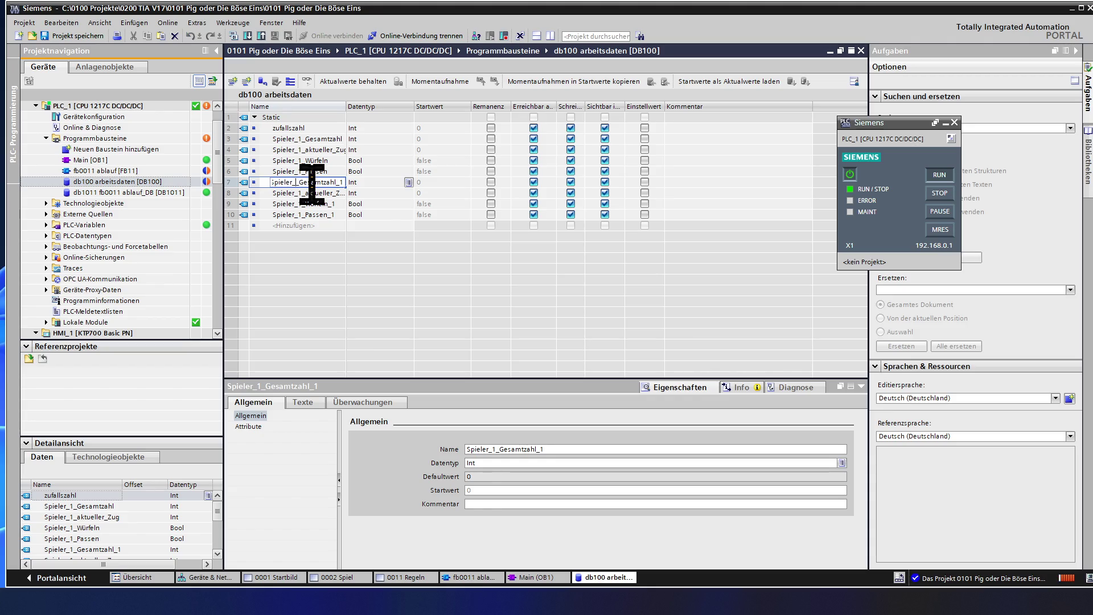
type("2")
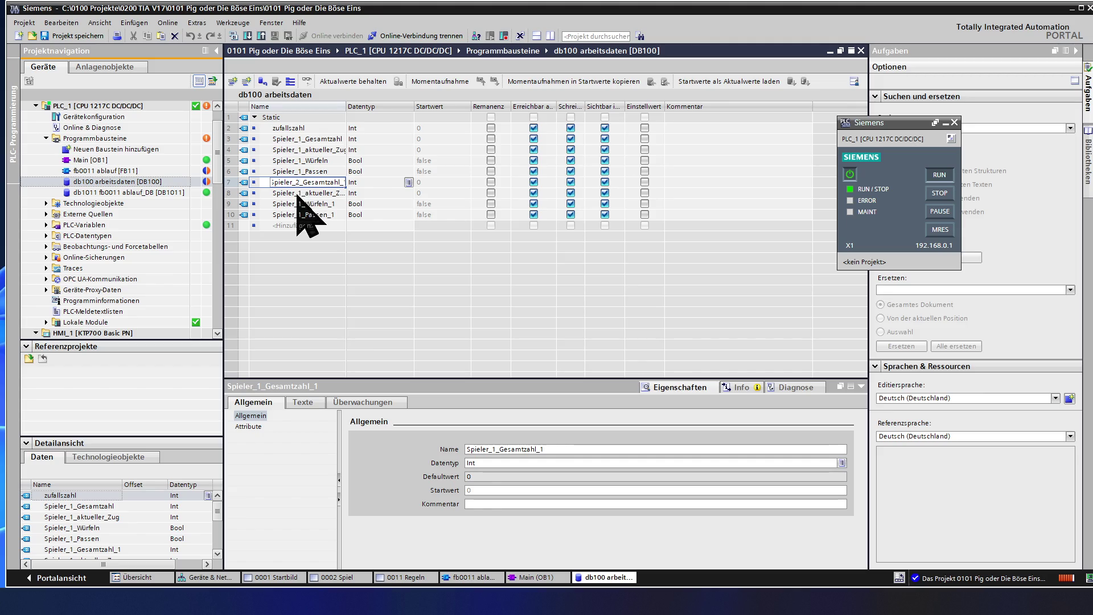
double_click(297, 193)
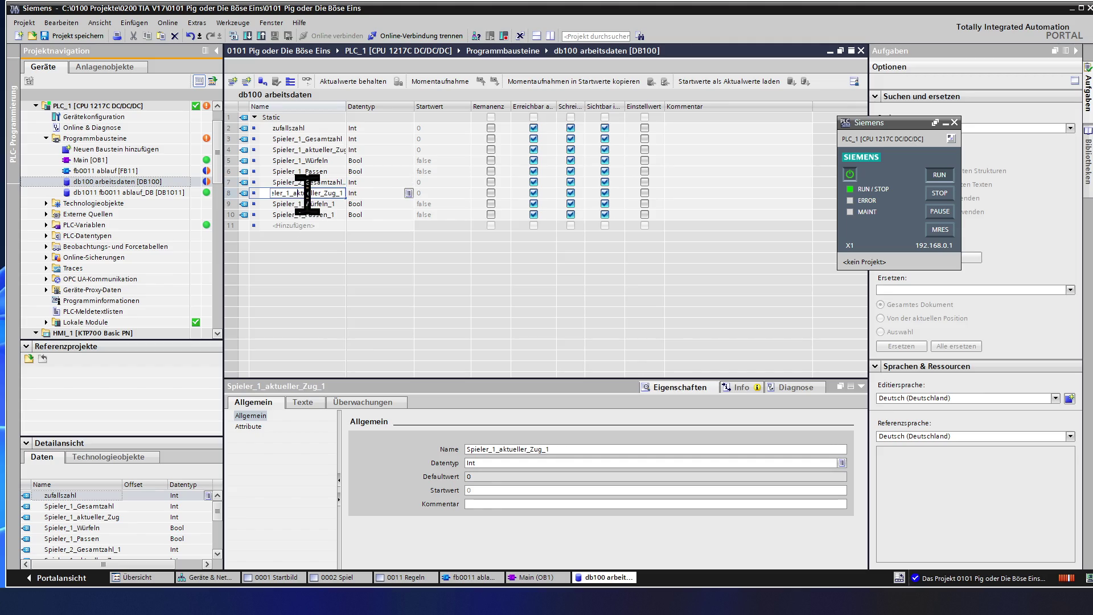
type("2")
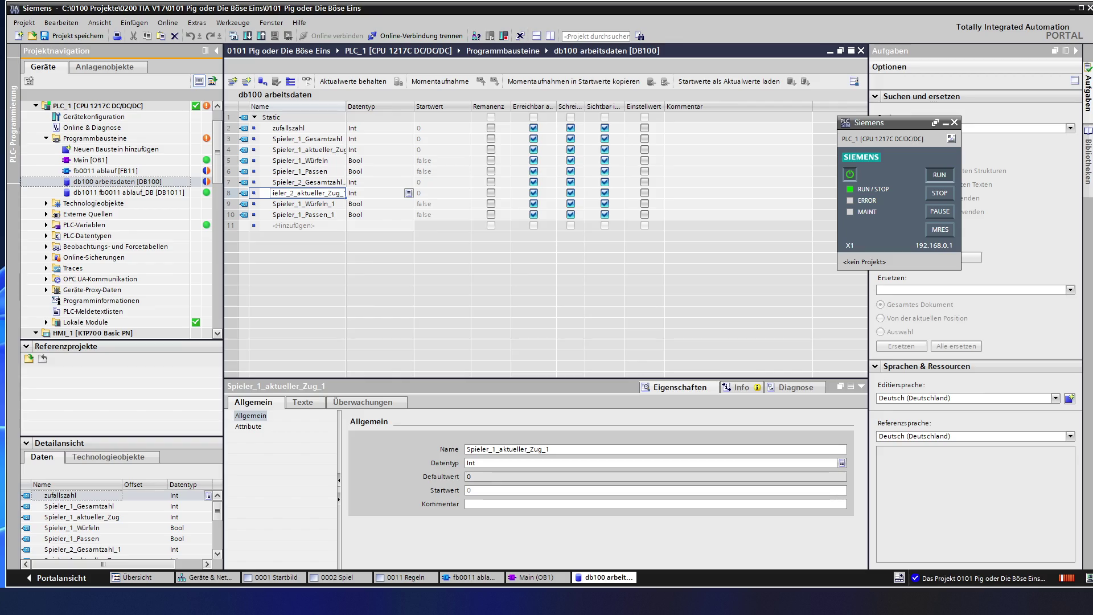
double_click(306, 204)
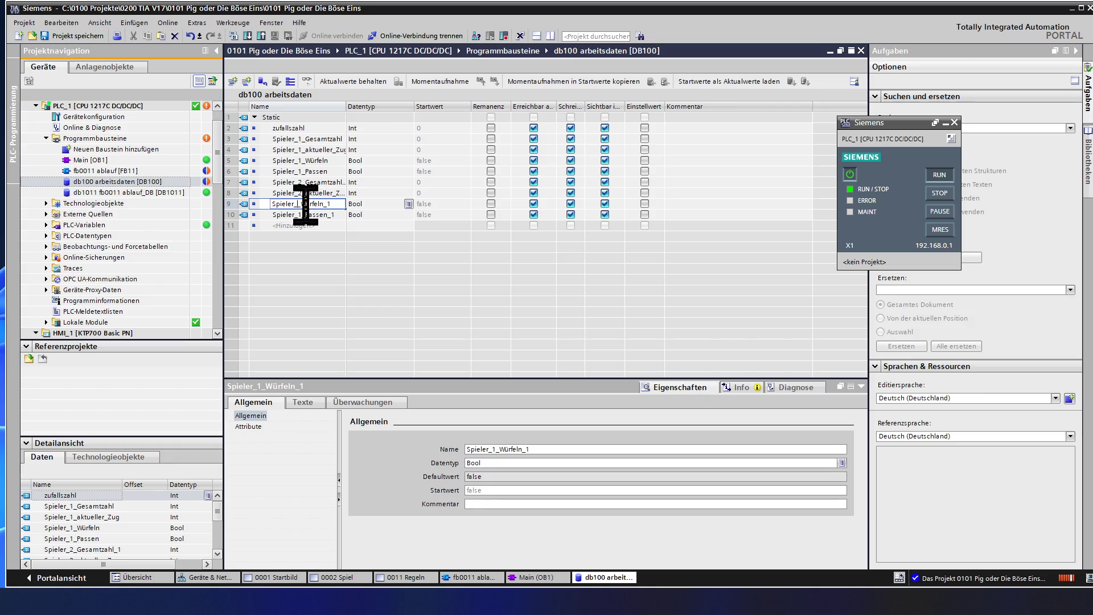
type("2")
double_click(301, 214)
left_click(301, 215)
key("BackSpace")
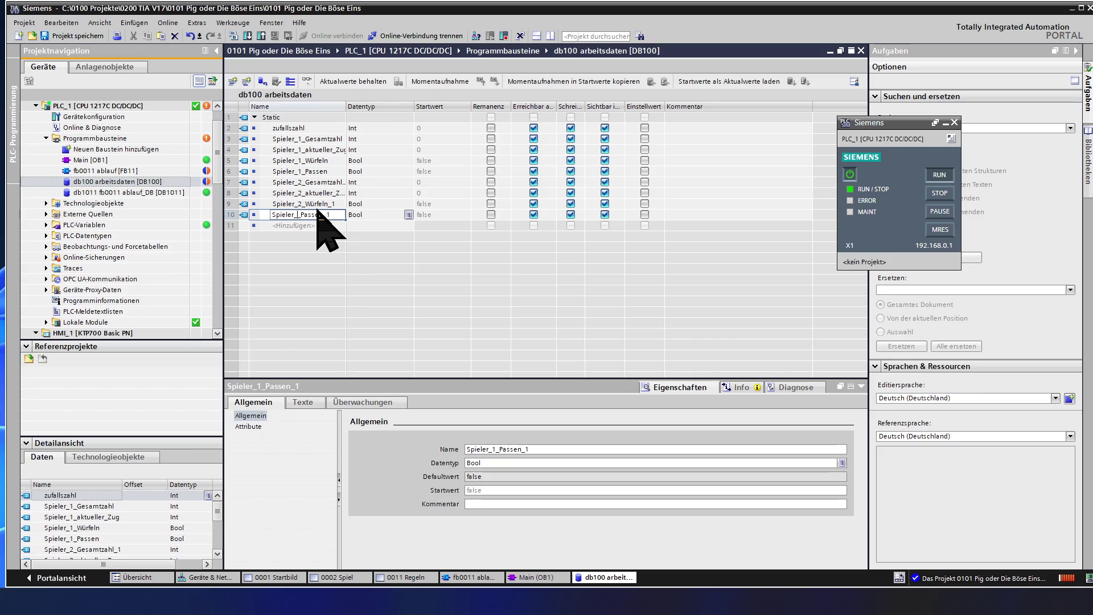
type("2")
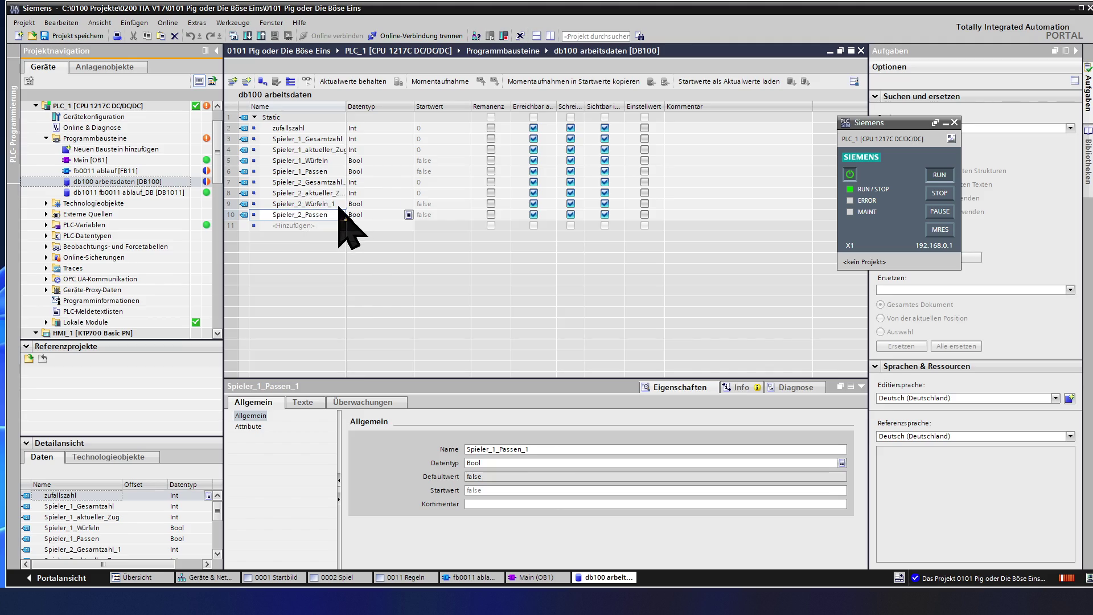
left_click(339, 204)
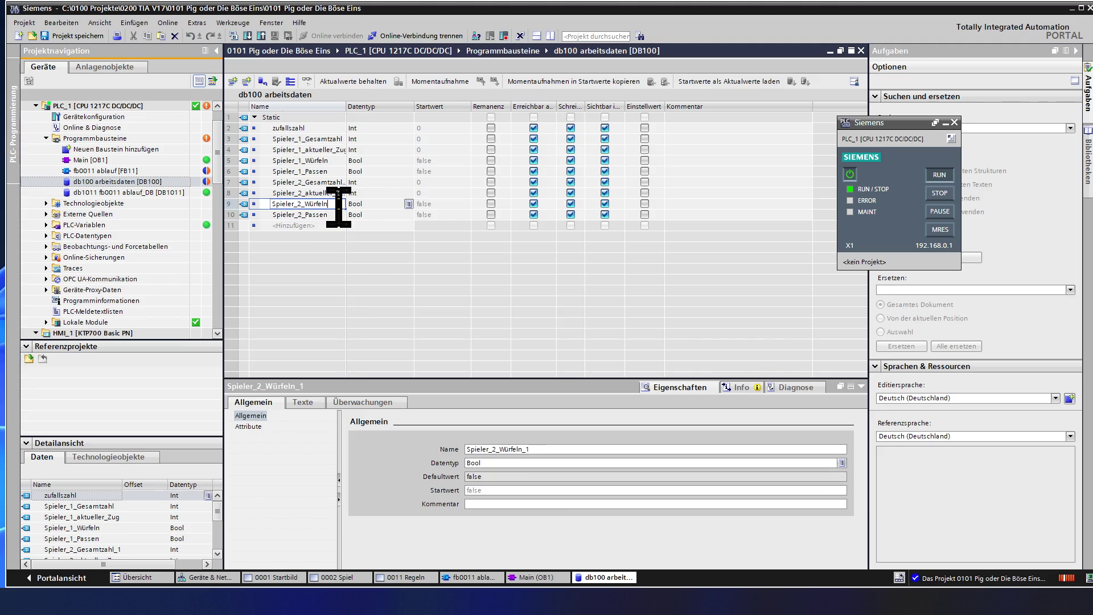
Trim the _1 suffix from Spieler_2_aktueller_Zug and Spieler_2_Gesamtzahl, then save the project
left_click(338, 193)
left_click(340, 193)
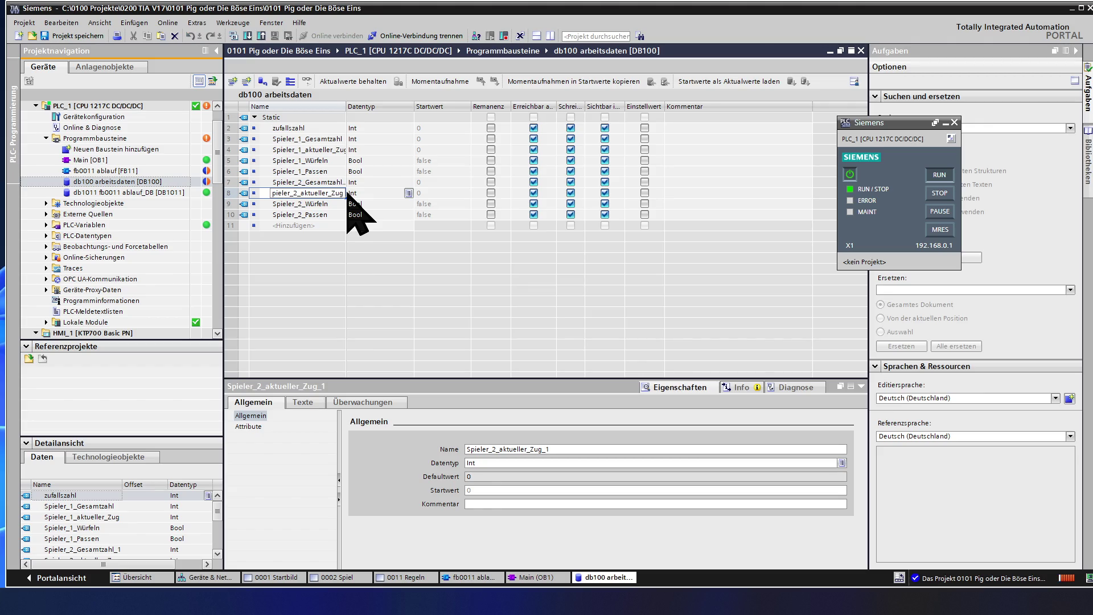
left_click(342, 181)
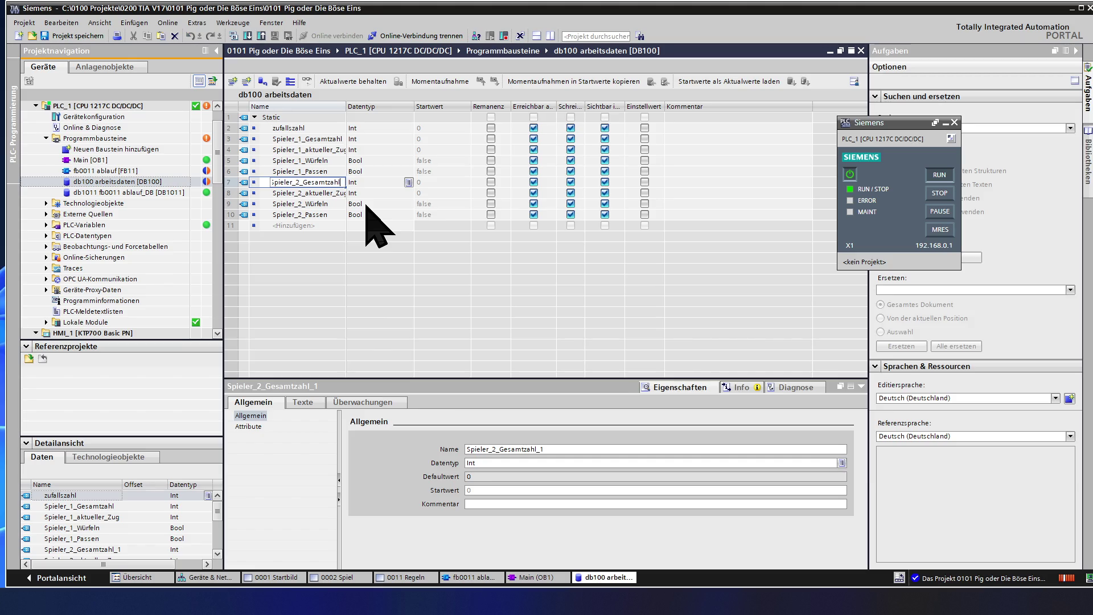
left_click(332, 194)
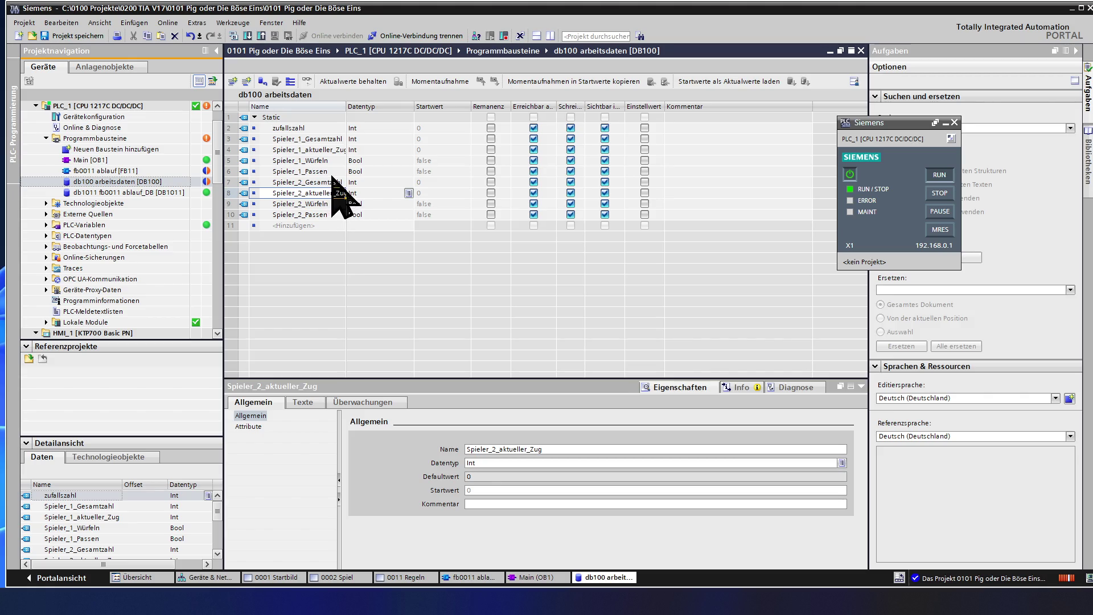
left_click(86, 35)
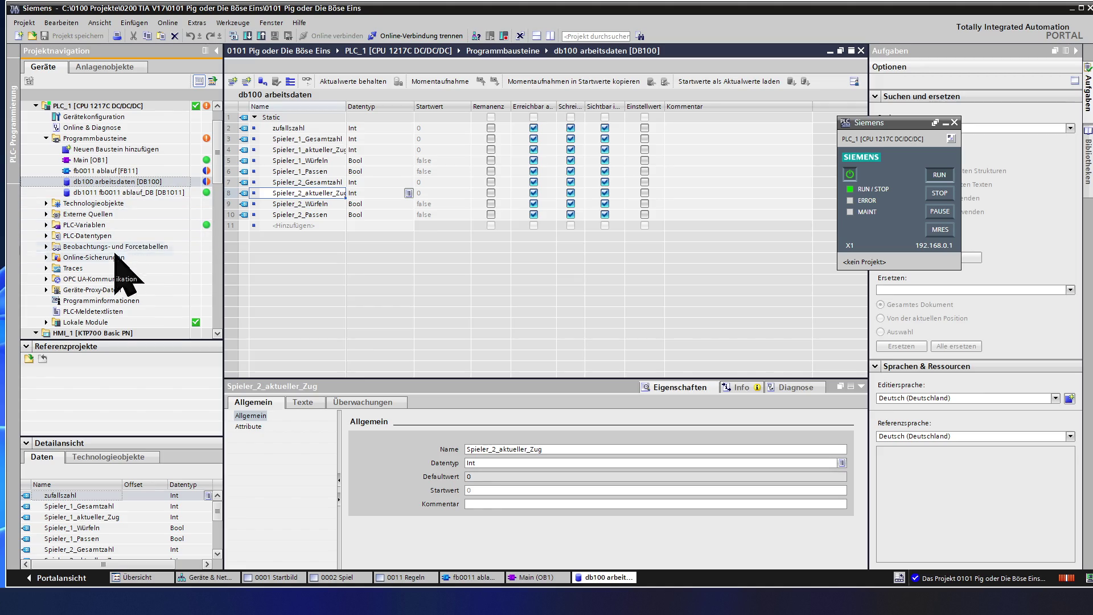
Open the HMI screen 0002 Spiel under HMI_1 > Bilder in the project tree
left_click(108, 300)
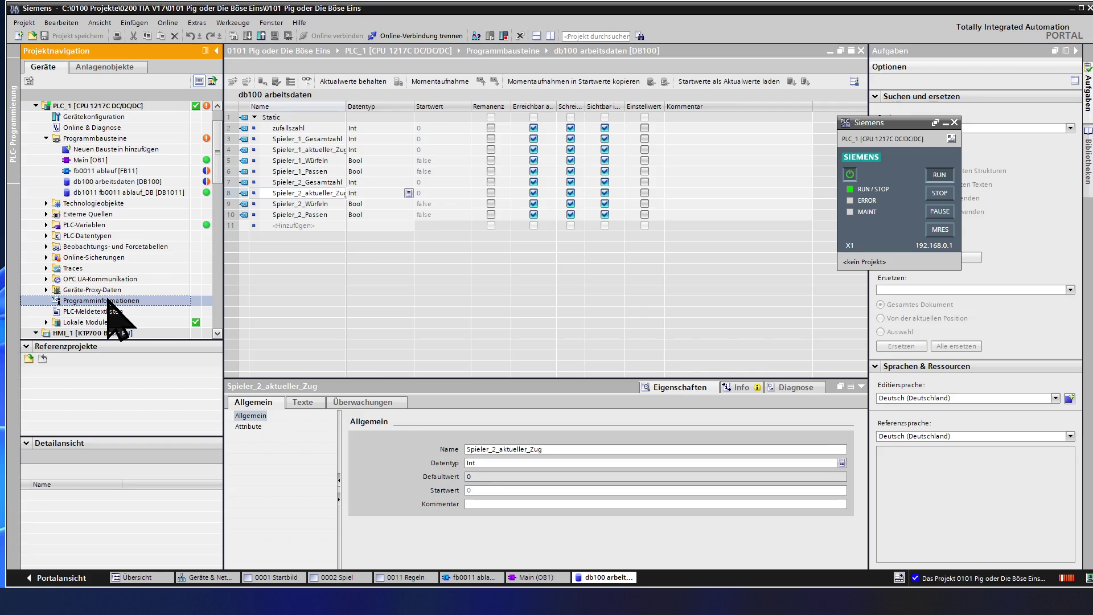
scroll(108, 302, "down", 2)
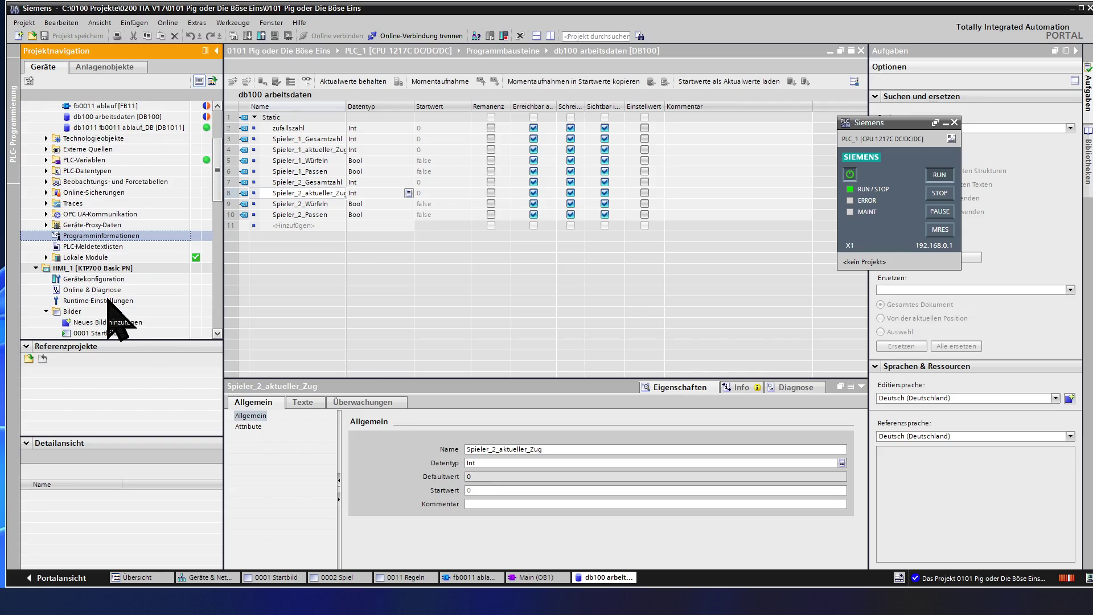
scroll(117, 322, "down", 1)
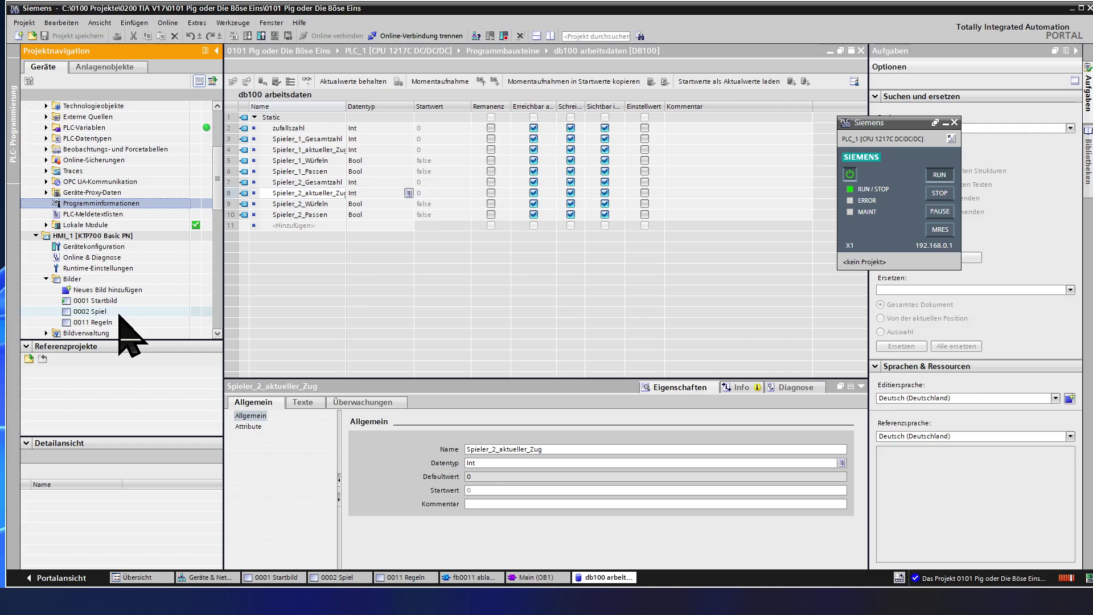
double_click(91, 311)
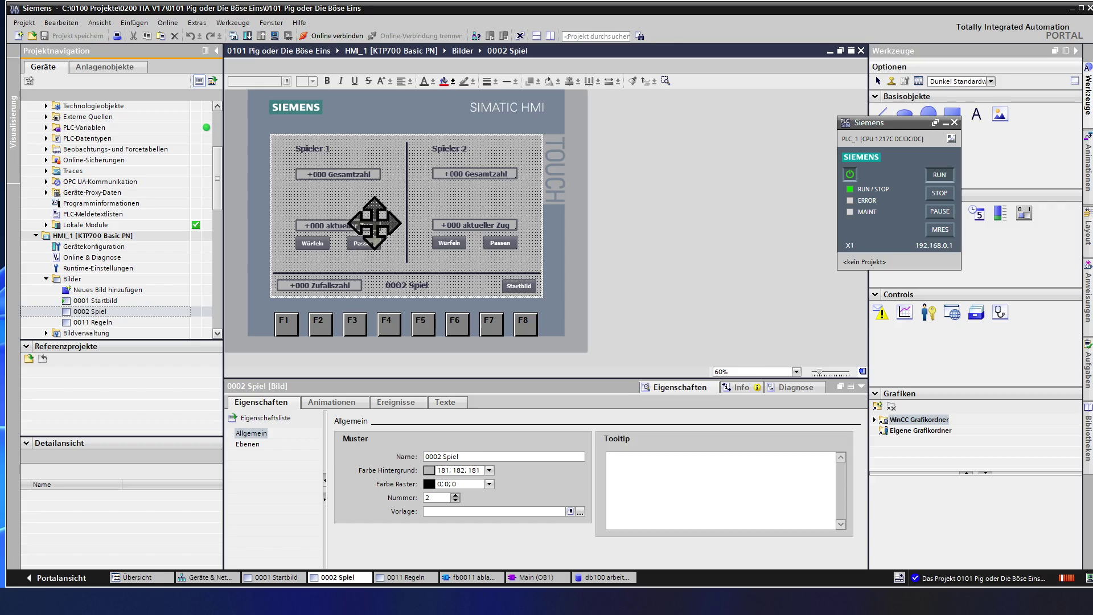
Bind Spieler 1's Gesamtzahl output field to the db100 arbeitsdaten variable Spieler_1_Gesamtzahl
left_click(309, 172)
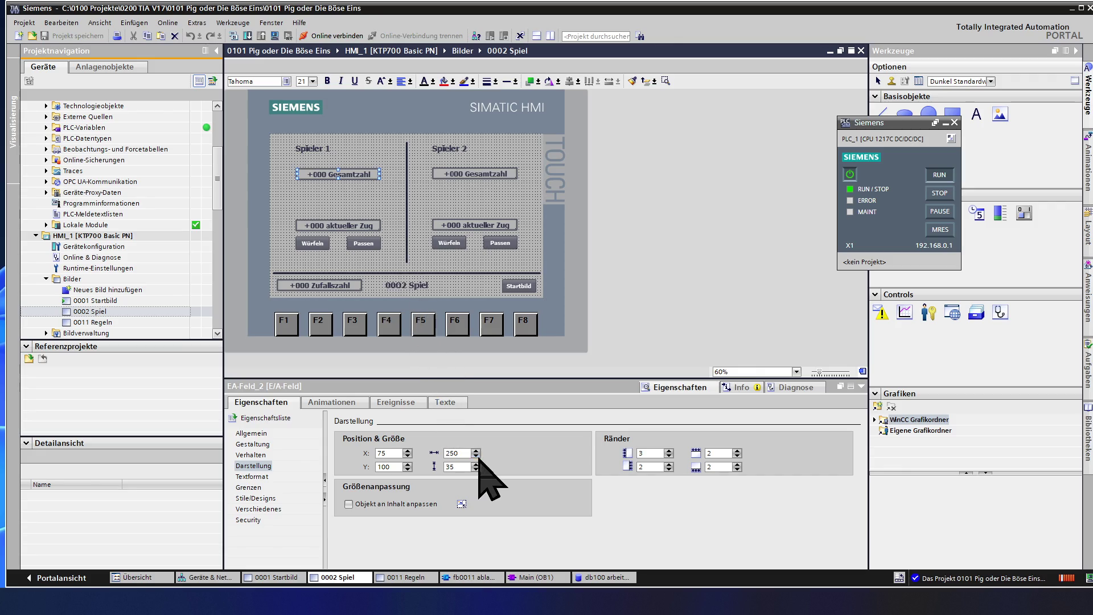
left_click(251, 433)
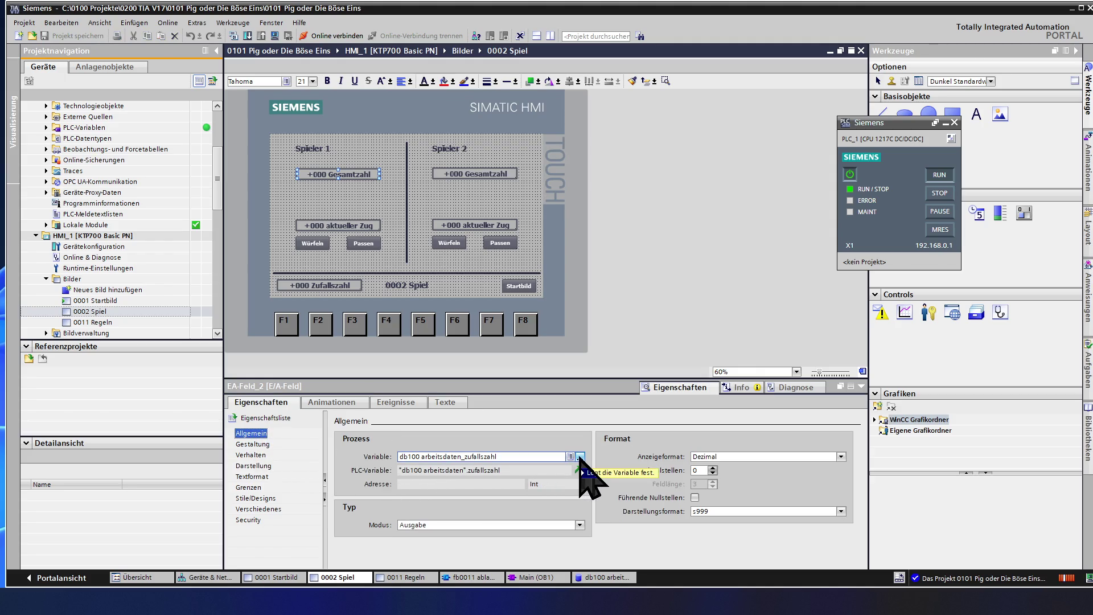
left_click(581, 457)
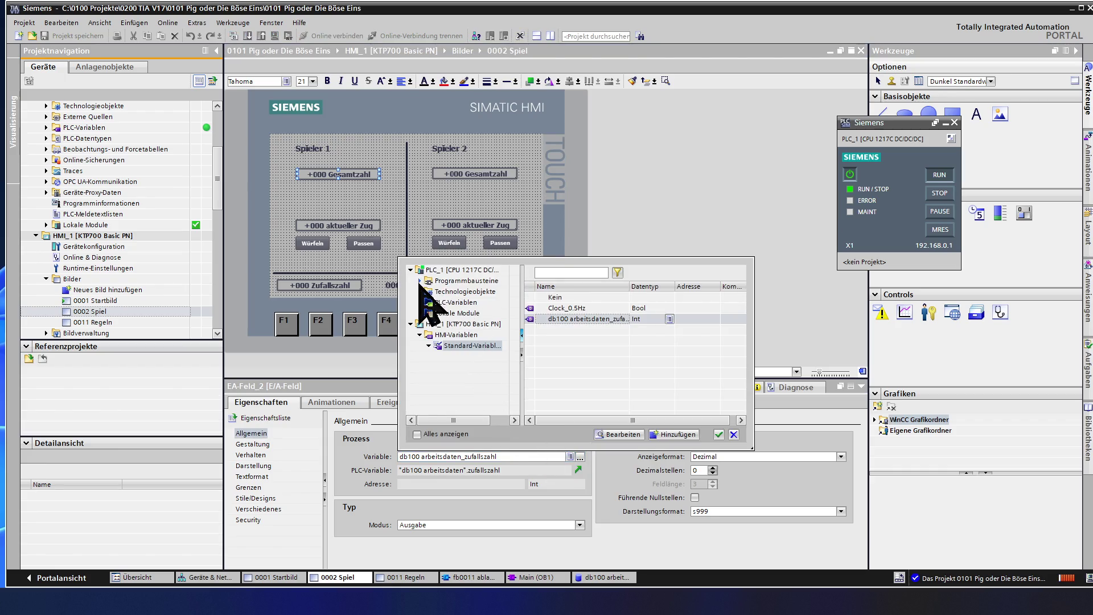
double_click(466, 280)
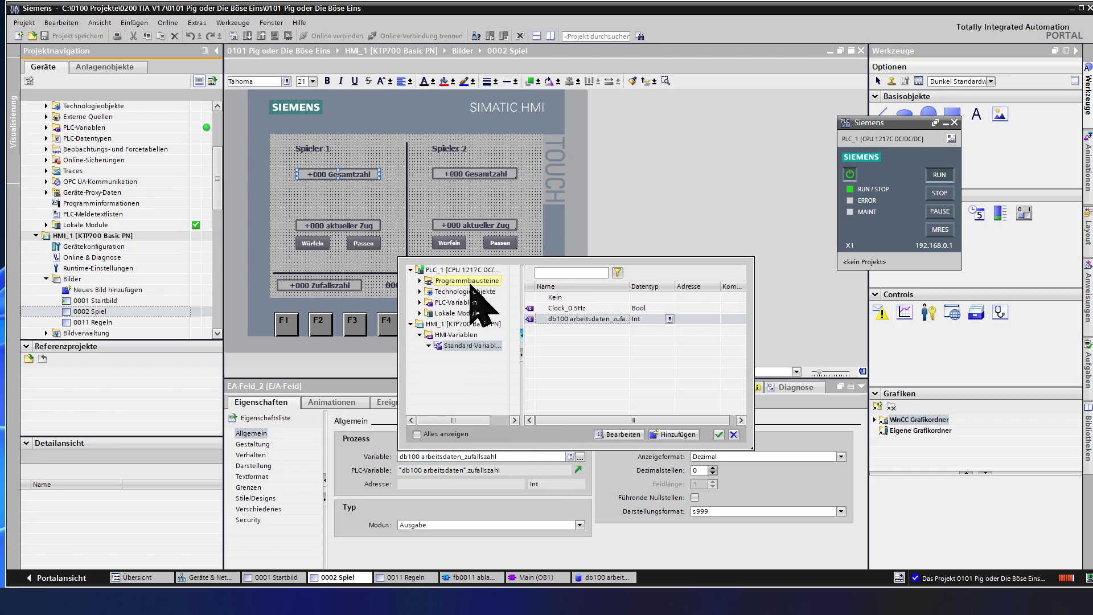
left_click(476, 293)
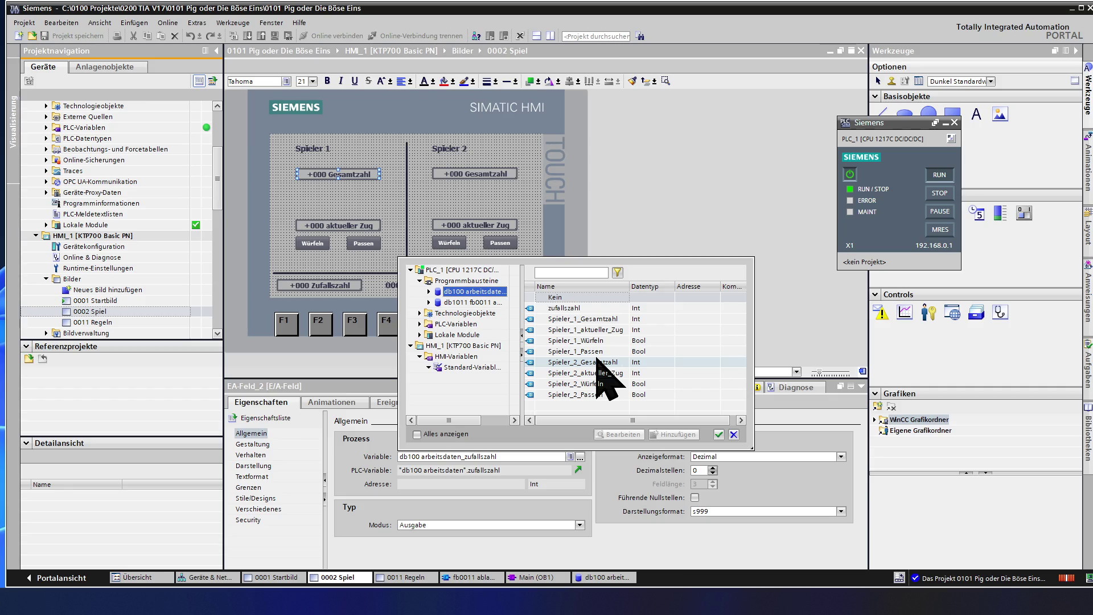
left_click(602, 320)
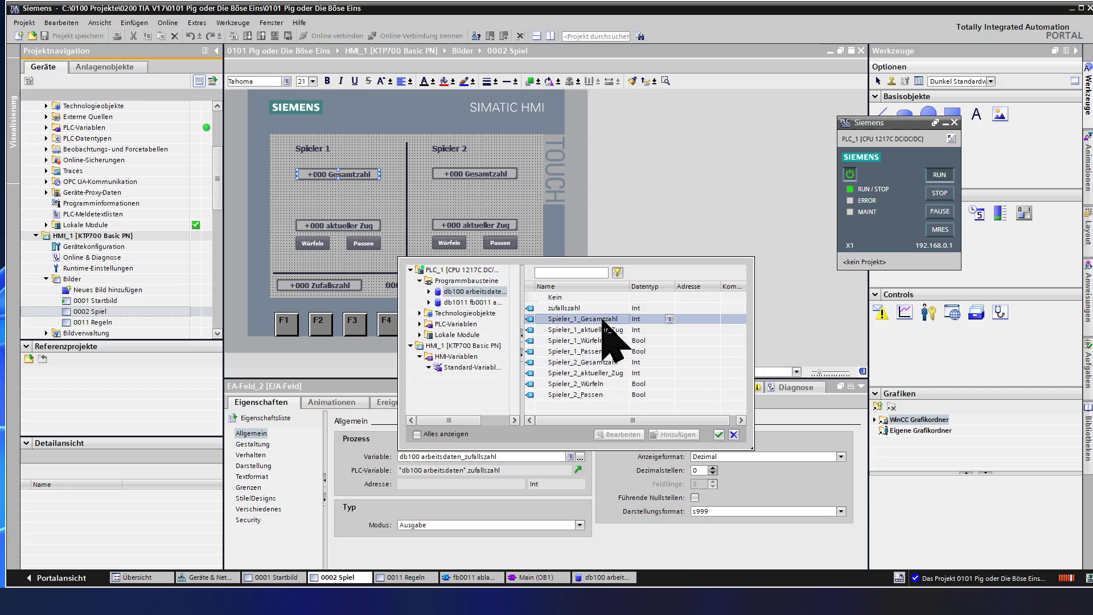
double_click(602, 320)
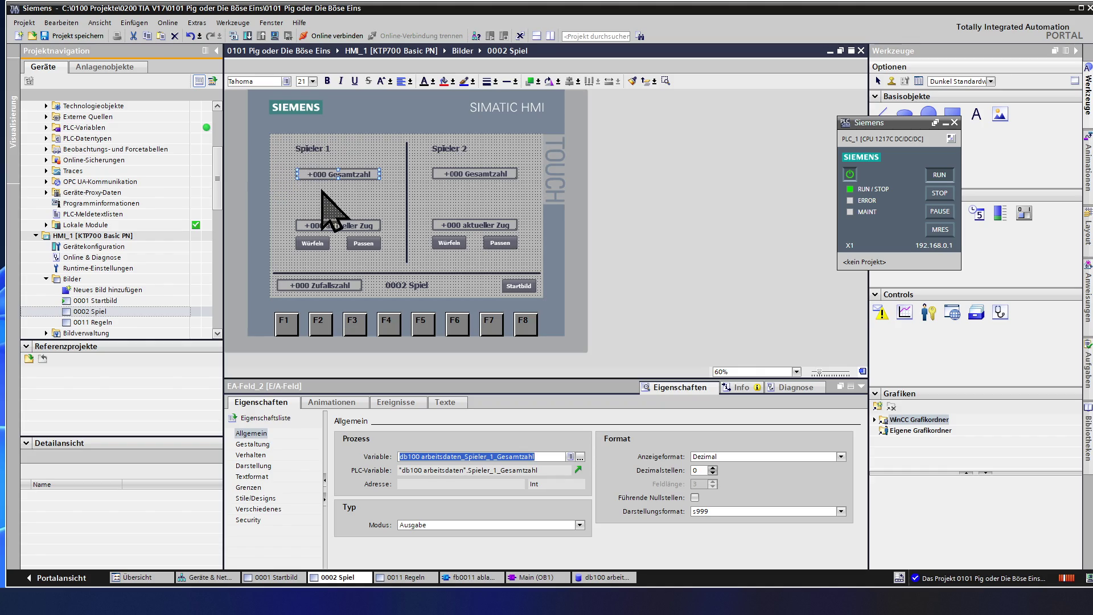
left_click(336, 229)
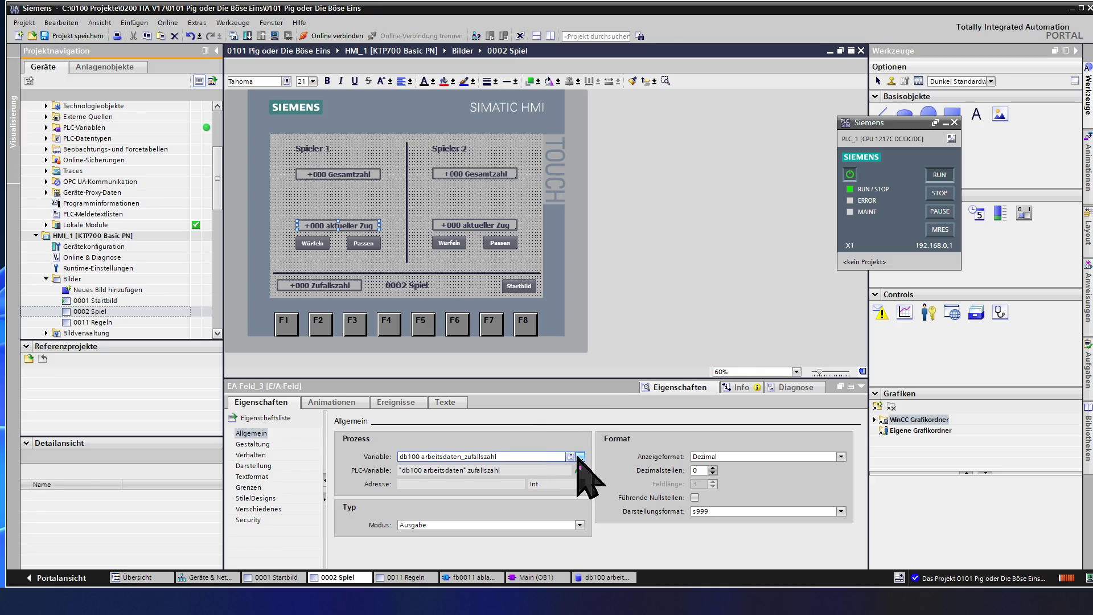
Assign db100 arbeitsdaten's Spieler_1_aktueller_Zug to the selected aktueller Zug field
left_click(580, 457)
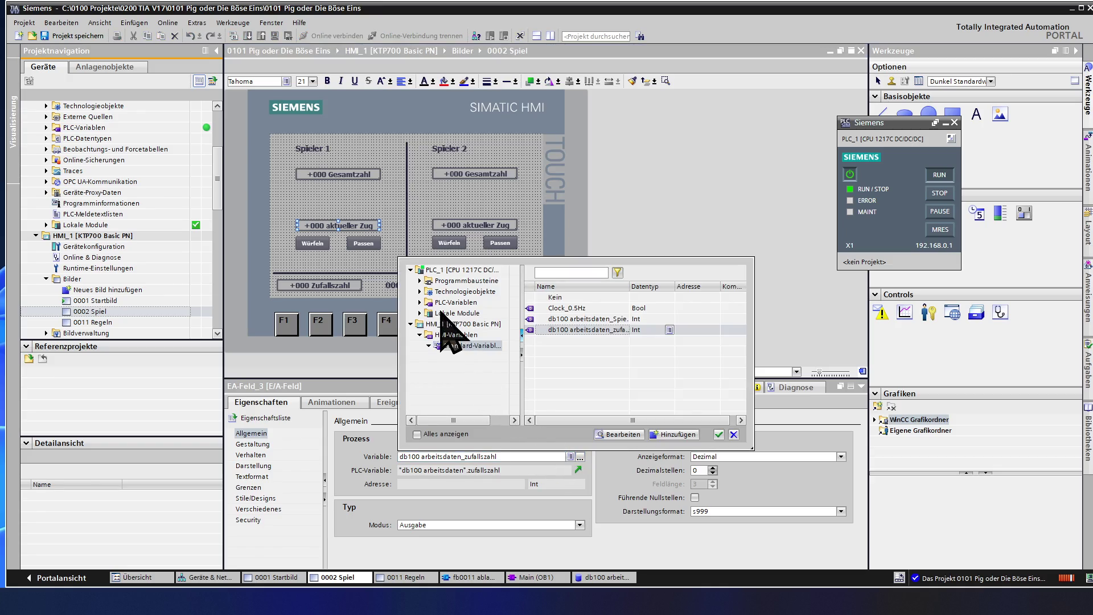
double_click(458, 281)
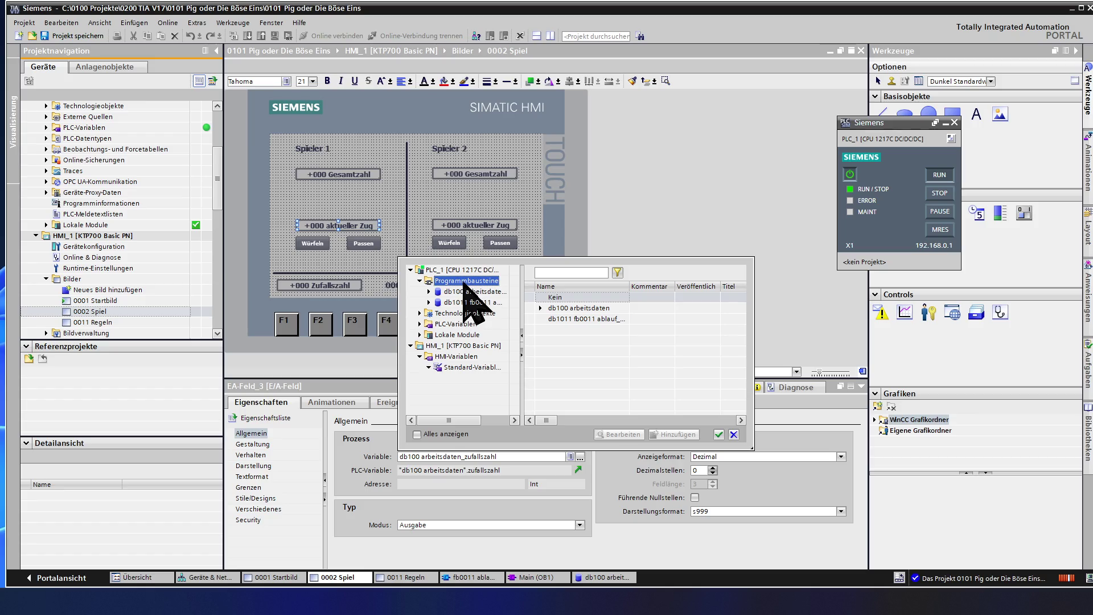
left_click(467, 292)
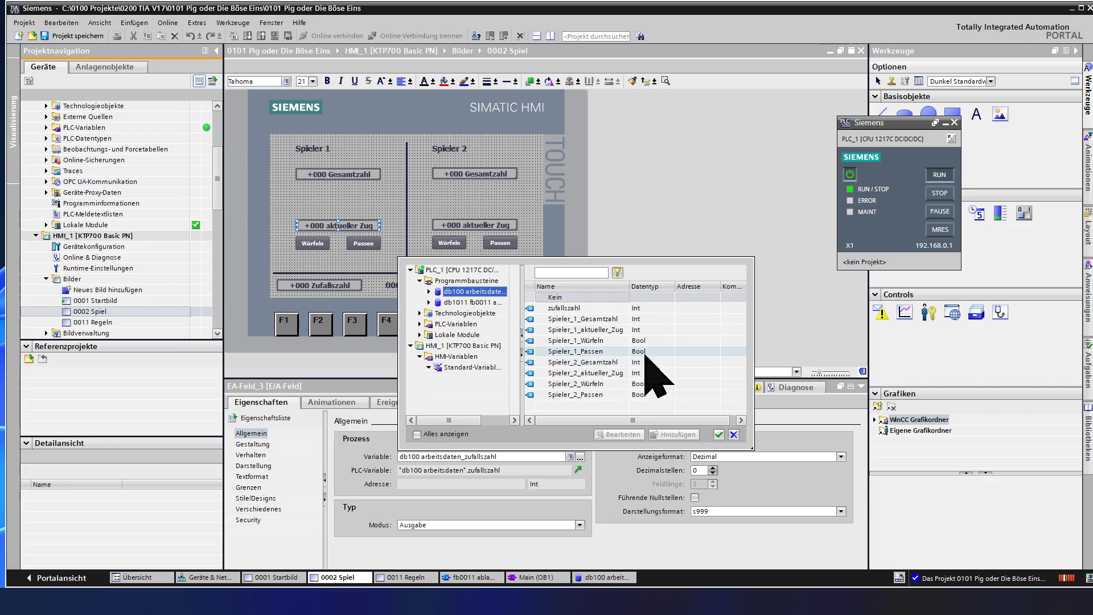
left_click(599, 332)
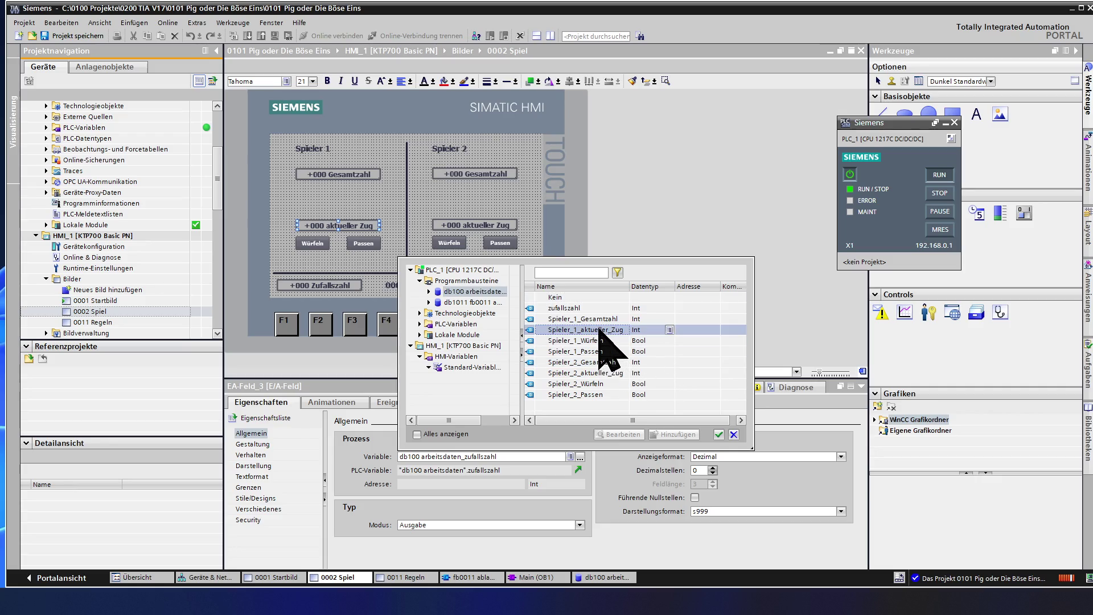
double_click(599, 330)
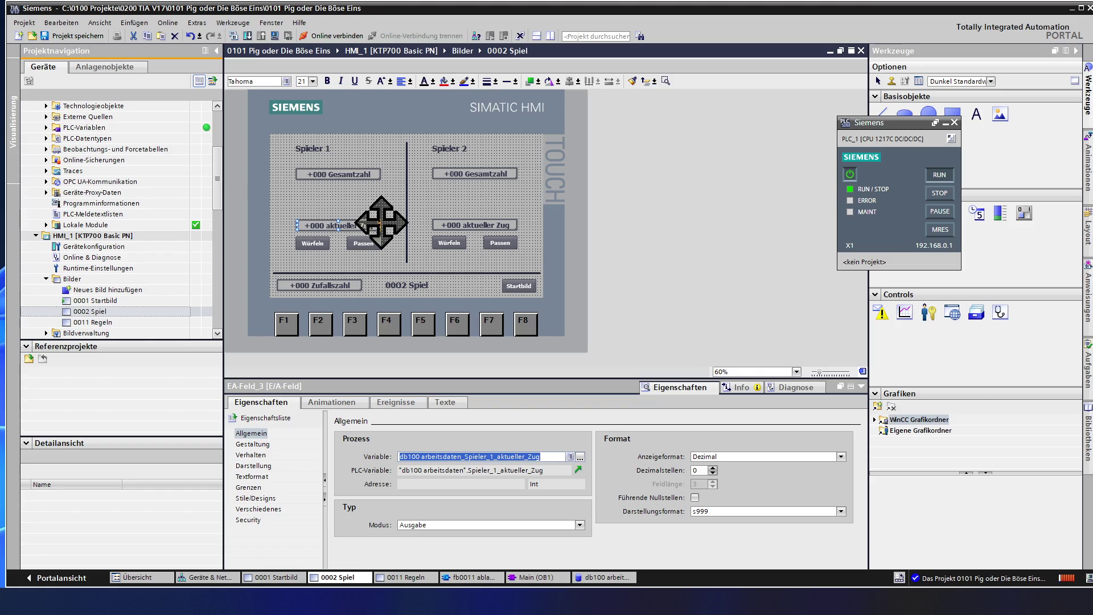
left_click(474, 177)
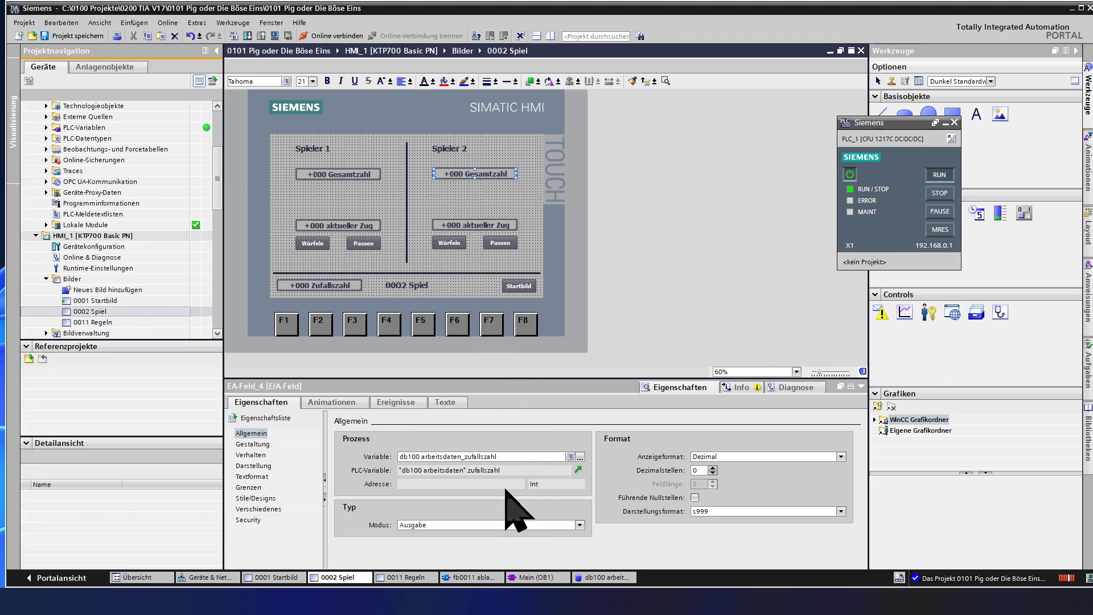
Assign db100 arbeitsdaten's Spieler_2_Gesamtzahl to Spieler 2's Gesamtzahl output field
left_click(580, 457)
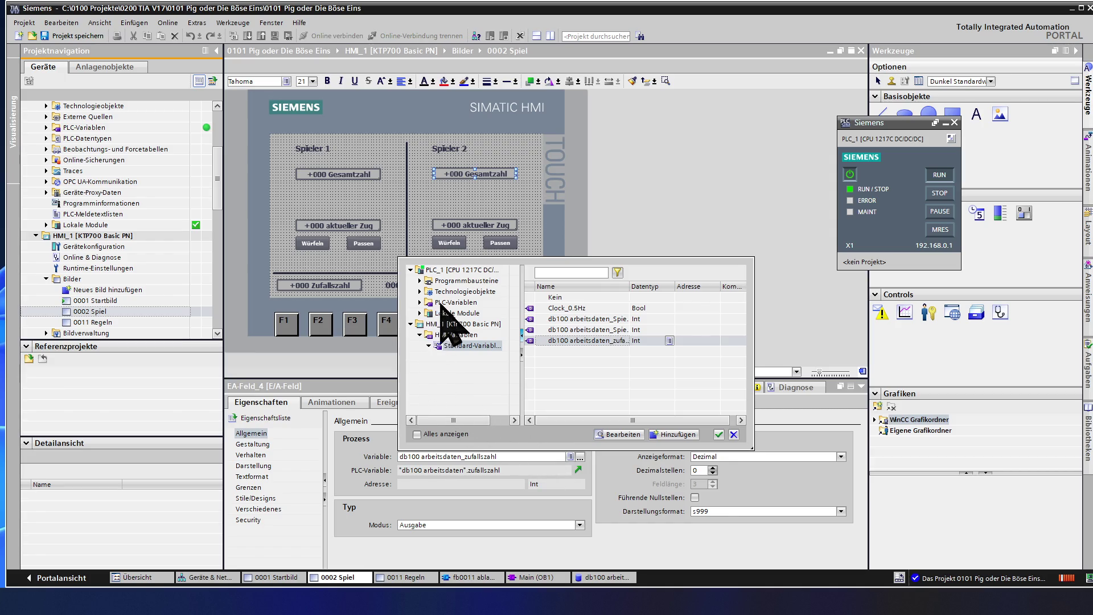
double_click(464, 281)
left_click(473, 291)
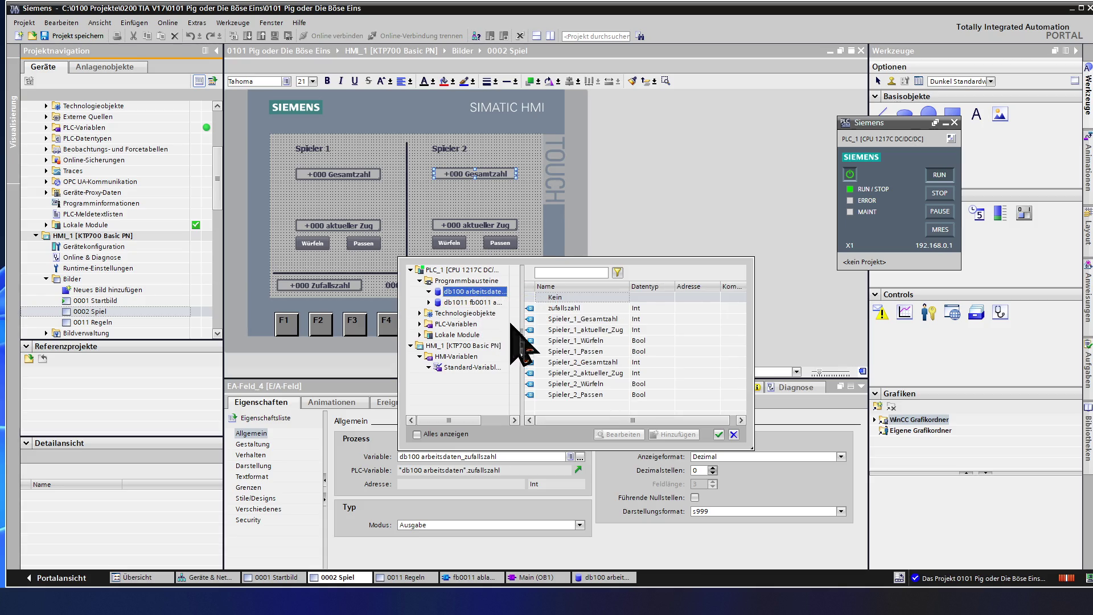
left_click(619, 364)
double_click(619, 364)
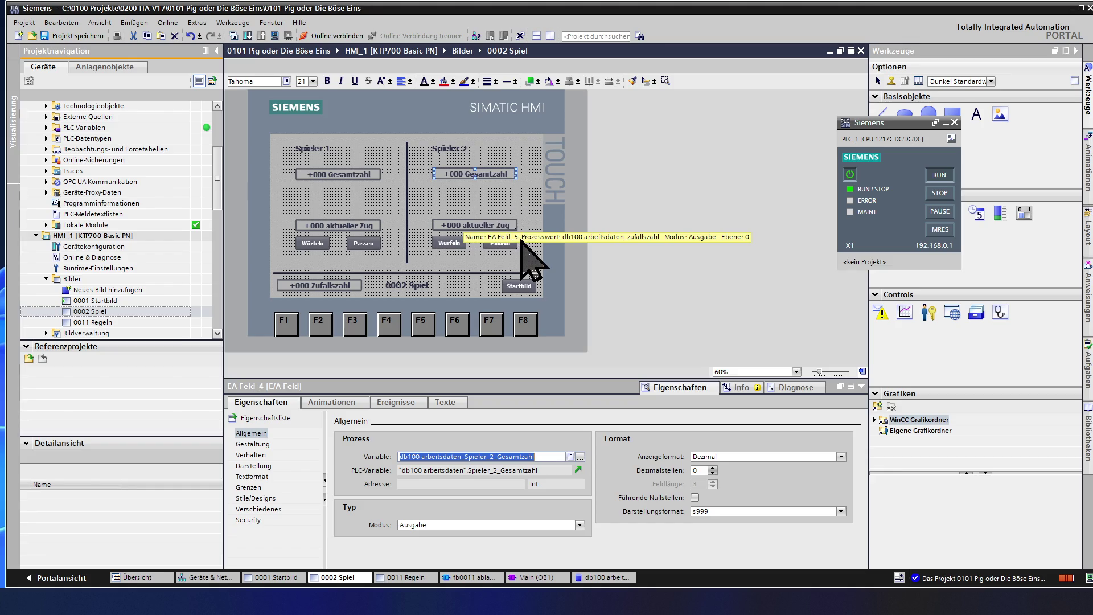
left_click(482, 224)
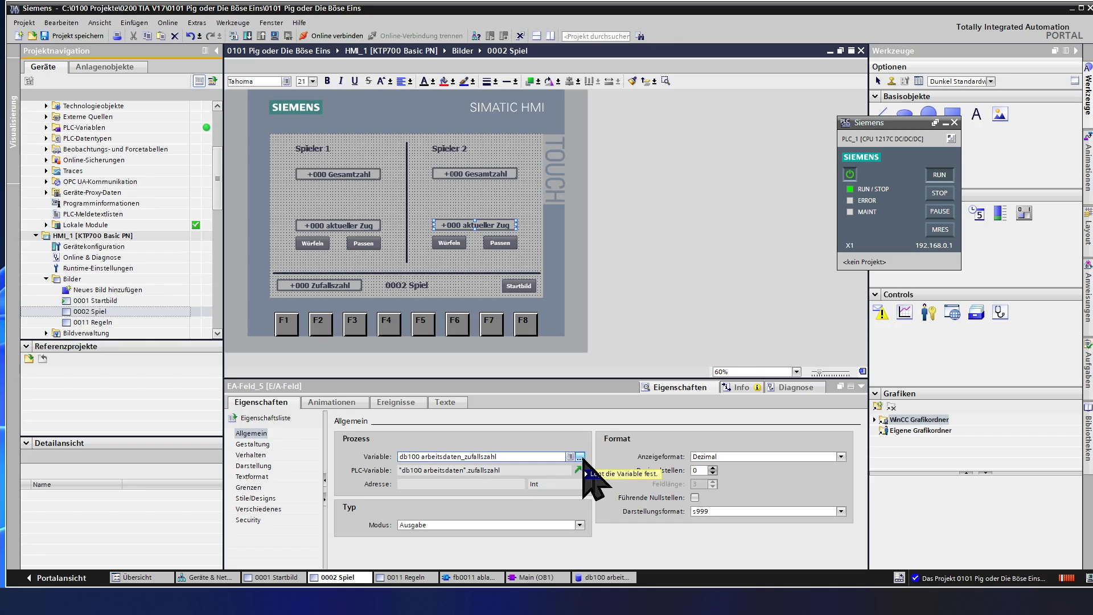
Open the 0011 Regeln screen, then switch to the 0001 Startbild screen
mouse_move(584, 470)
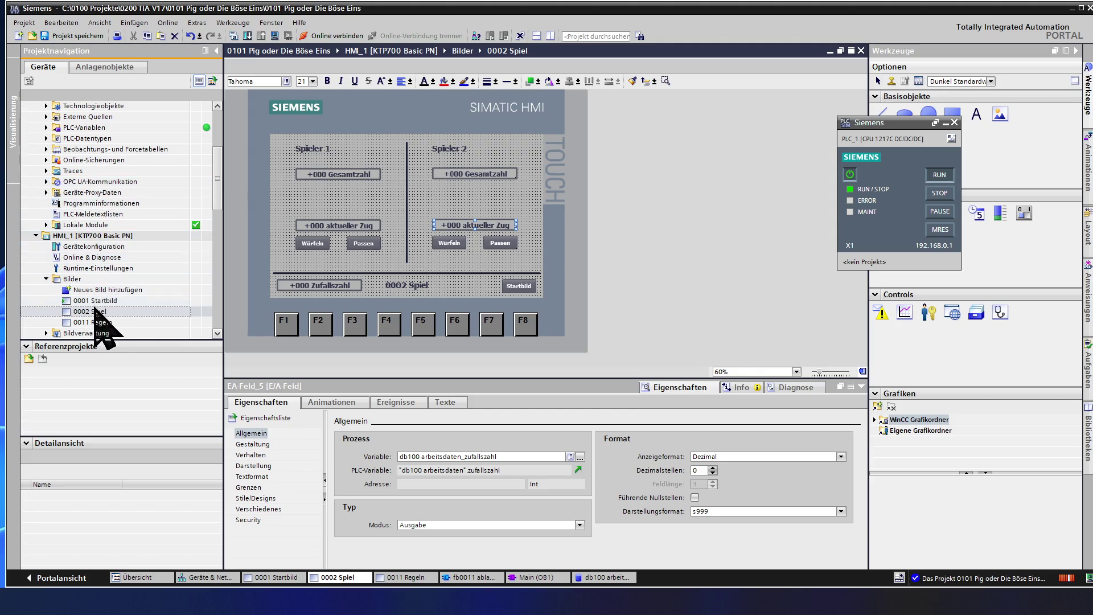
double_click(100, 322)
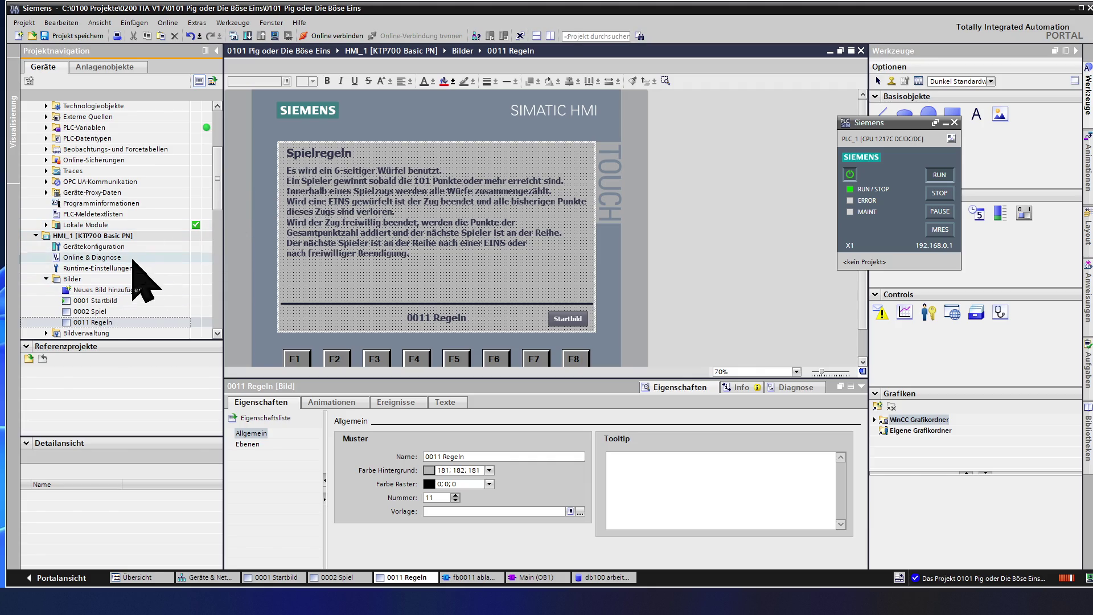
double_click(111, 300)
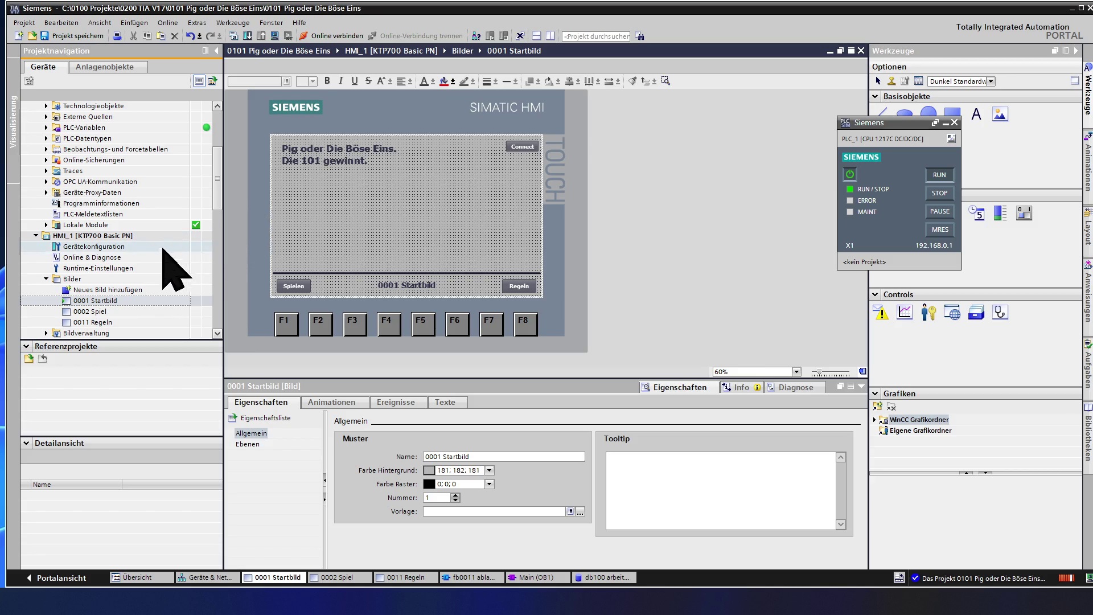
Review the 0011 Regeln screen, then return to the 0002 Spiel screen
double_click(98, 323)
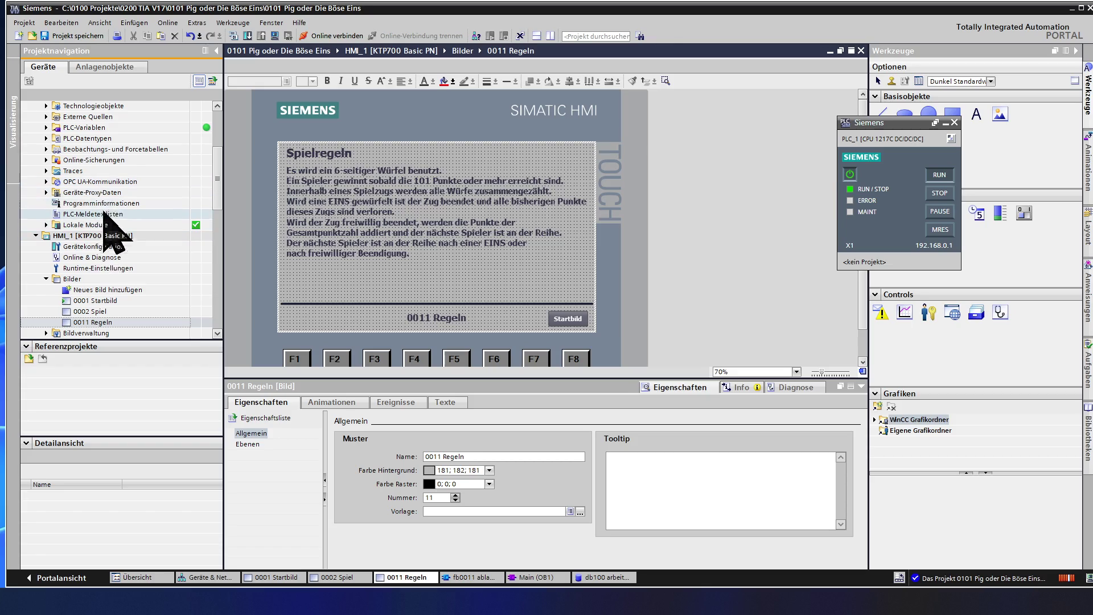
double_click(119, 311)
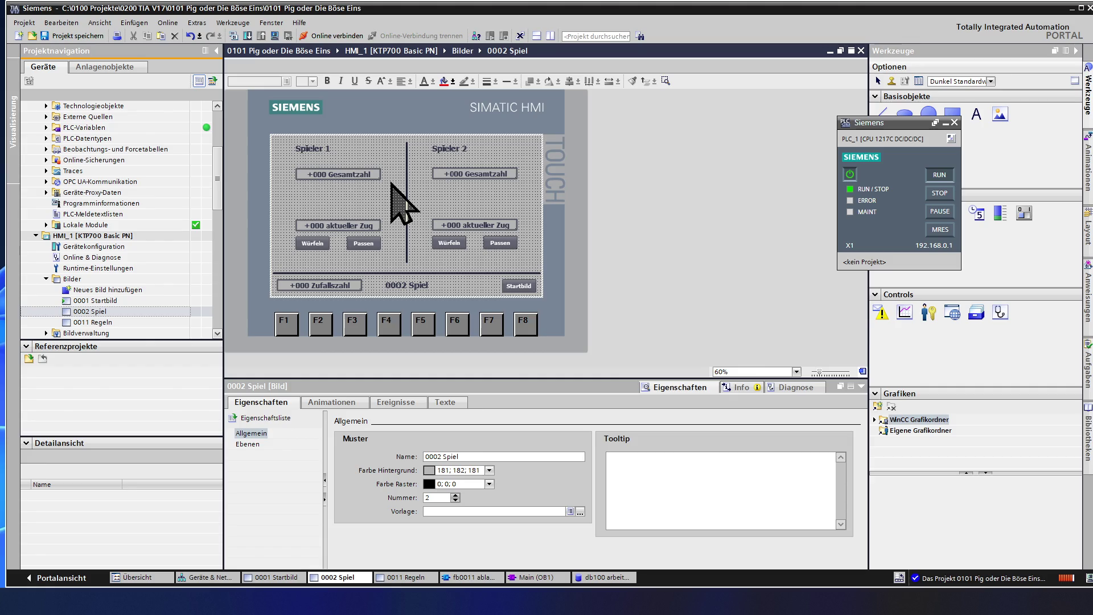
left_click(442, 173)
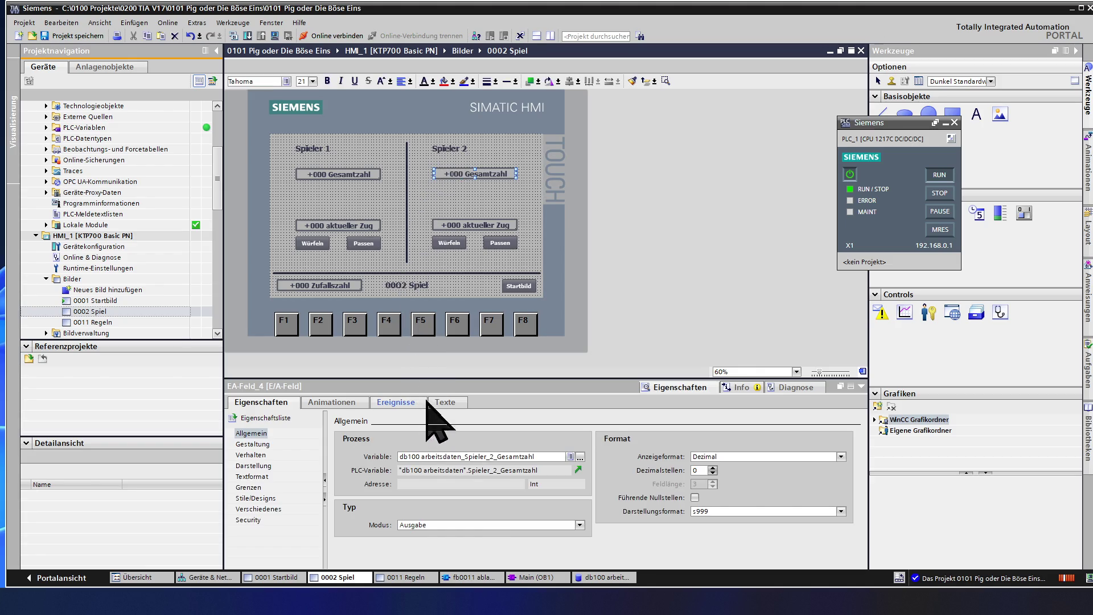
left_click(469, 224)
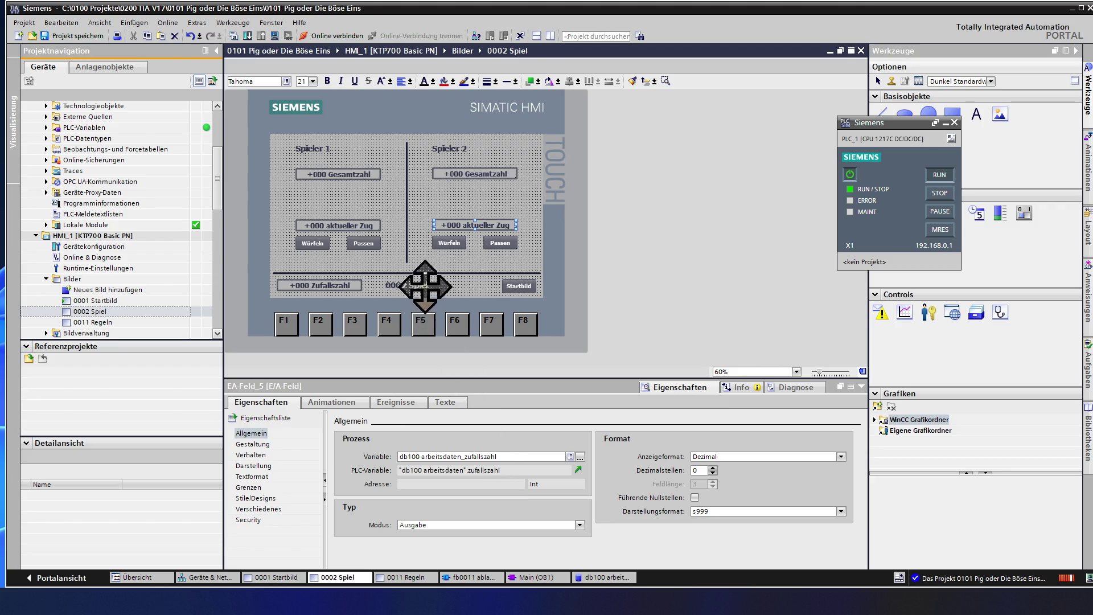
left_click(393, 246)
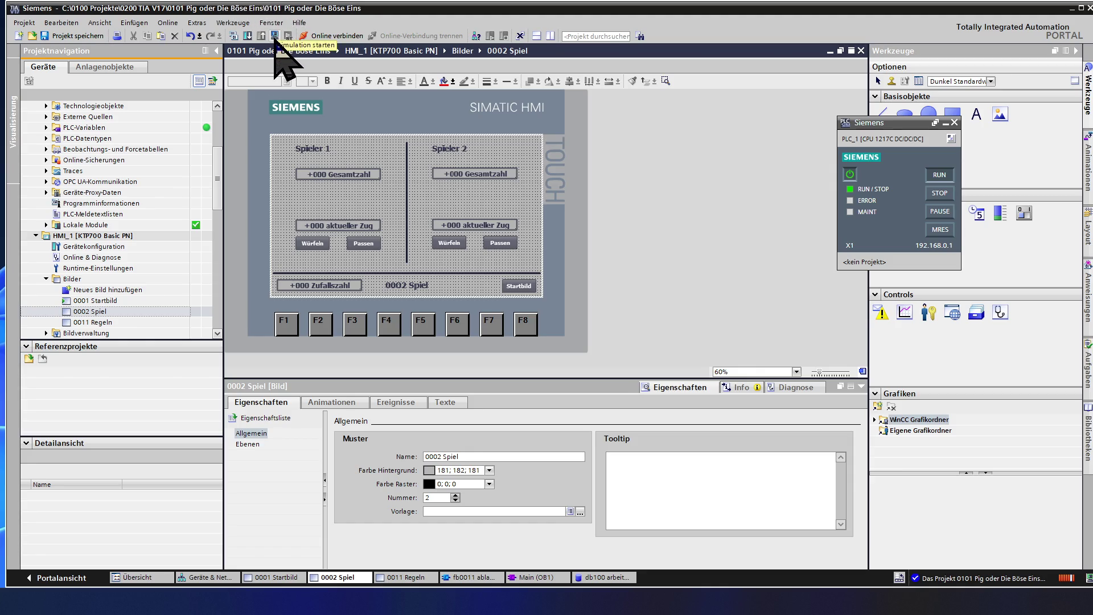
left_click(275, 37)
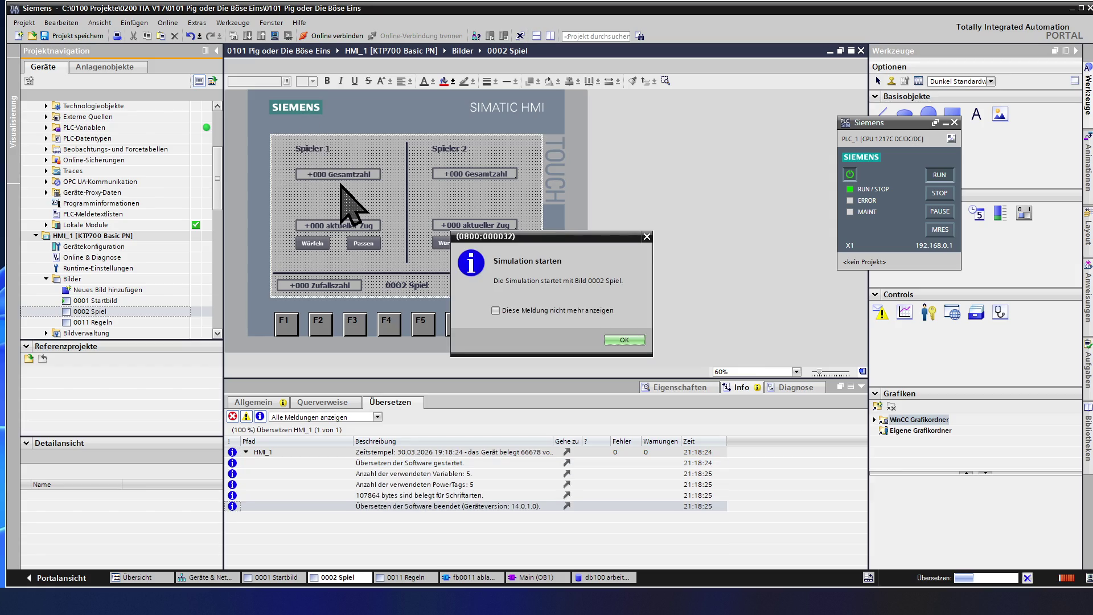
Confirm the simulation start so 0002 Spiel runs in the RT Simulator
left_click(616, 341)
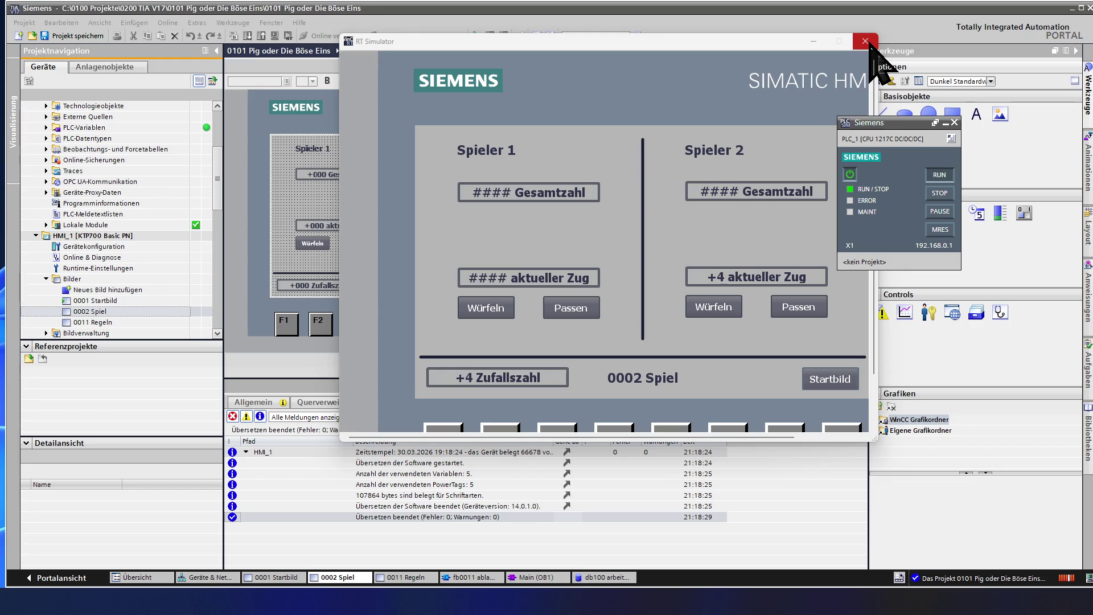
Close the RT Simulator window and return to the 0002 Spiel editor
left_click(866, 41)
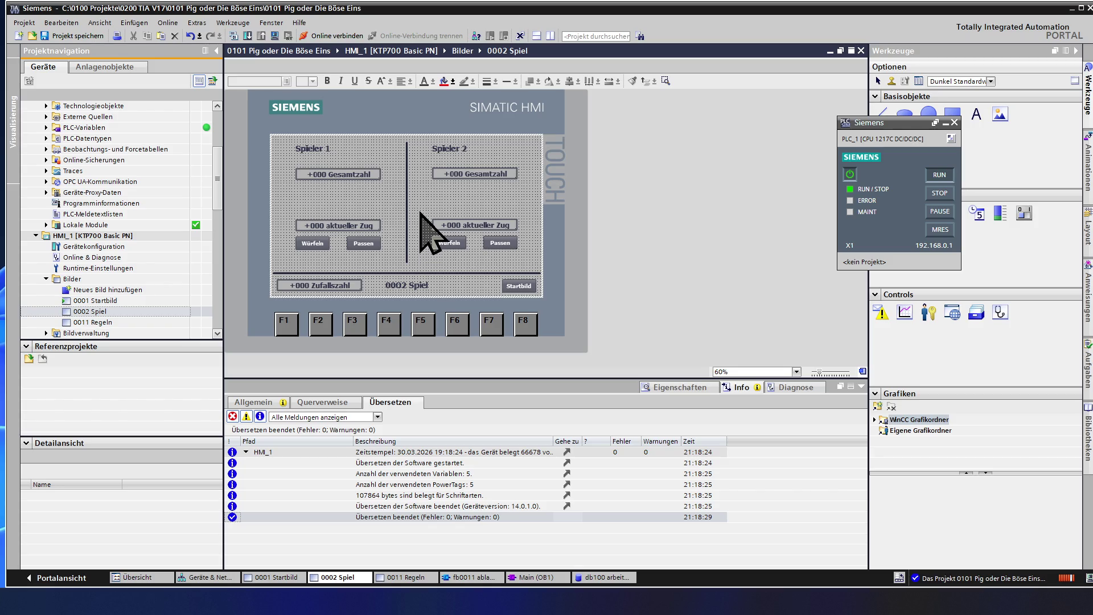
Show the properties of Spieler 2's Gesamtzahl field, bound to Spieler_2_Gesamtzahl
left_click(494, 176)
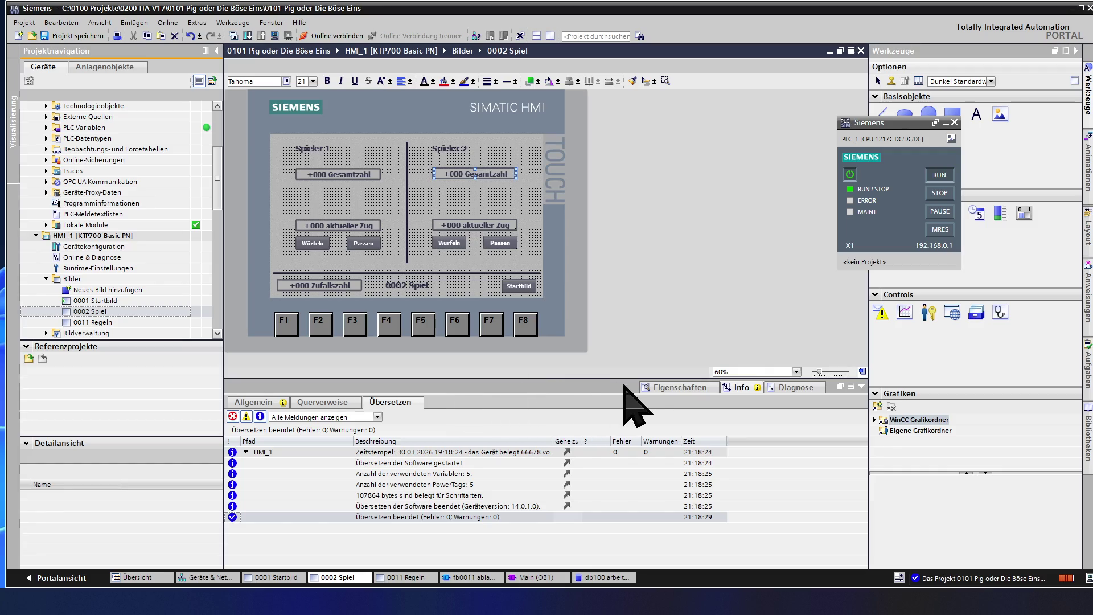
left_click(660, 387)
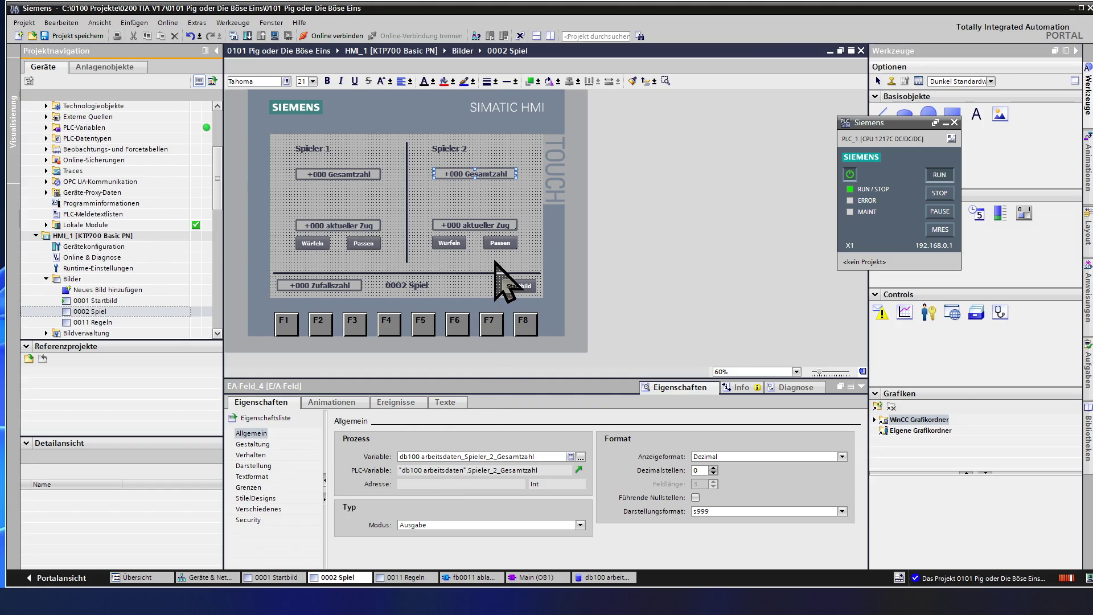
left_click(477, 225)
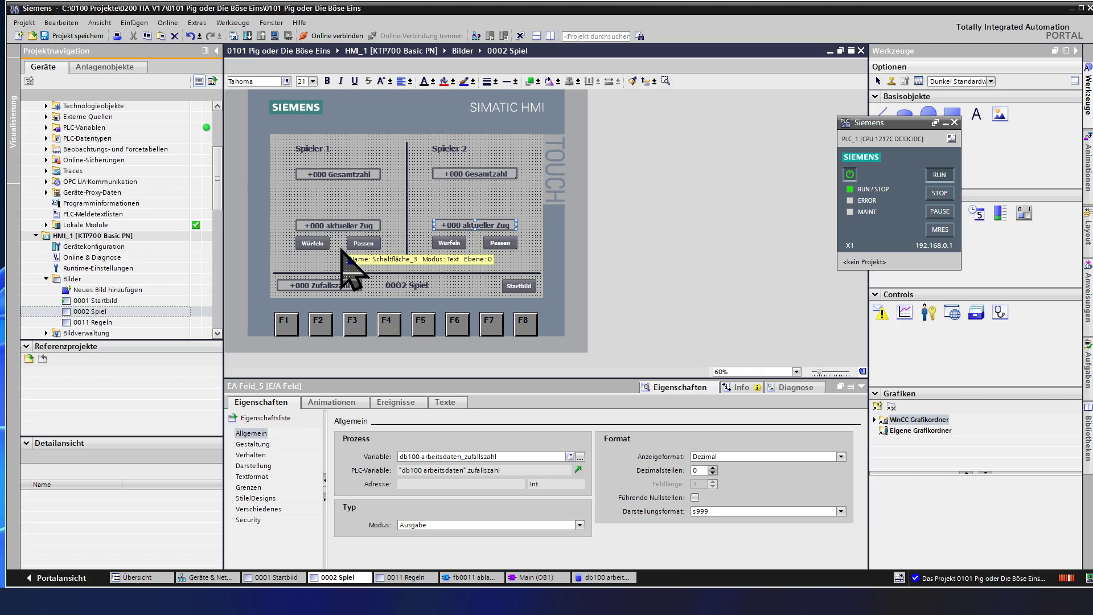
left_click(331, 283)
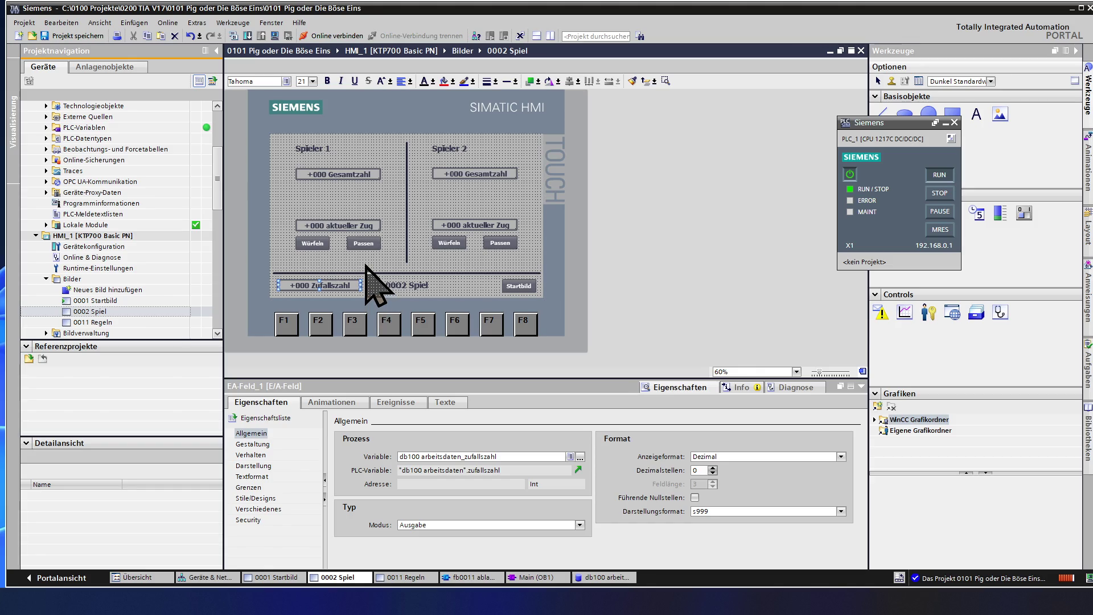
left_click(453, 226)
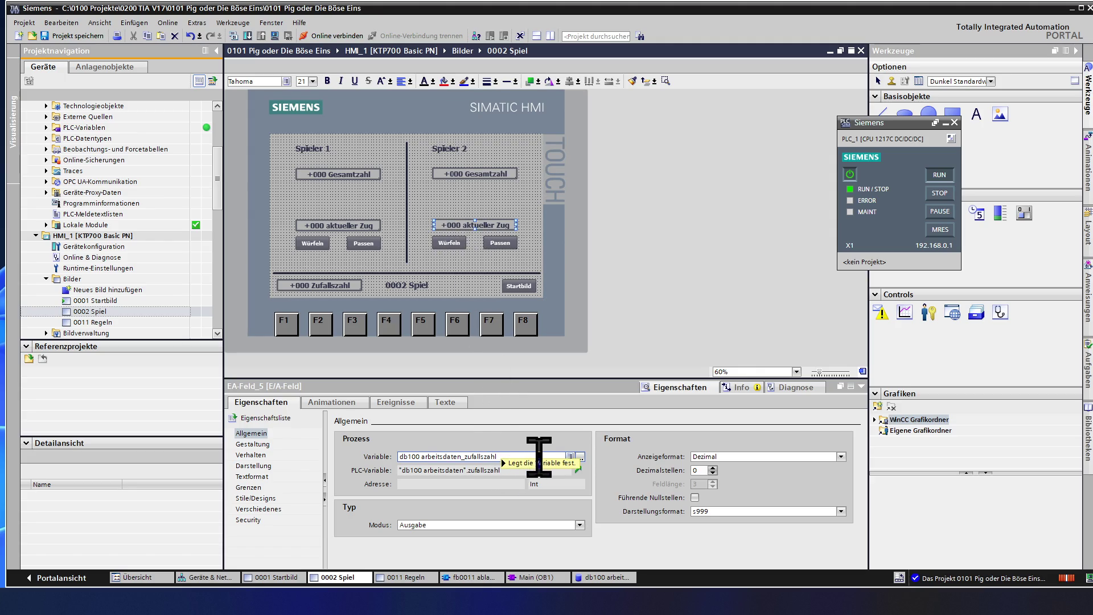
left_click(580, 457)
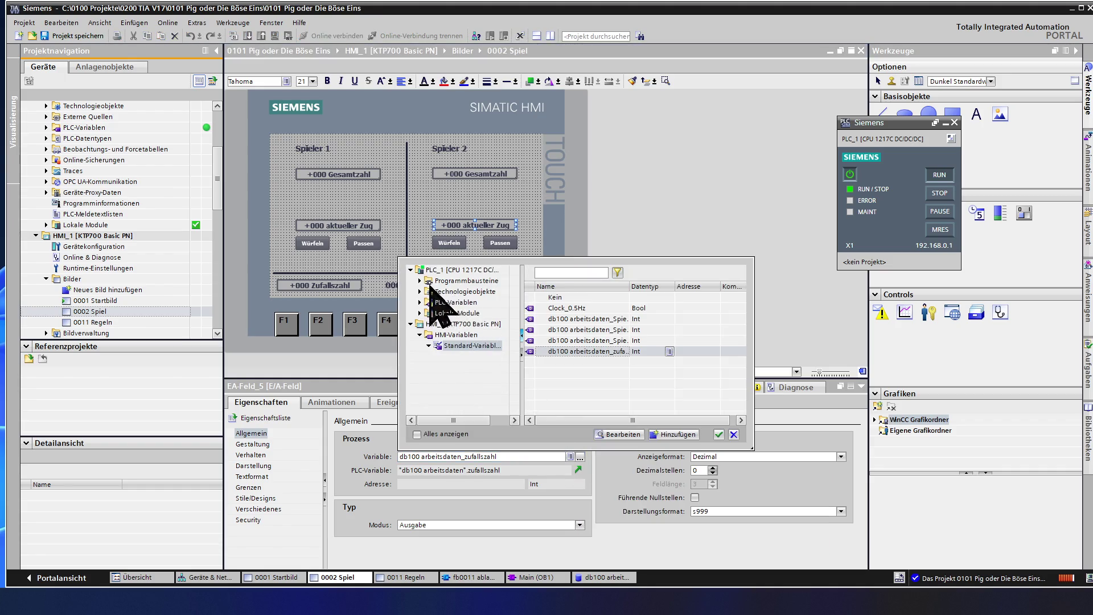
Rebind Spieler 2's aktueller Zug field from zufallszahl to db100's Spieler_2_aktueller_Zug
double_click(418, 281)
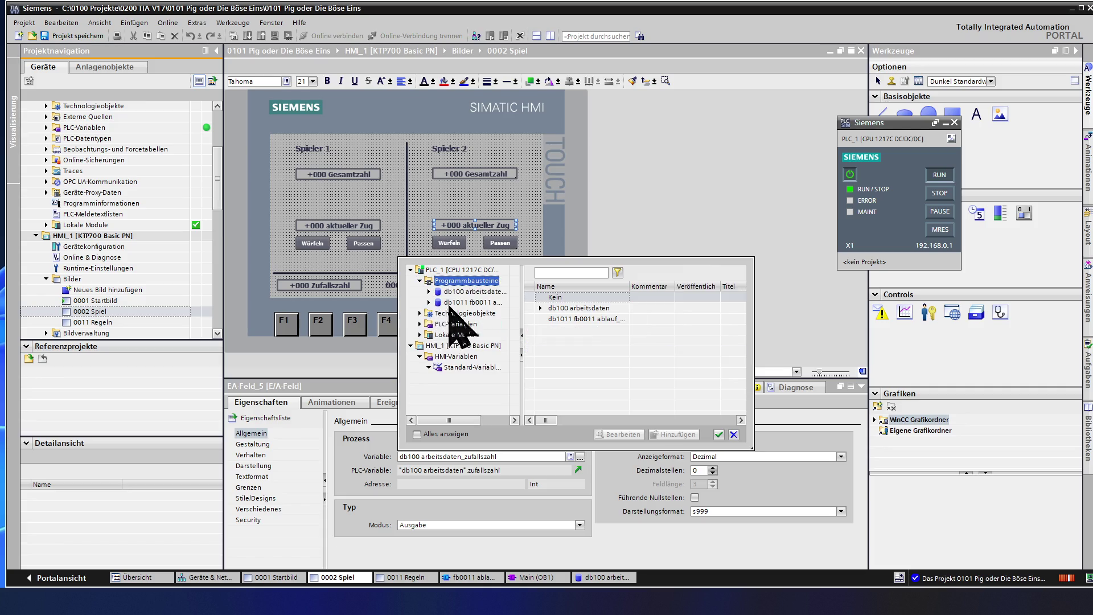
left_click(429, 291)
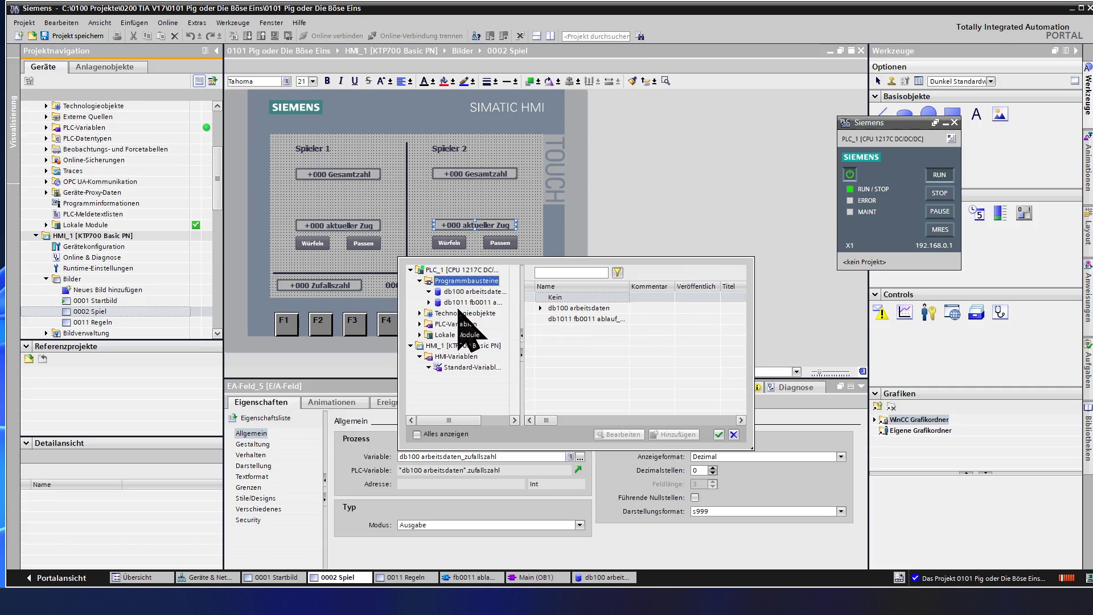
left_click(471, 292)
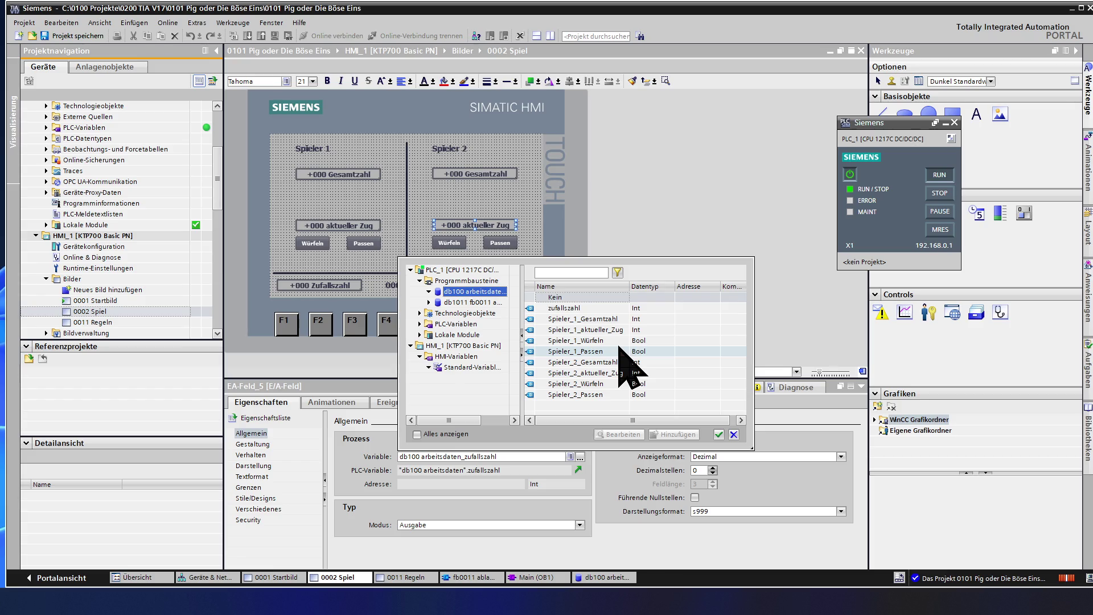
double_click(610, 373)
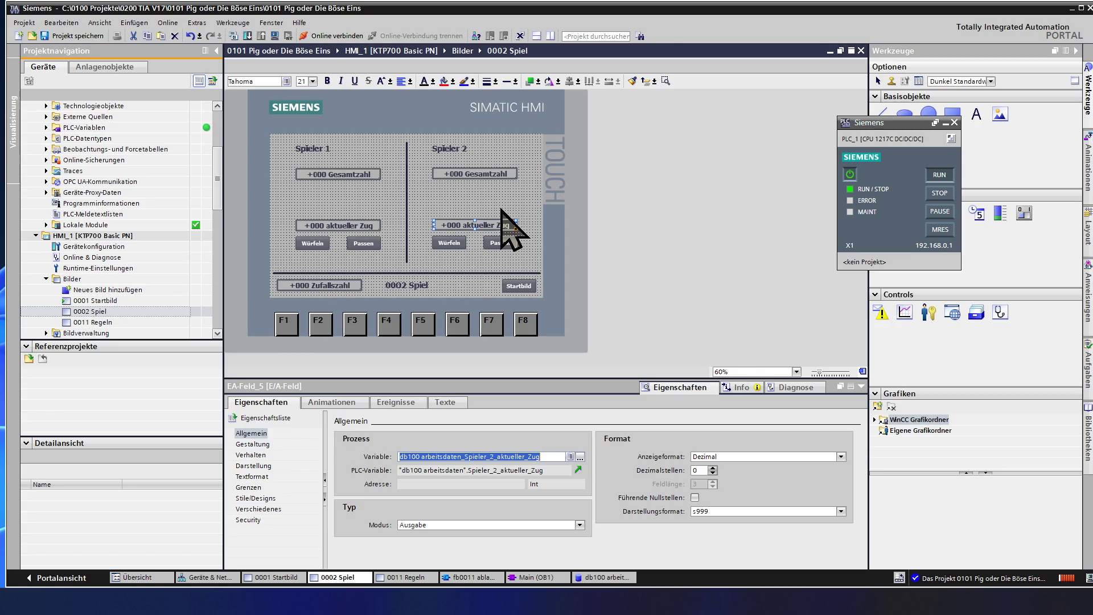
left_click(481, 268)
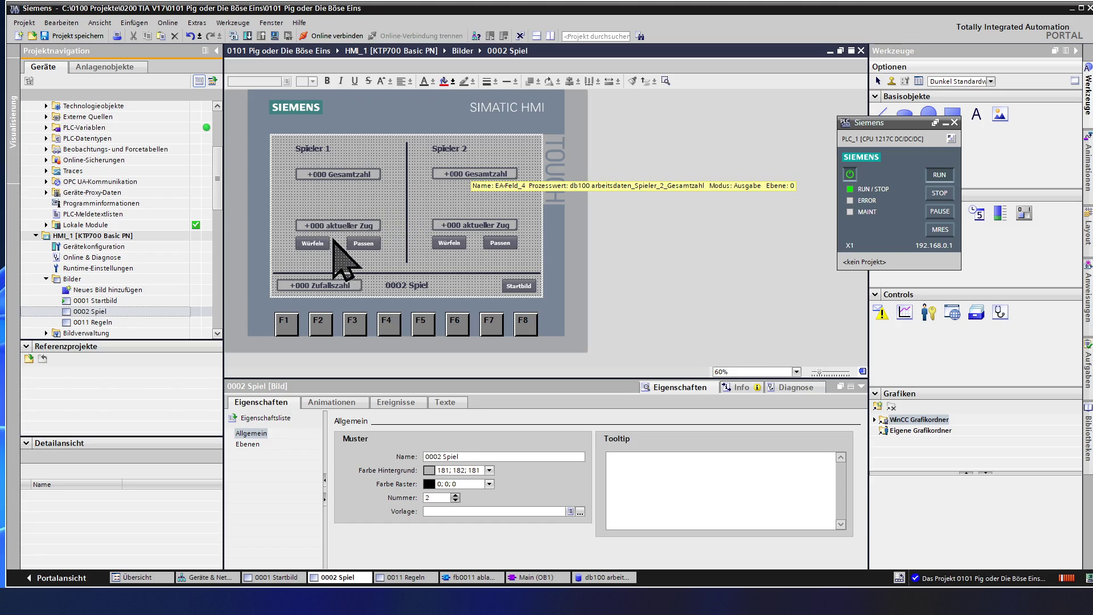
Delete the AktiviereBild action from Spieler 1's Würfeln button Drücken event
left_click(323, 243)
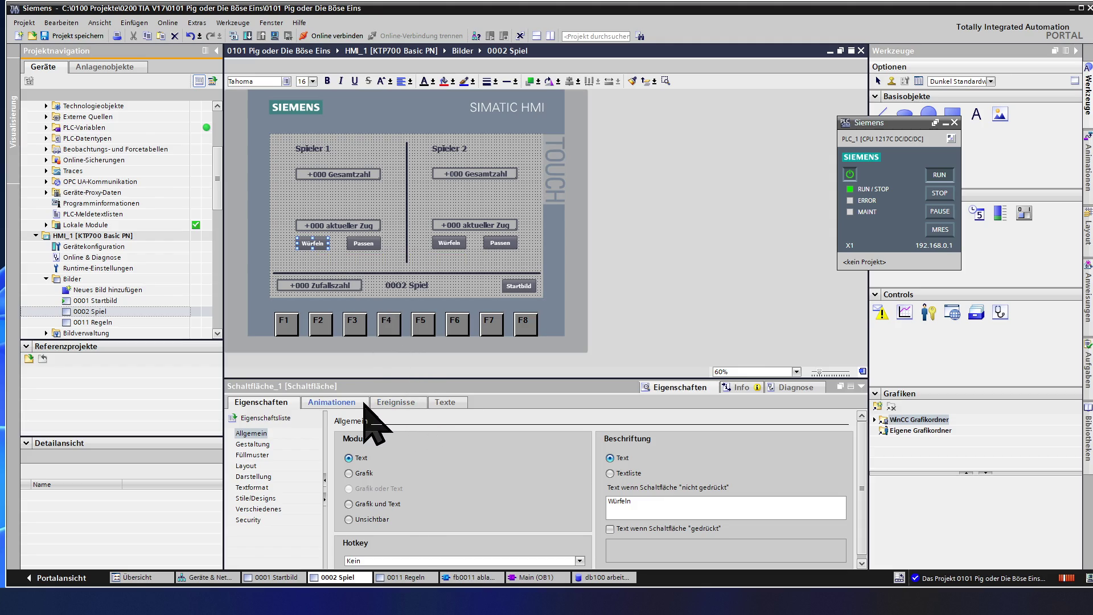
left_click(391, 402)
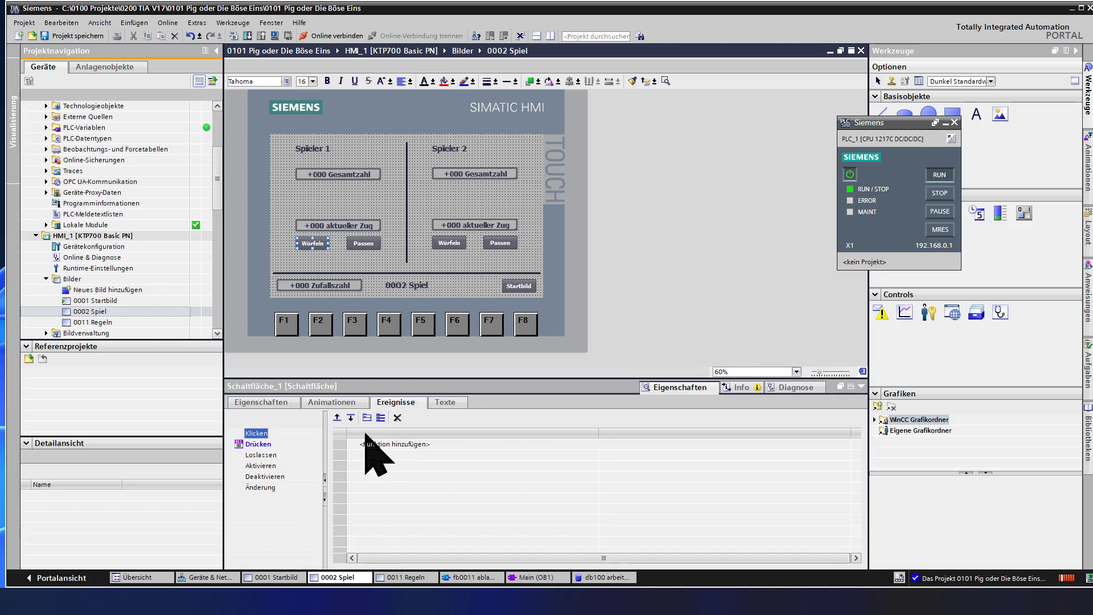
left_click(261, 444)
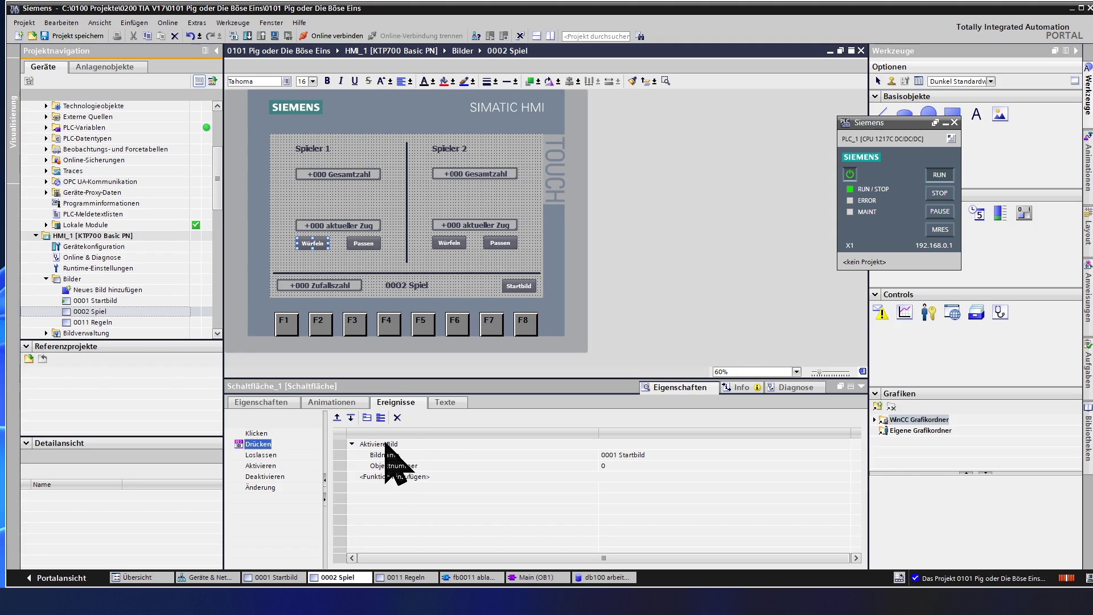
left_click(341, 444)
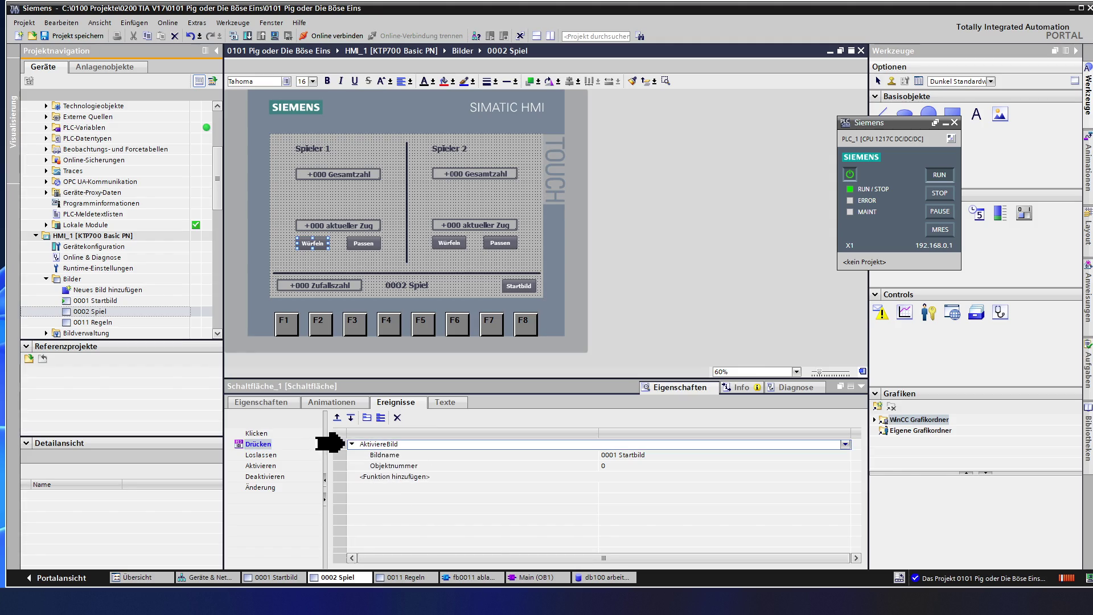
key("Delete")
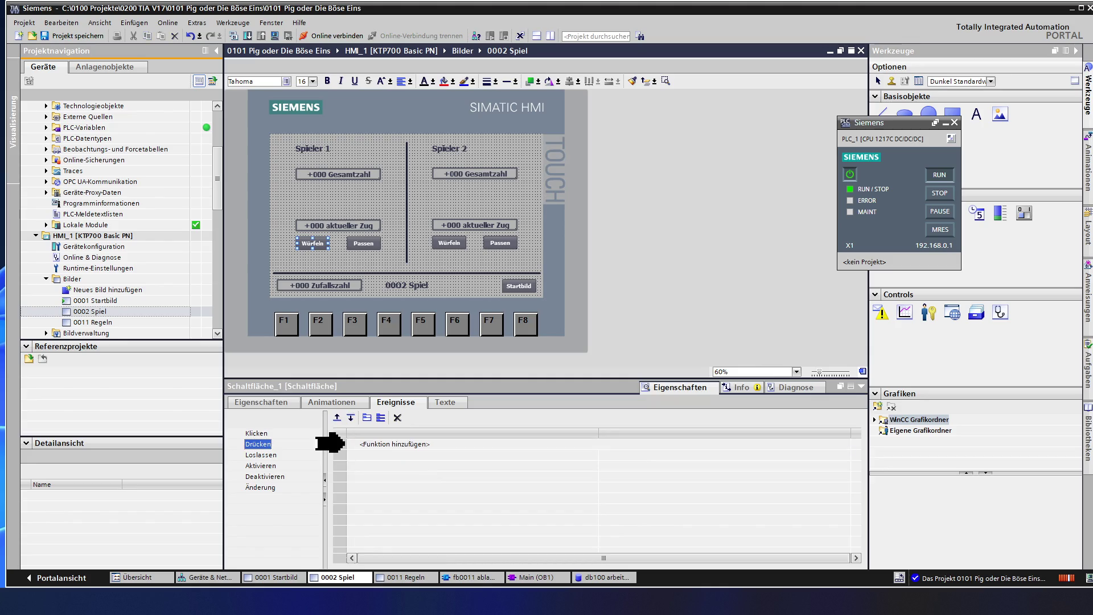
Add SetzeBitWährendTasteGedrückt from Bitbearbeitung to the Würfeln button's Drücken event
left_click(411, 445)
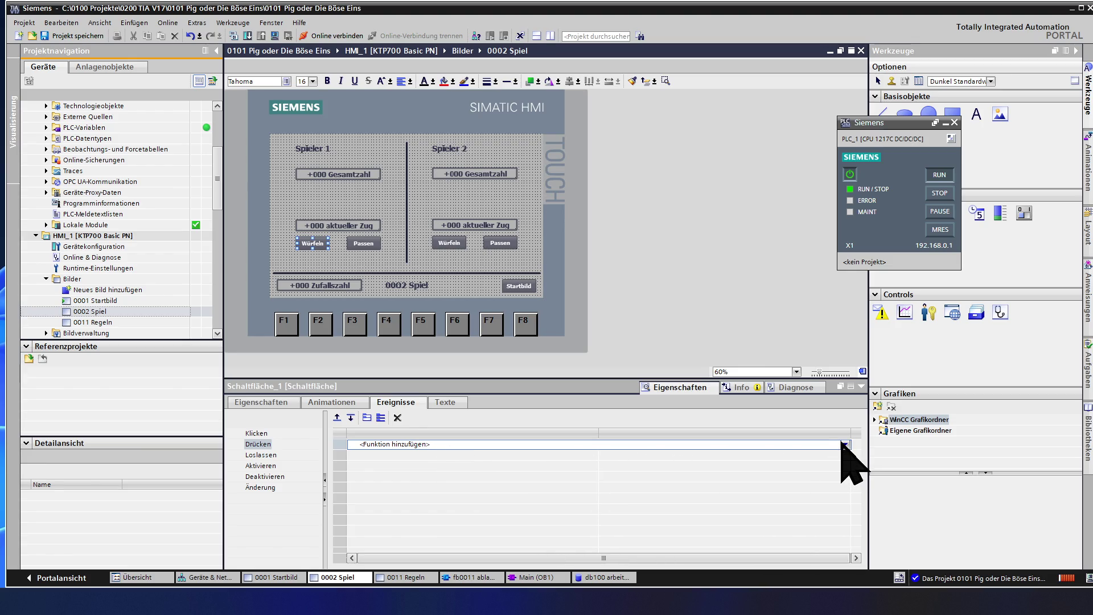
left_click(844, 444)
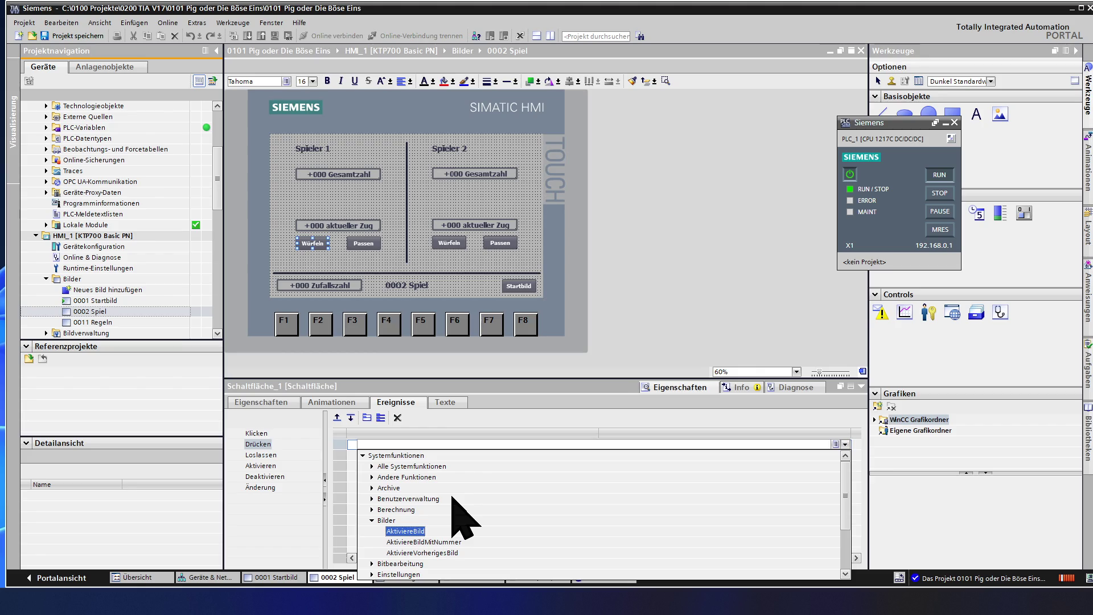
scroll(454, 499, "down", 2)
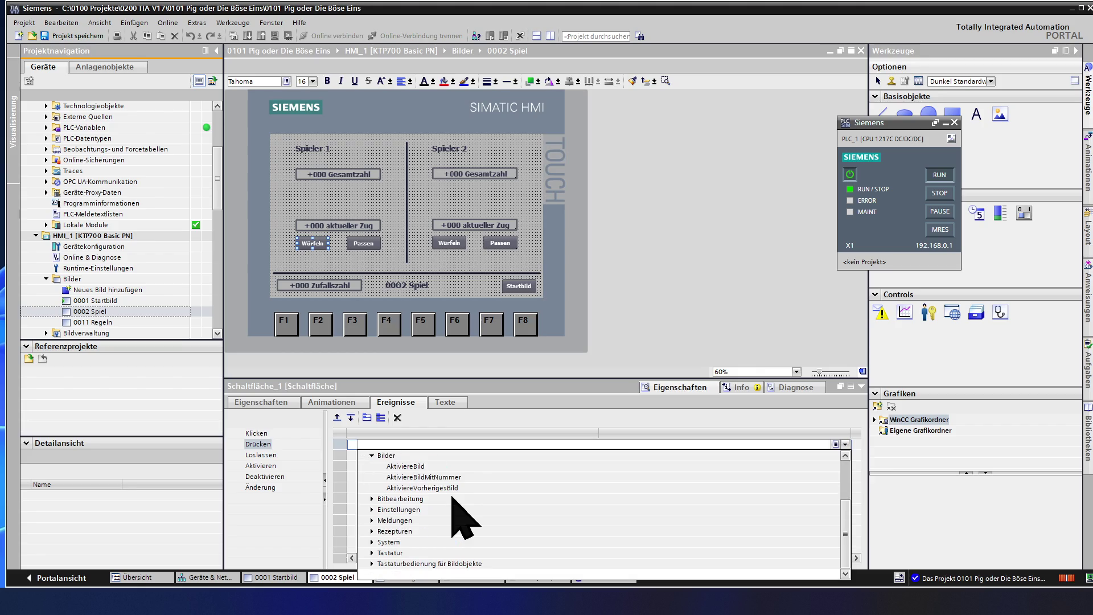
left_click(443, 500)
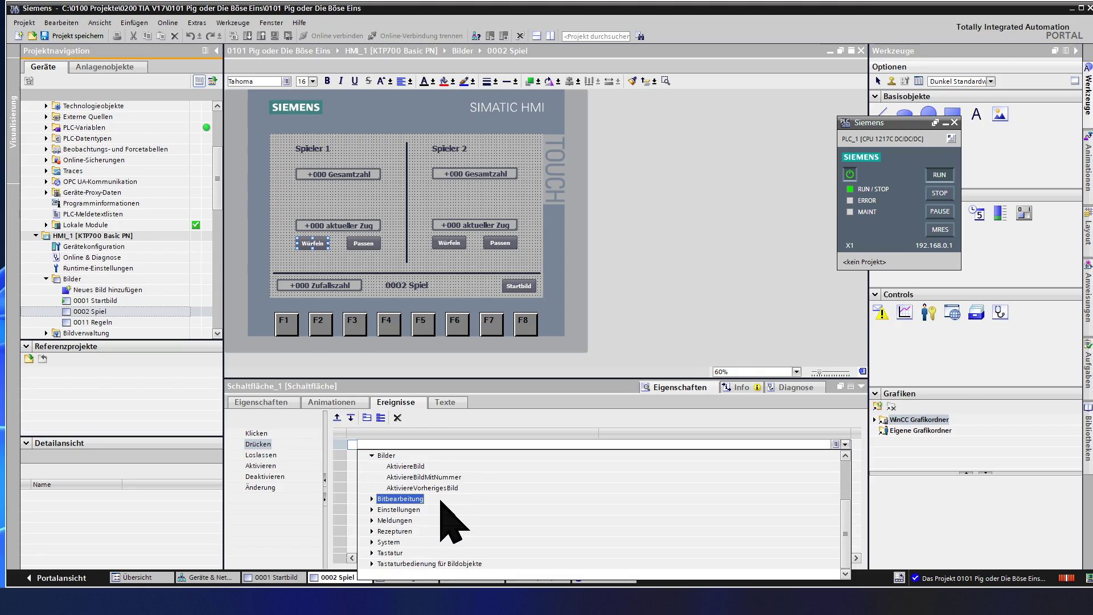
double_click(412, 500)
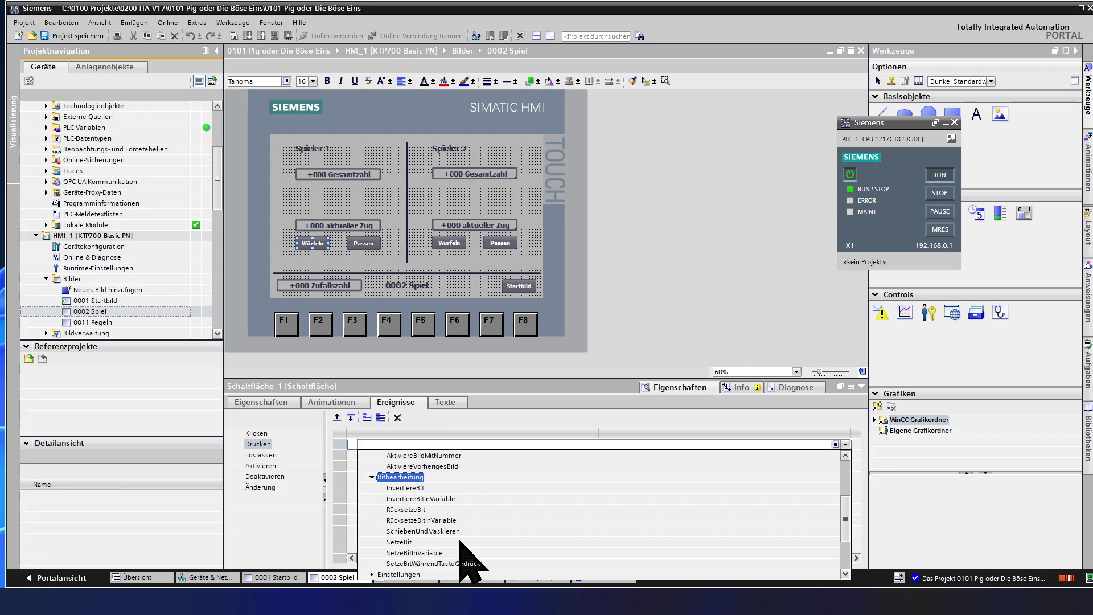
scroll(460, 542, "down", 1)
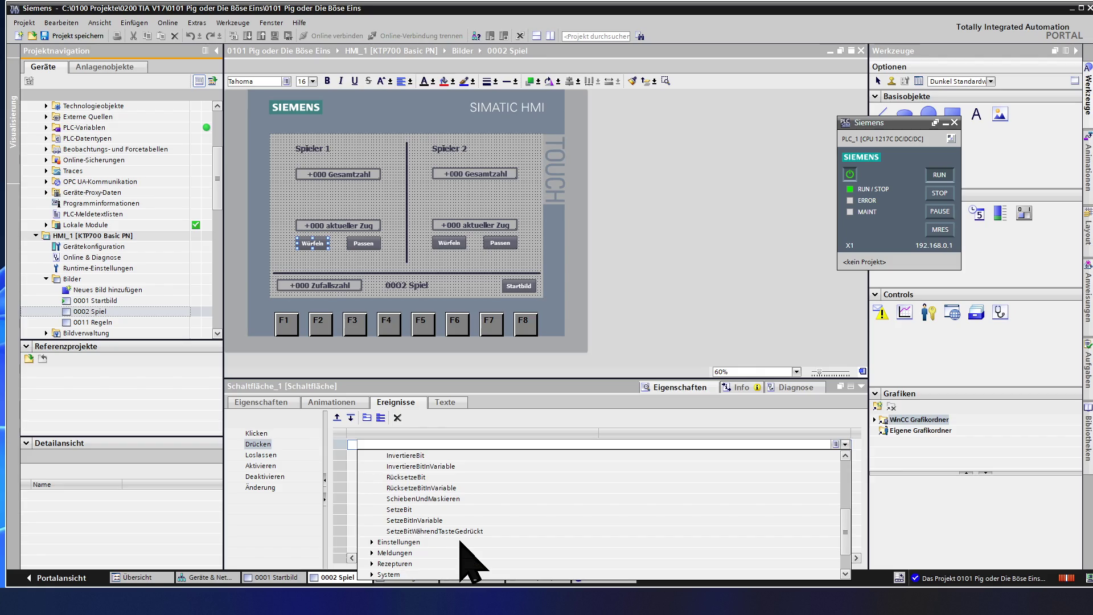
left_click(458, 532)
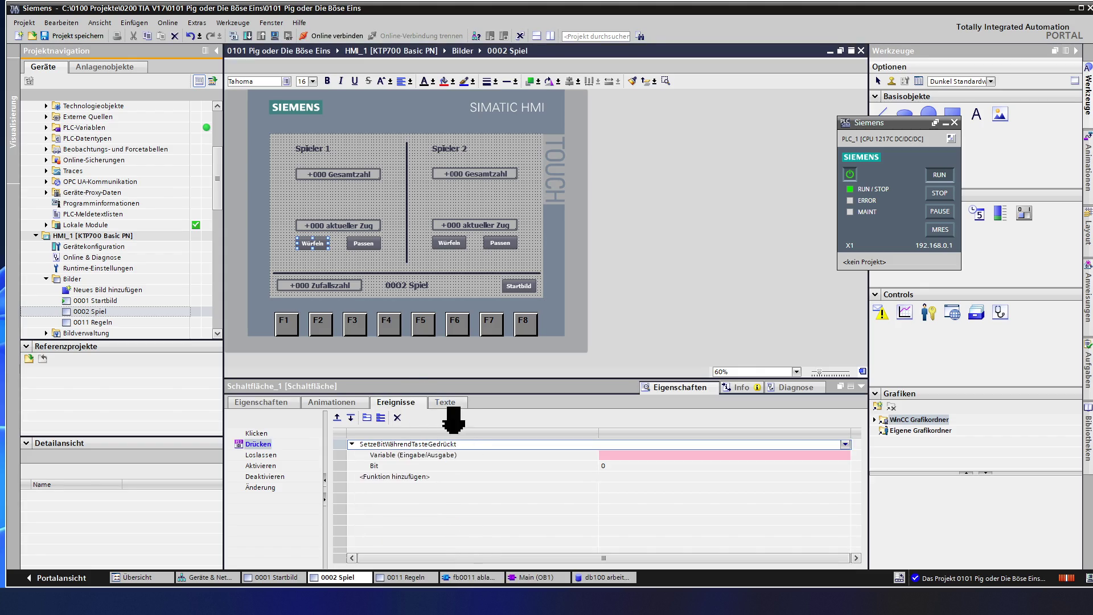
Bind the Würfeln button's bit to db100 arbeitsdaten Spieler_1_Würfeln, then select Player 1's Passen button
left_click(660, 454)
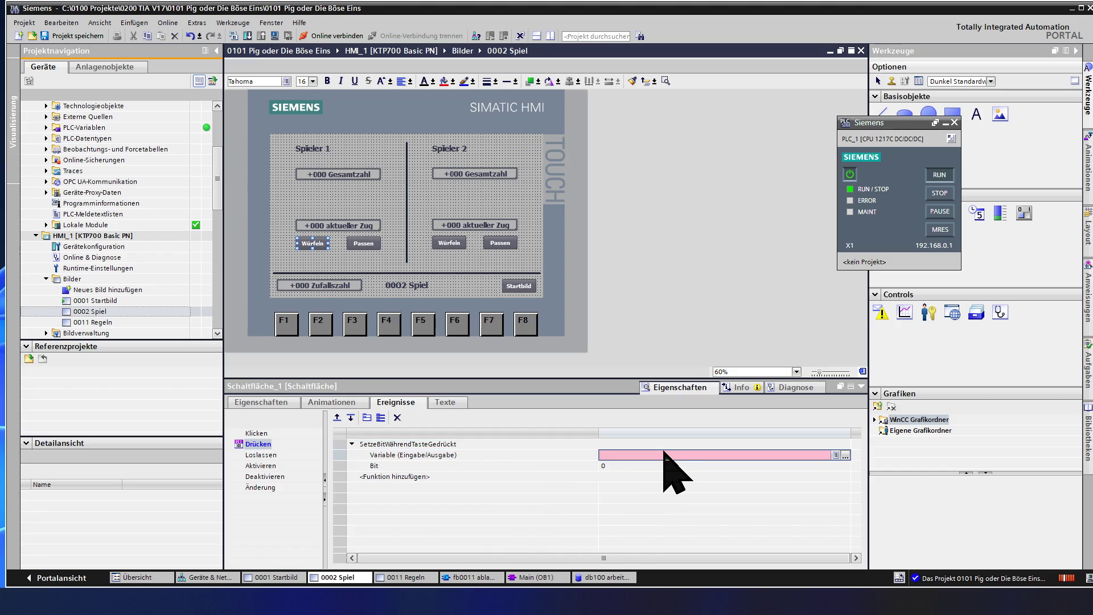
left_click(845, 456)
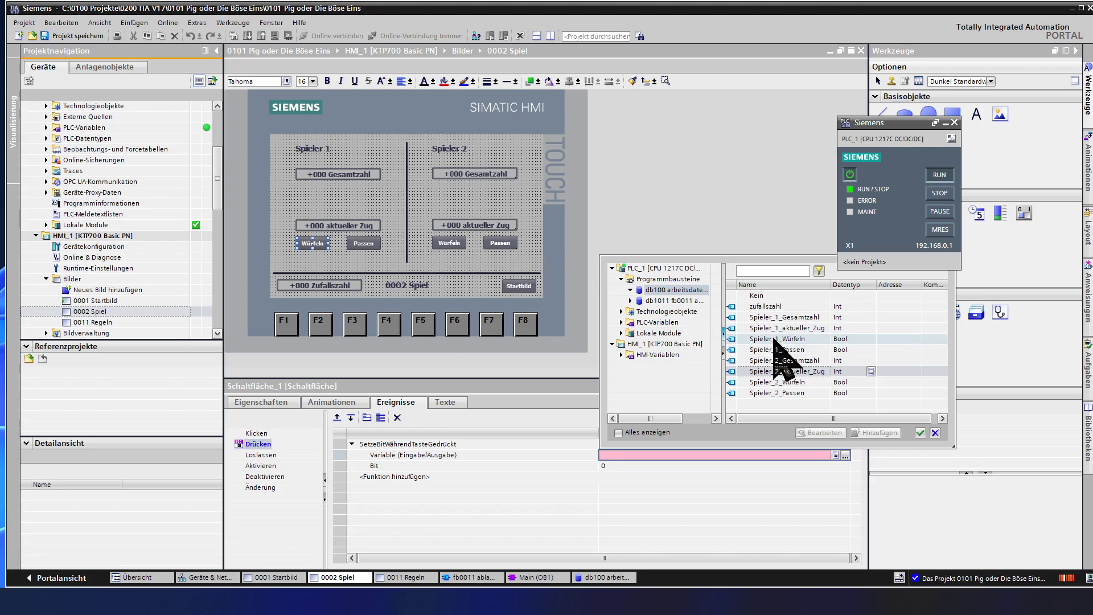
double_click(812, 340)
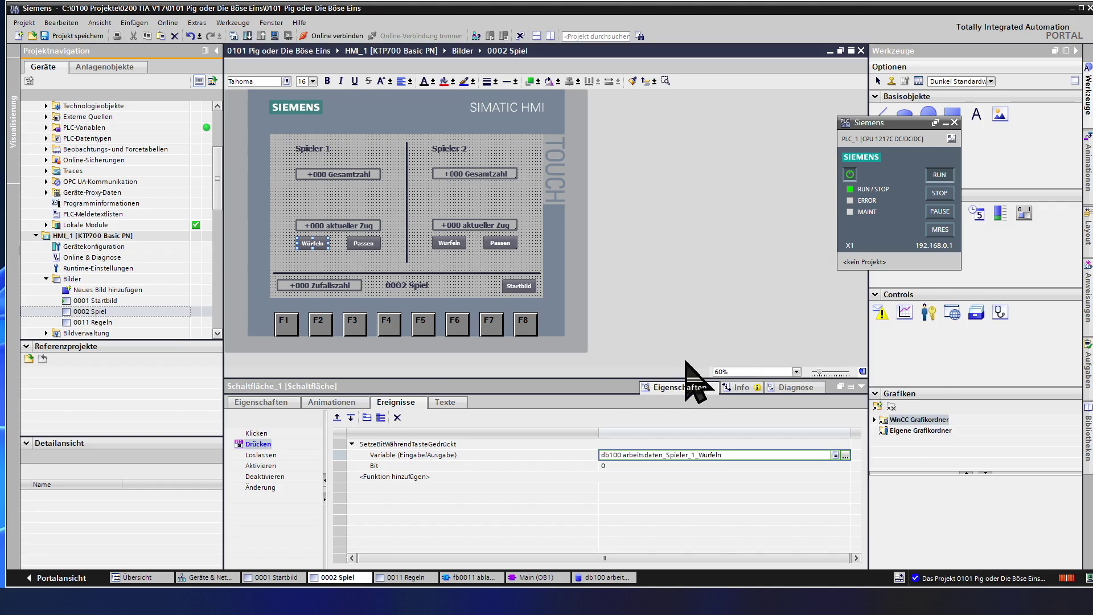
left_click(338, 445)
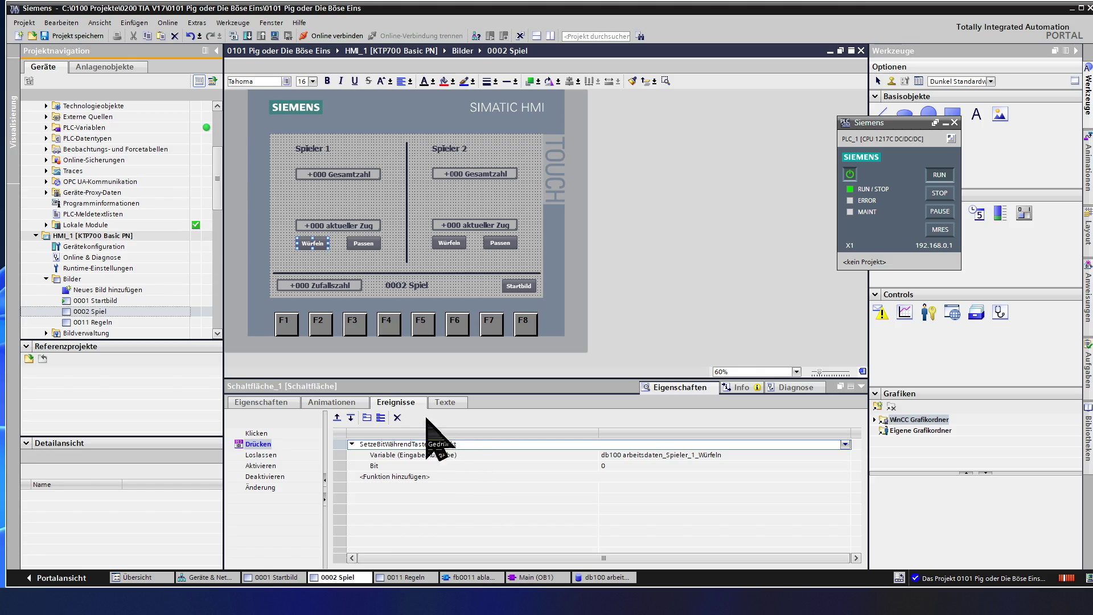
left_click(363, 244)
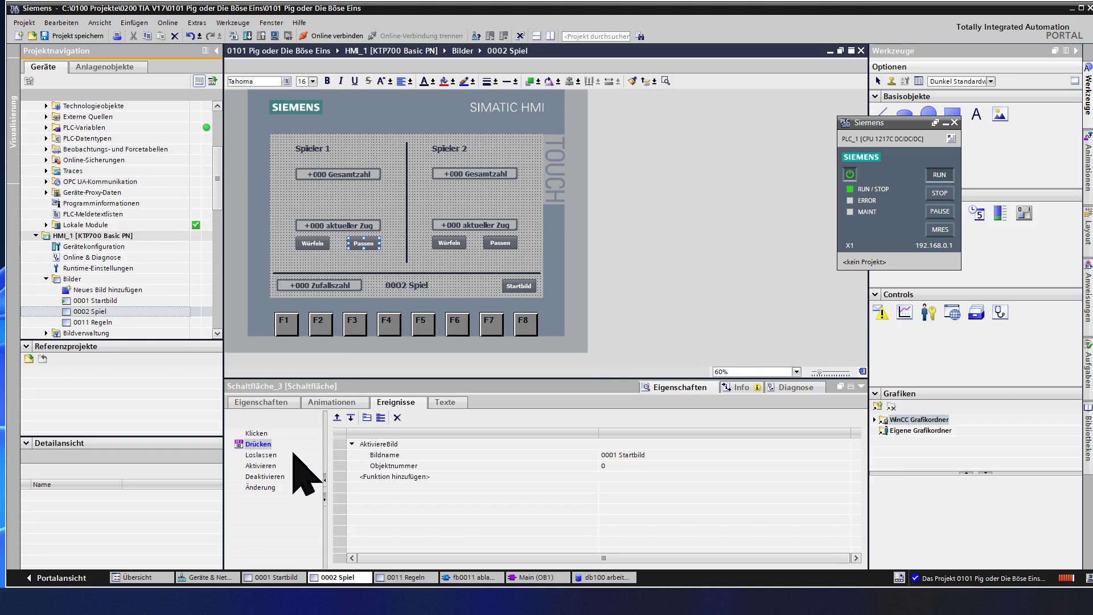
Swap the Passen press AktiviereBild for SetzeBitWährendTasteGedrückt bound to db100 arbeitsdaten Spieler_1_Passen
left_click(341, 444)
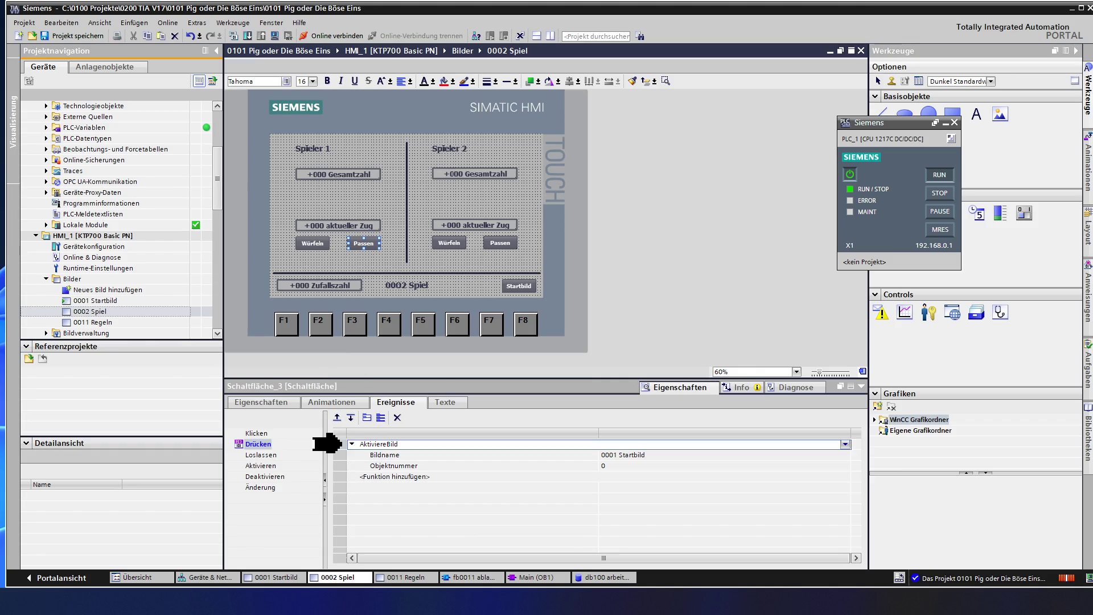
key("Delete")
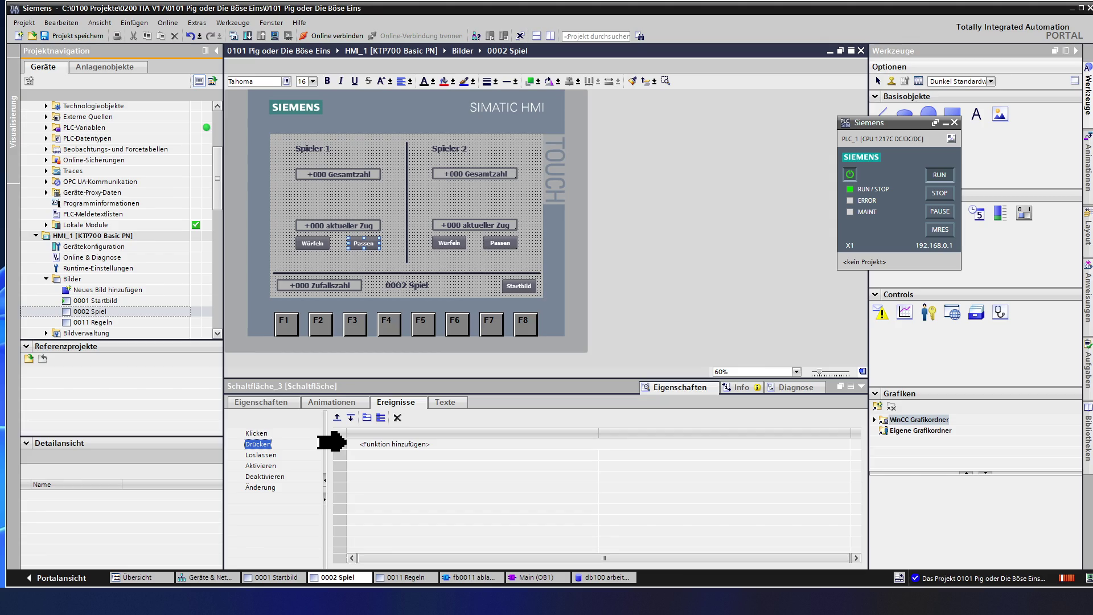
key("ctrl+v")
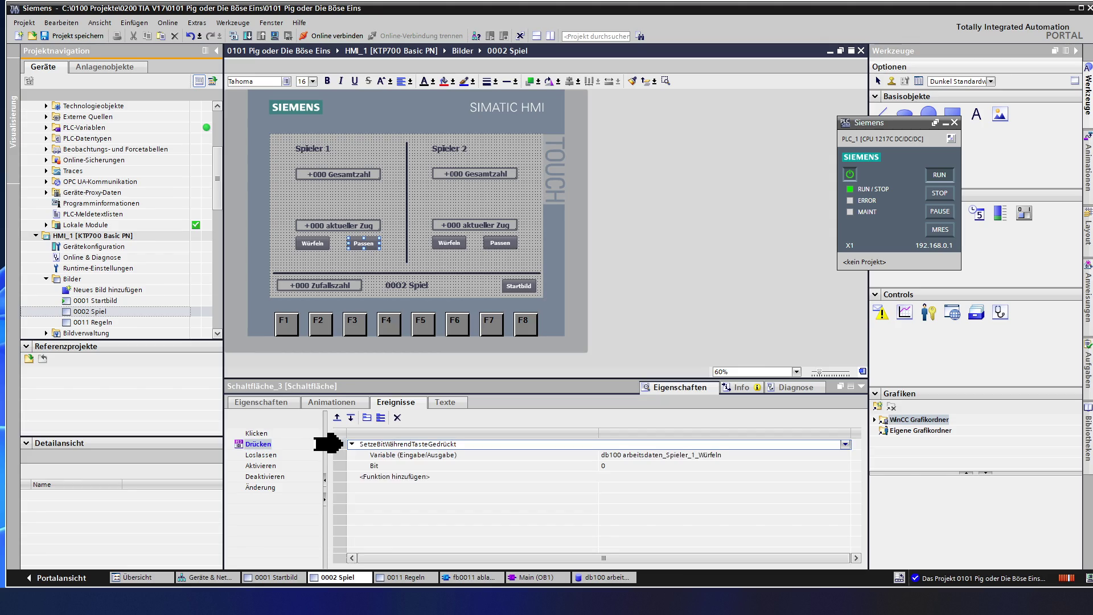
left_click(716, 455)
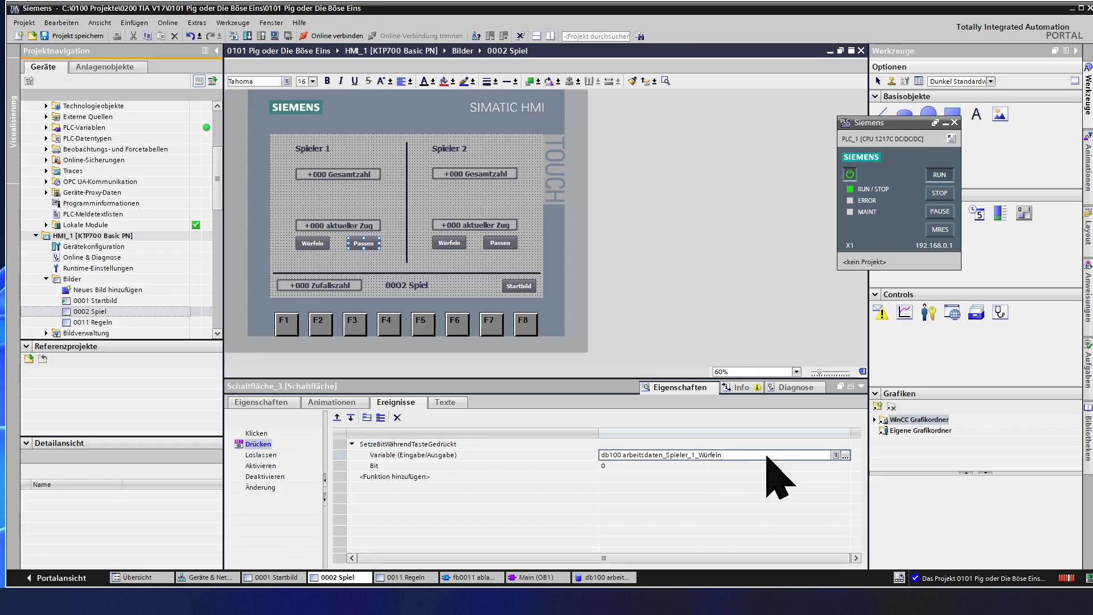
left_click(846, 456)
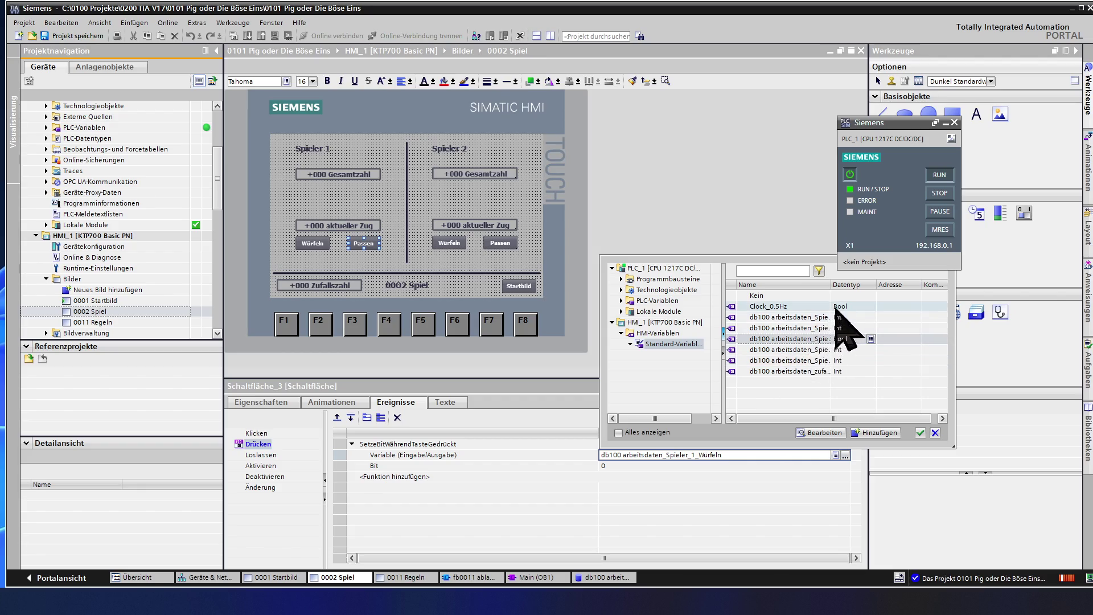
left_click_drag(831, 285, 868, 288)
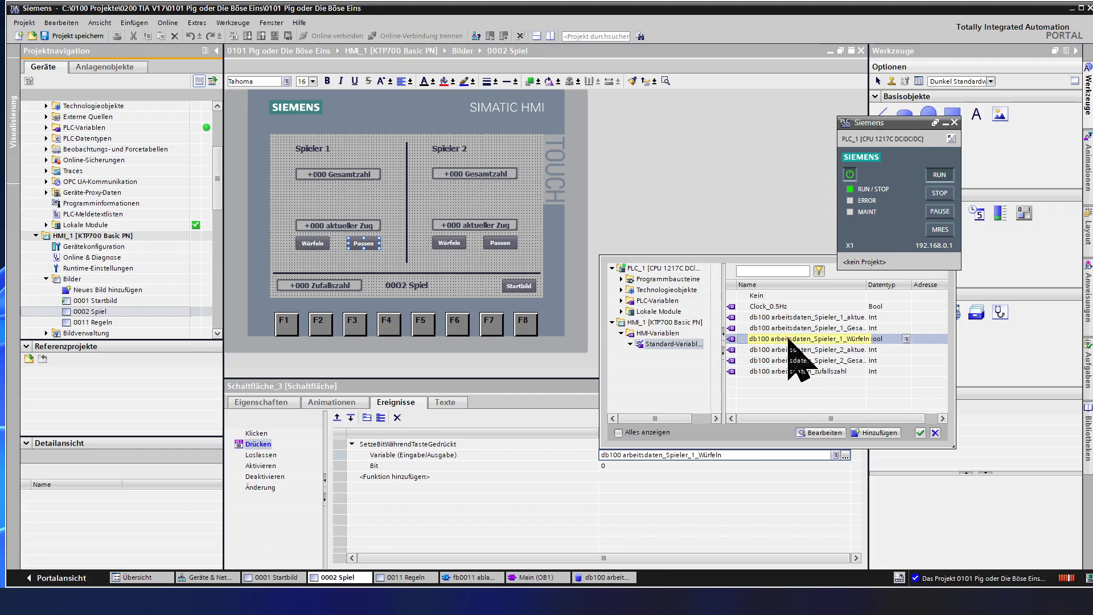
double_click(663, 279)
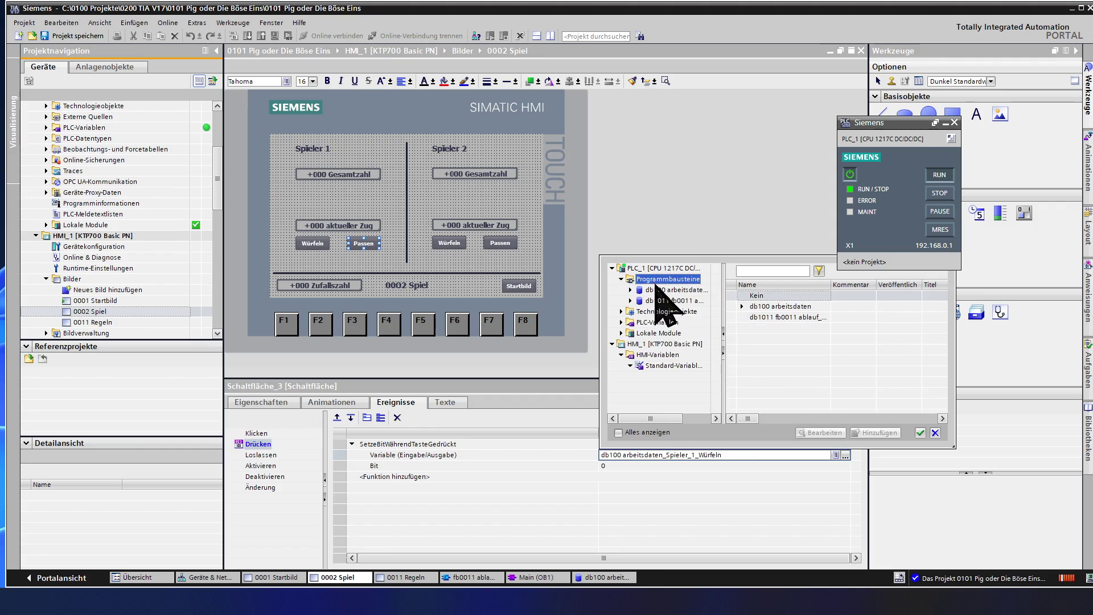
left_click(677, 291)
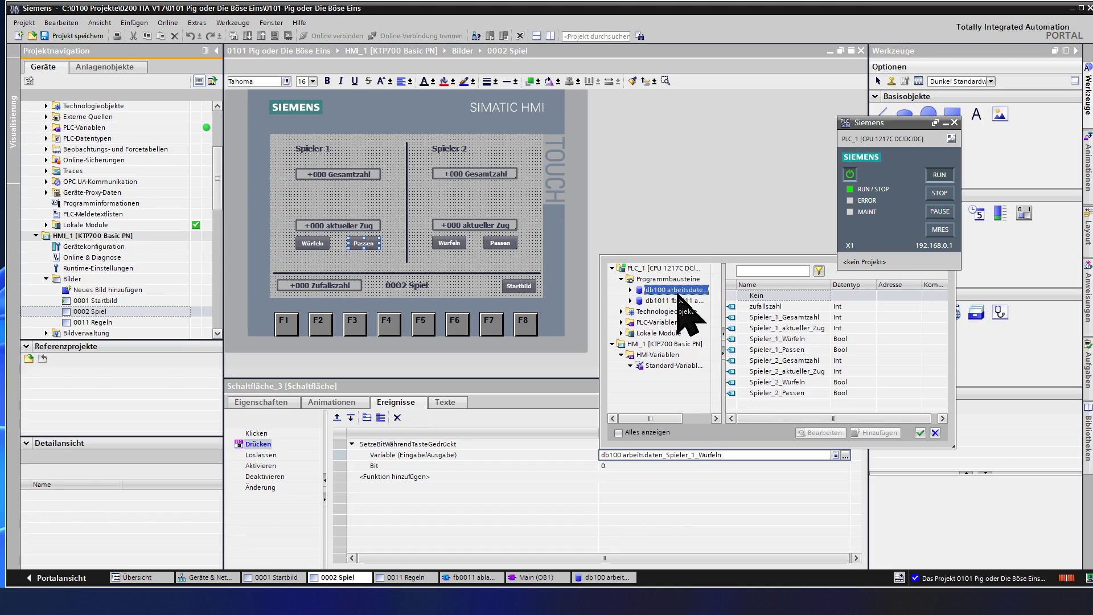
double_click(788, 350)
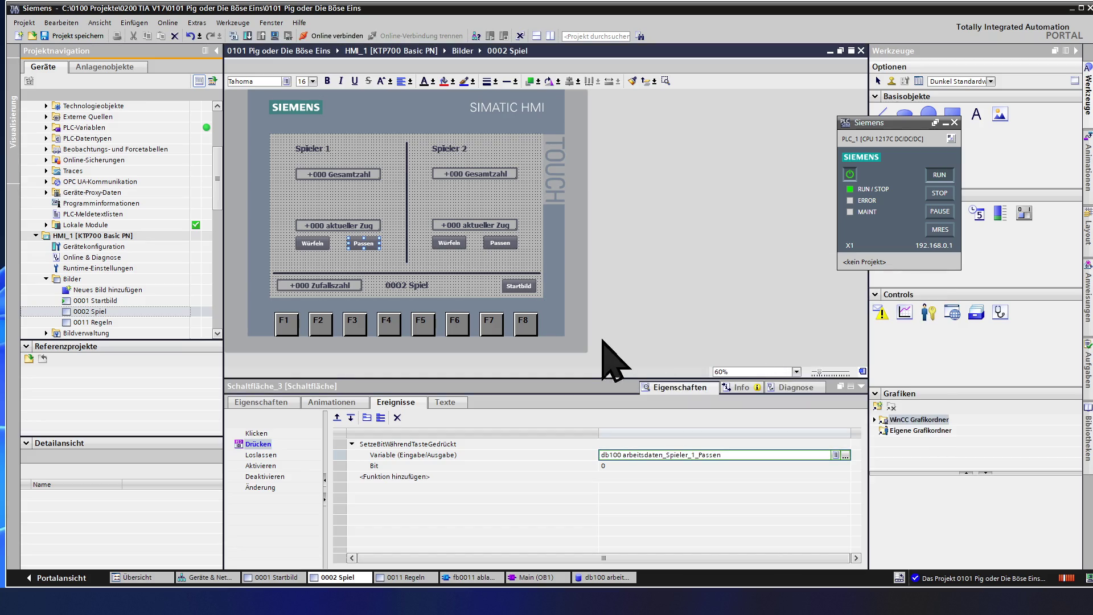
Give Spieler 2's Würfeln button SetzeBitWährendTasteGedrückt on db100 arbeitsdaten Spieler_2_Würfeln instead of AktiviereBild
left_click(448, 244)
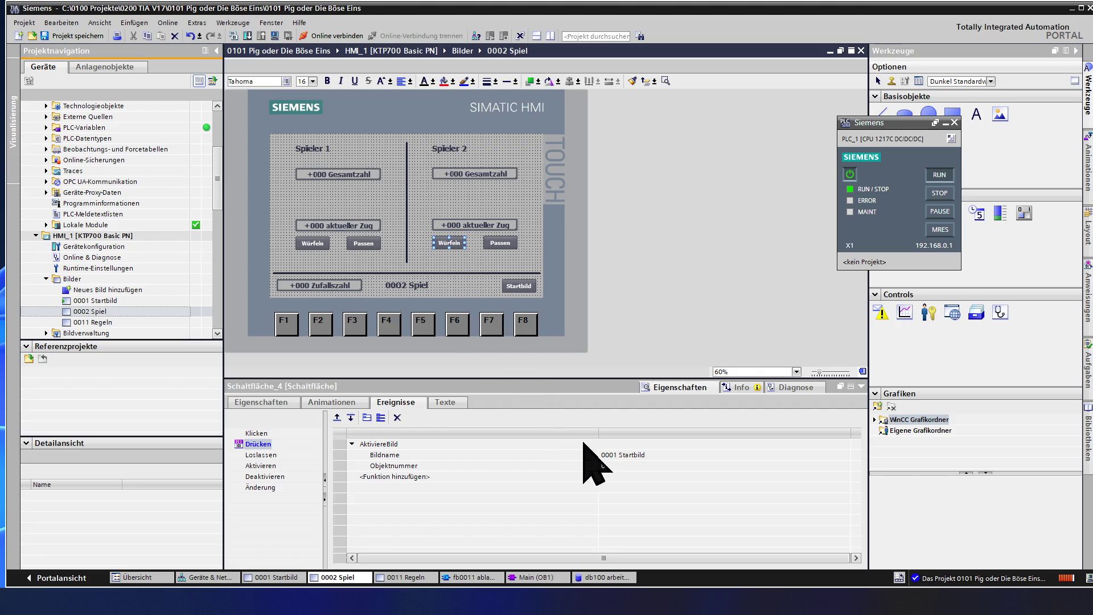
left_click(342, 444)
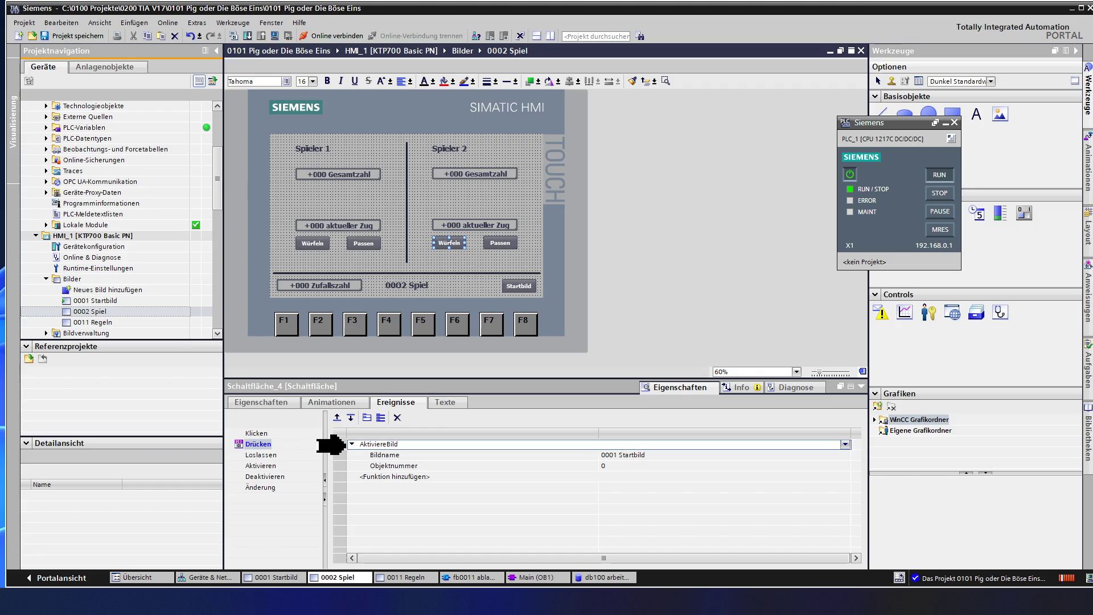
key("Delete")
key("ctrl+v")
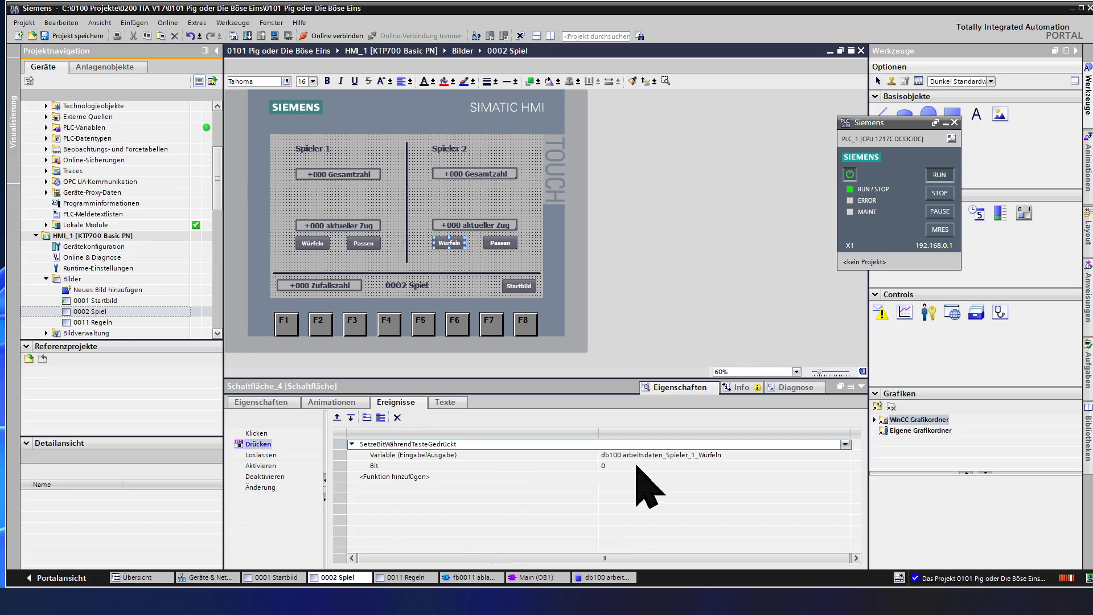
left_click(704, 455)
left_click(845, 455)
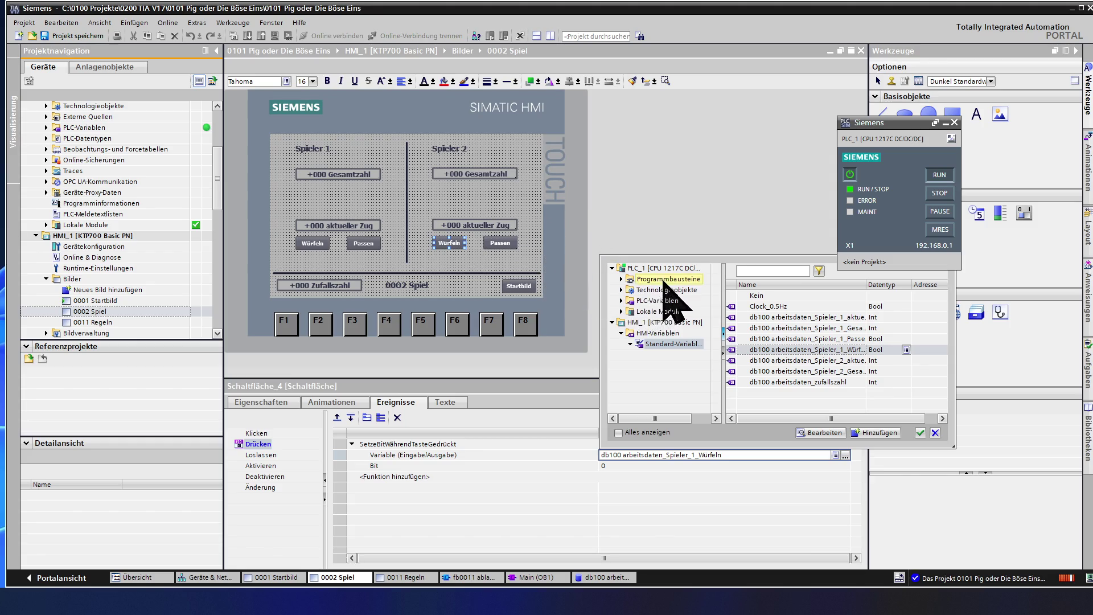
left_click(663, 279)
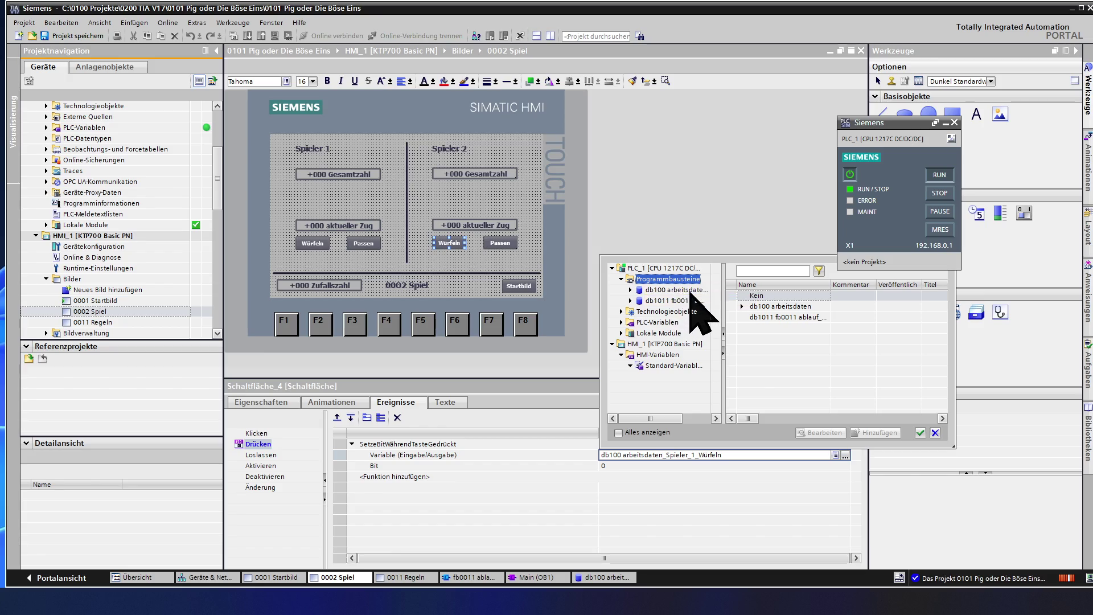
left_click(689, 290)
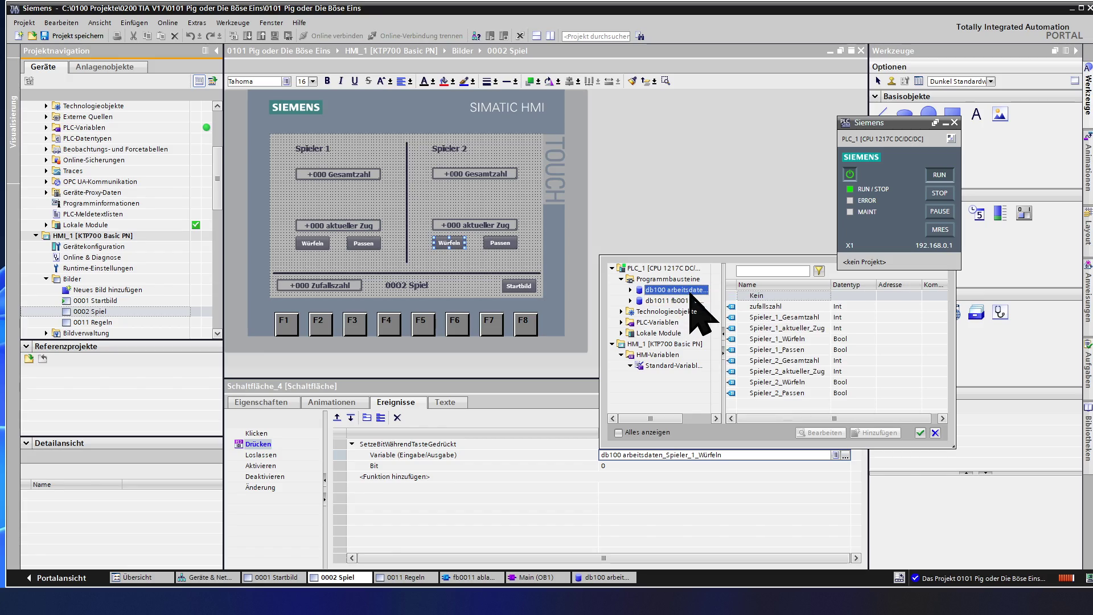
double_click(793, 382)
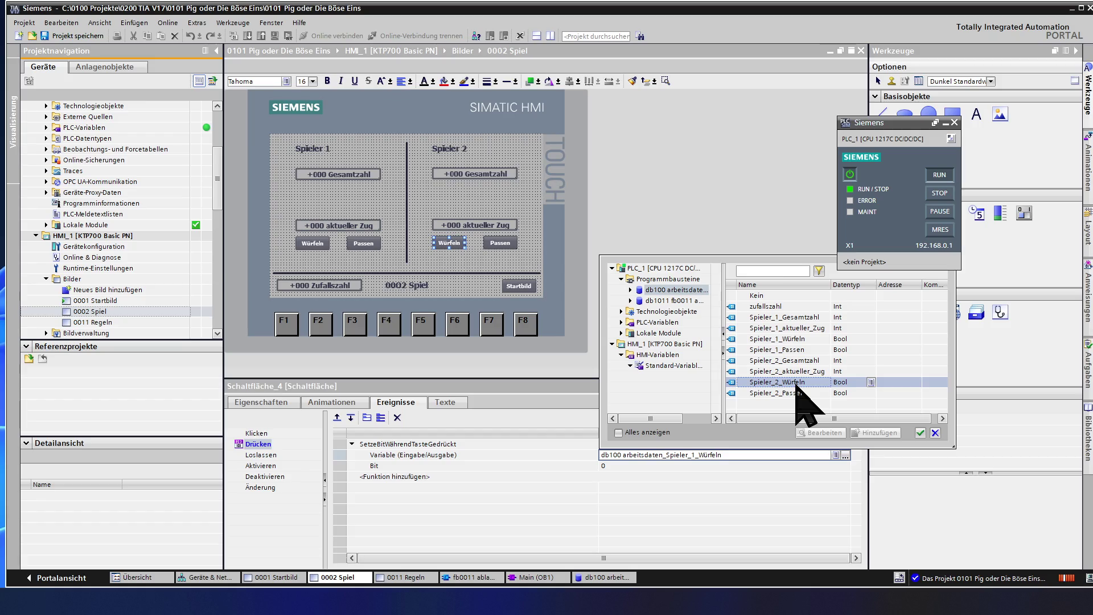
key("Return")
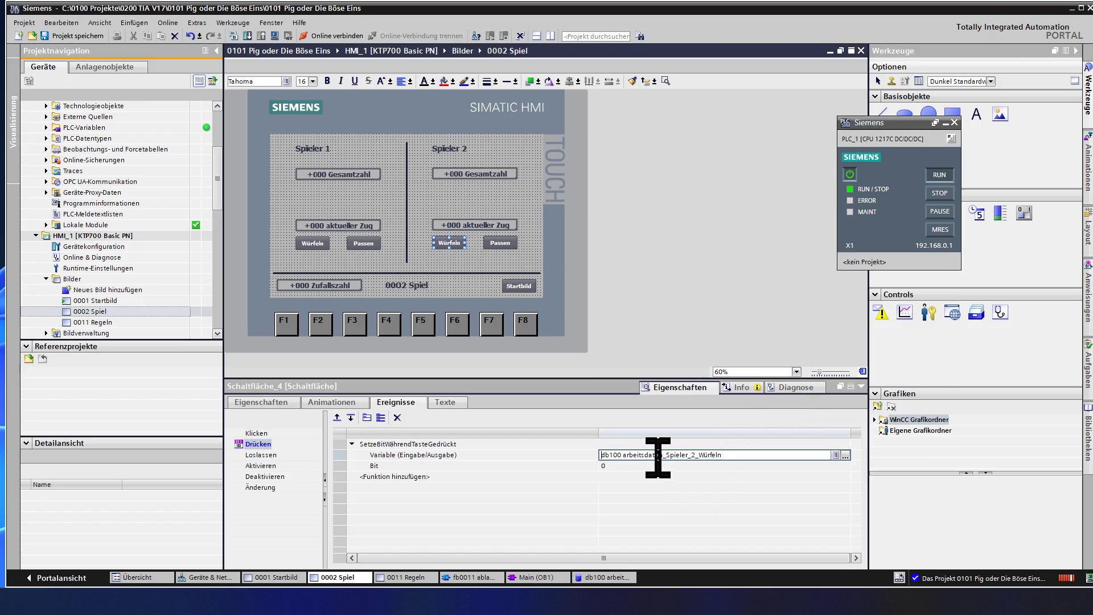
left_click(500, 242)
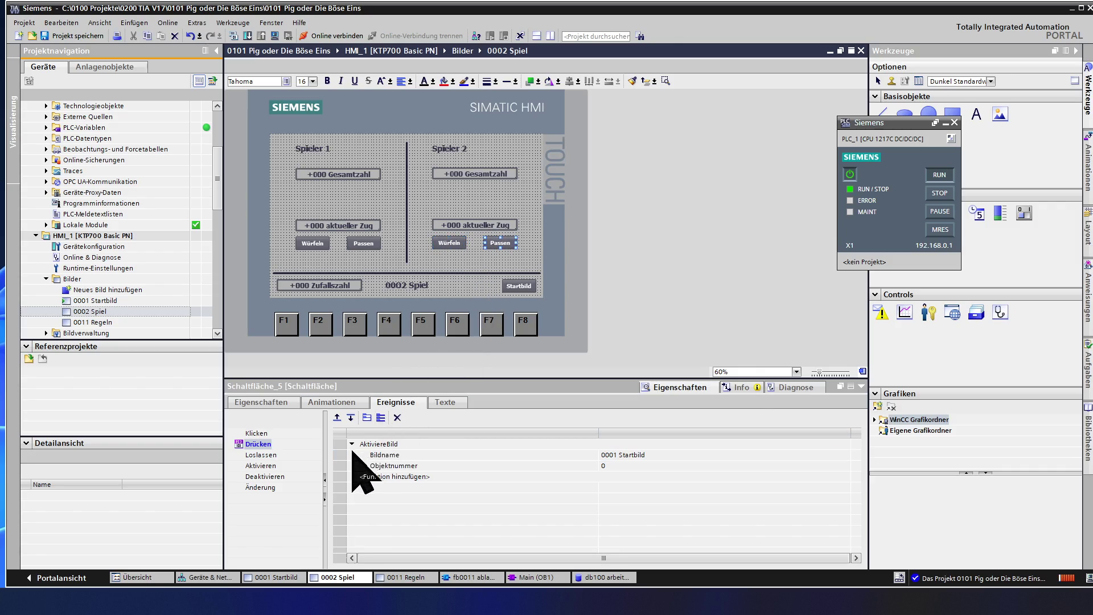
Give Spieler 2's Passen button SetzeBitWährendTasteGedrückt on db100 arbeitsdaten Spieler_2_Passen
left_click(343, 443)
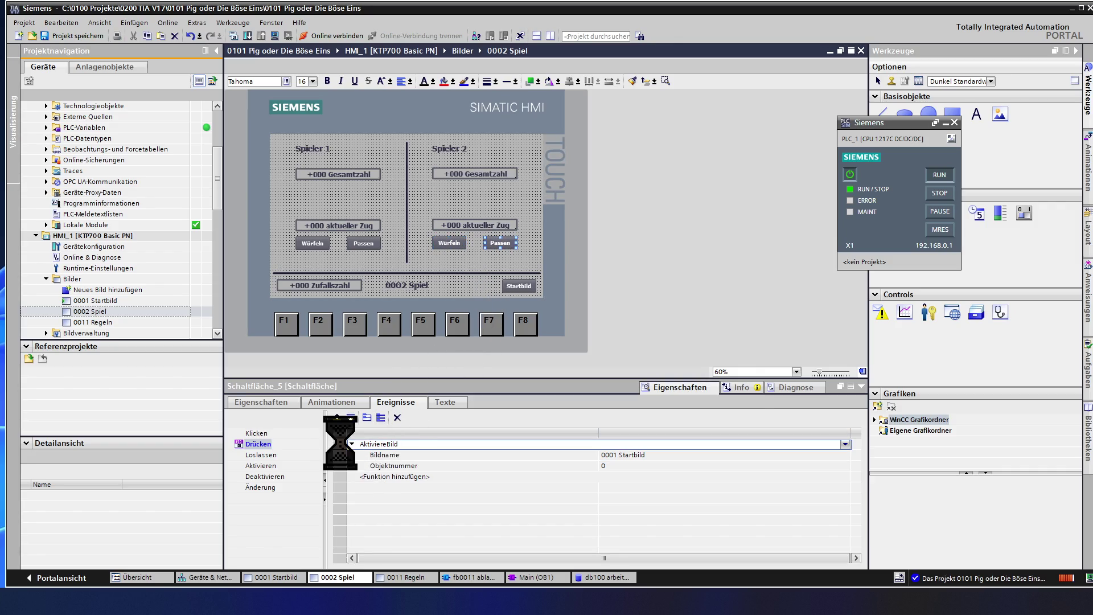
key("Delete")
key("ctrl+v")
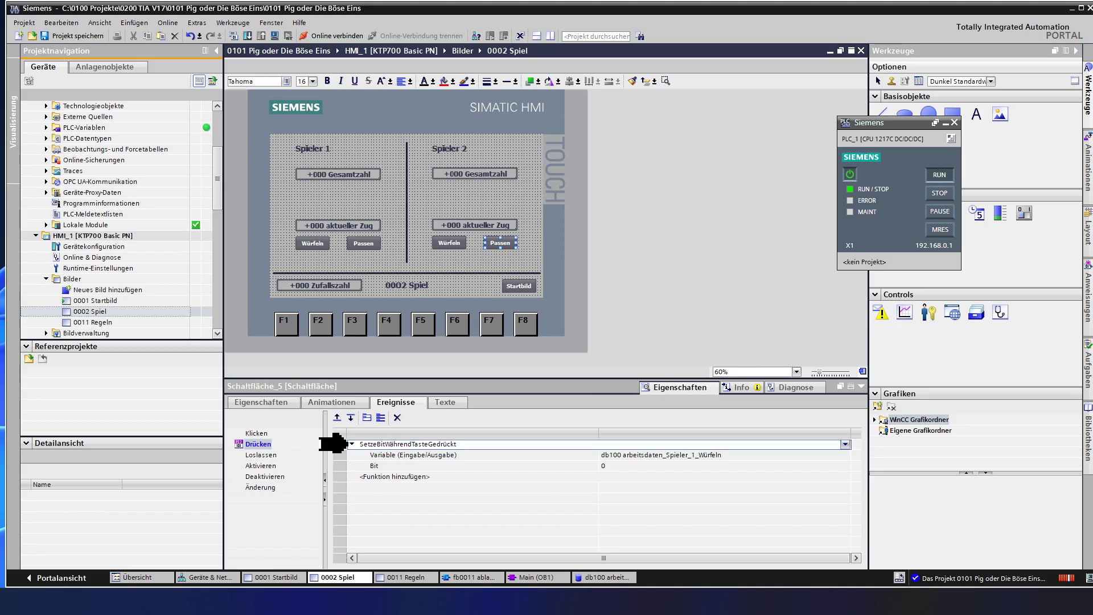
left_click(745, 454)
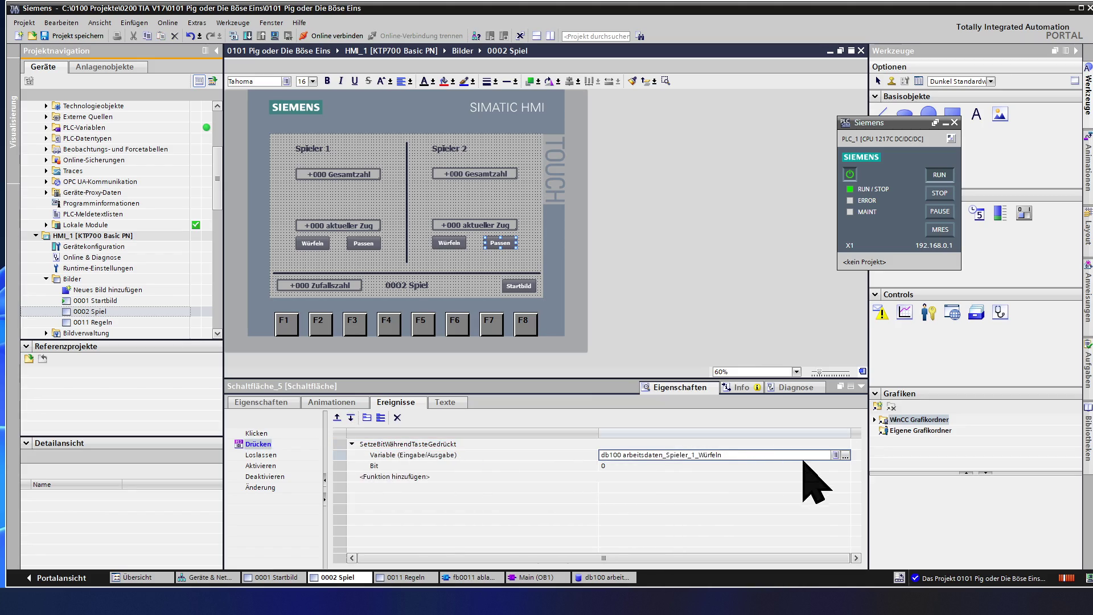
left_click(845, 456)
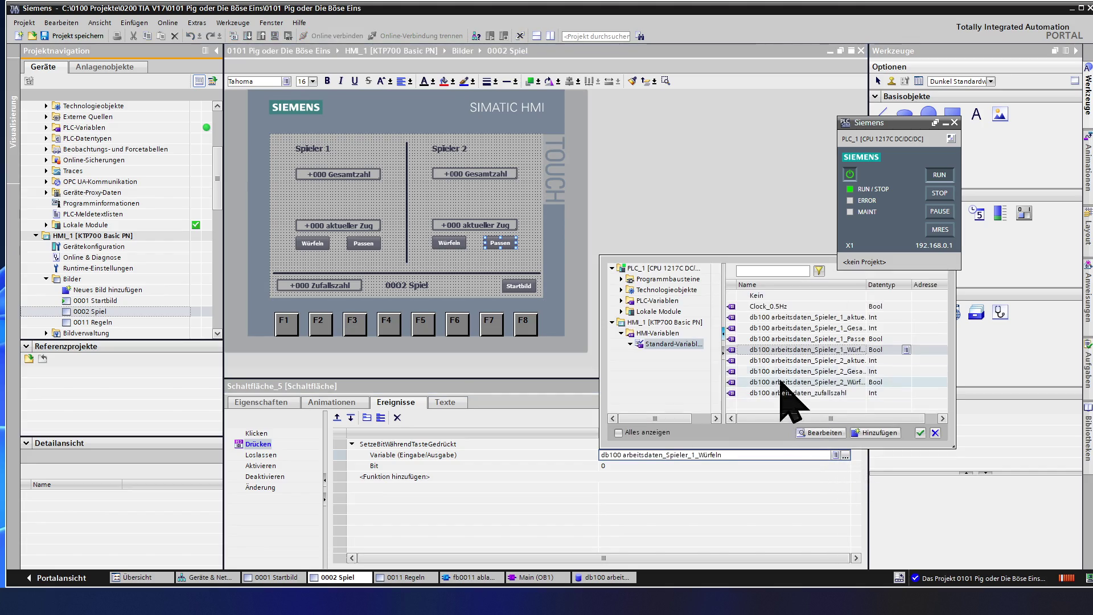
left_click(665, 279)
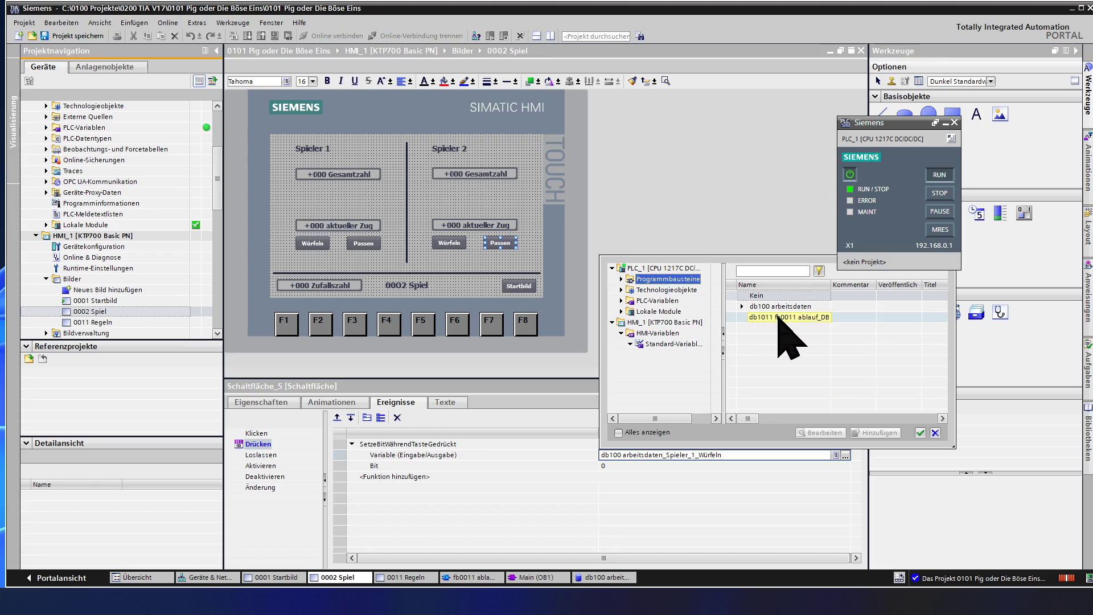
left_click(791, 307)
double_click(791, 309)
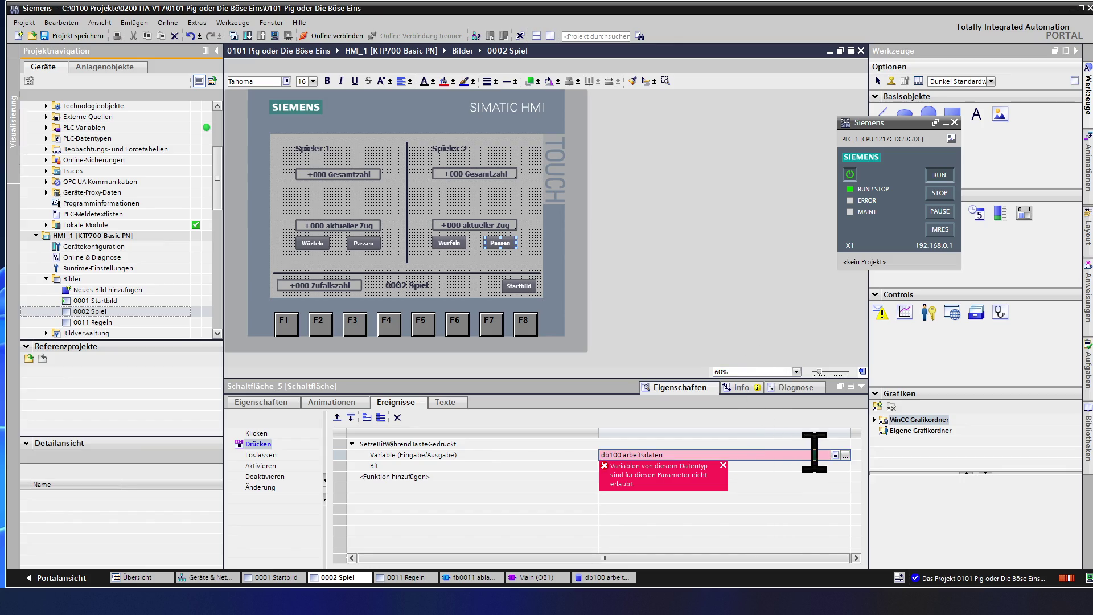
left_click(845, 455)
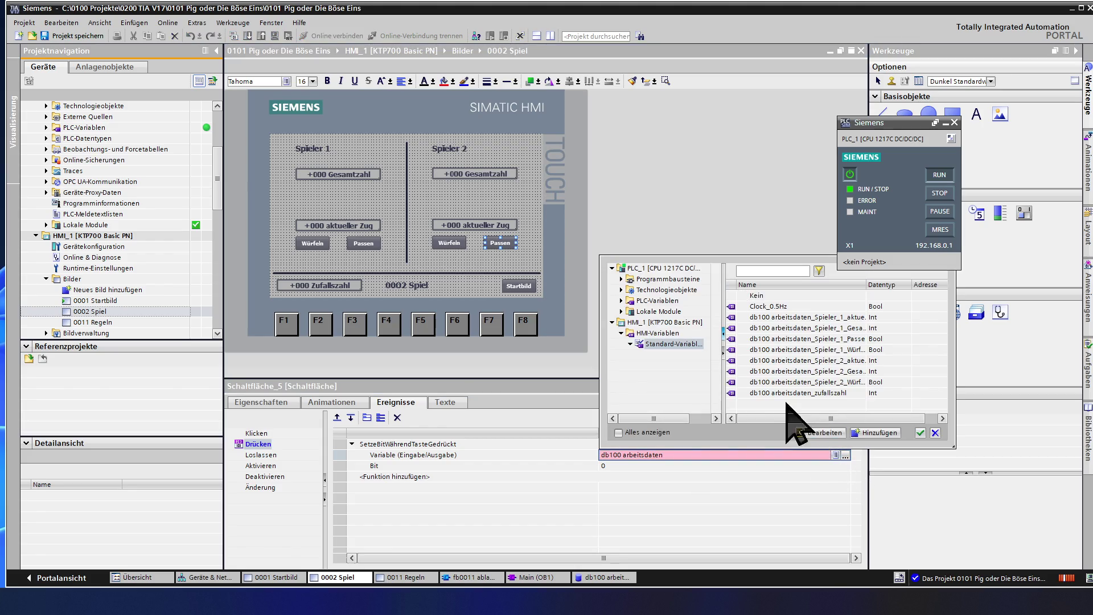
double_click(669, 278)
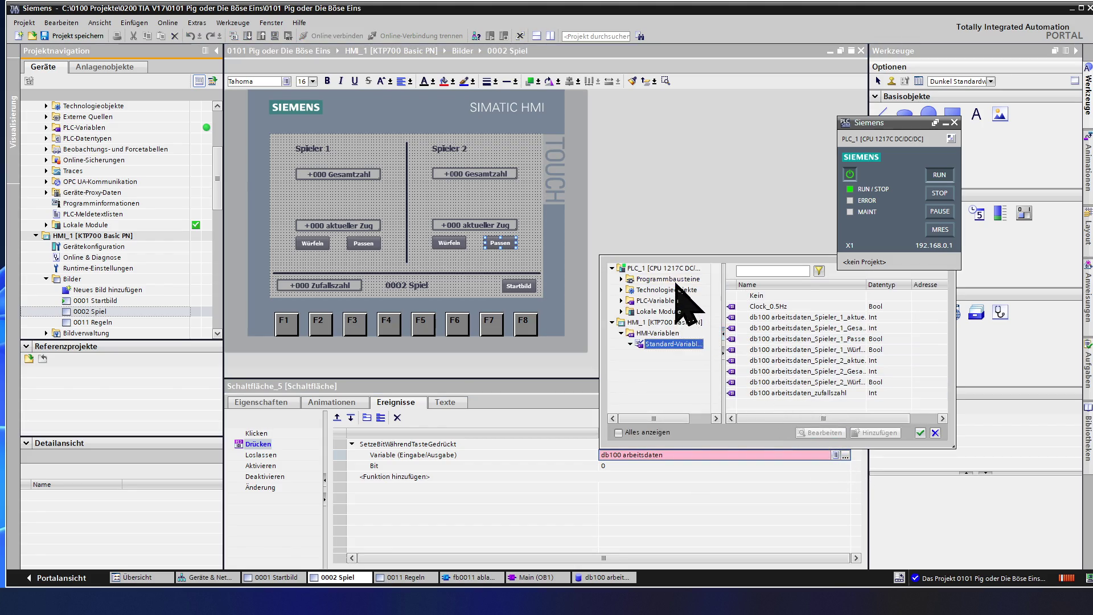
left_click(678, 291)
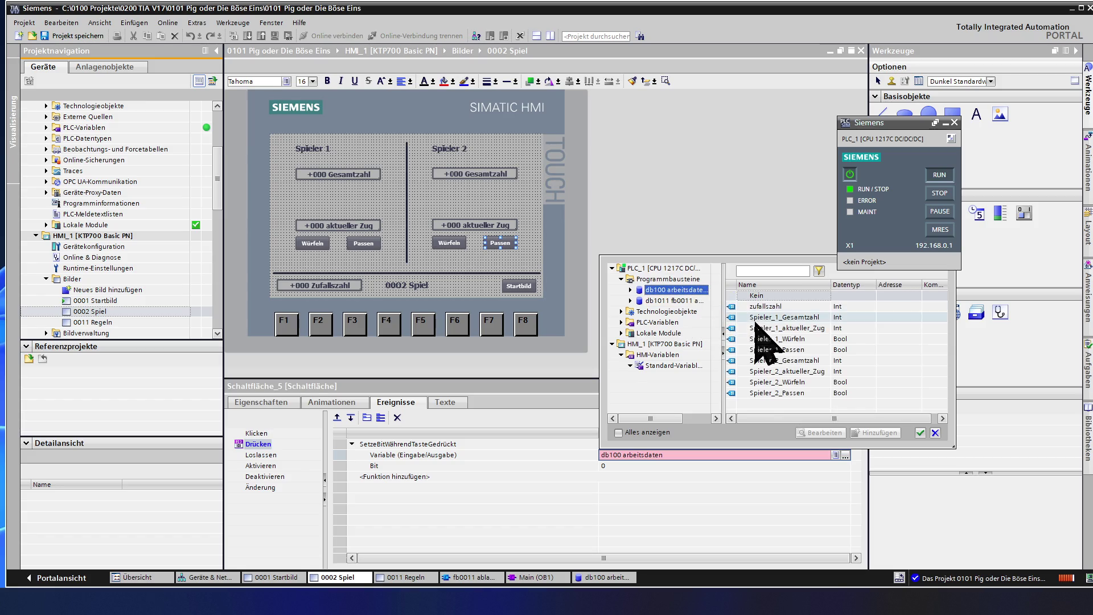
double_click(813, 394)
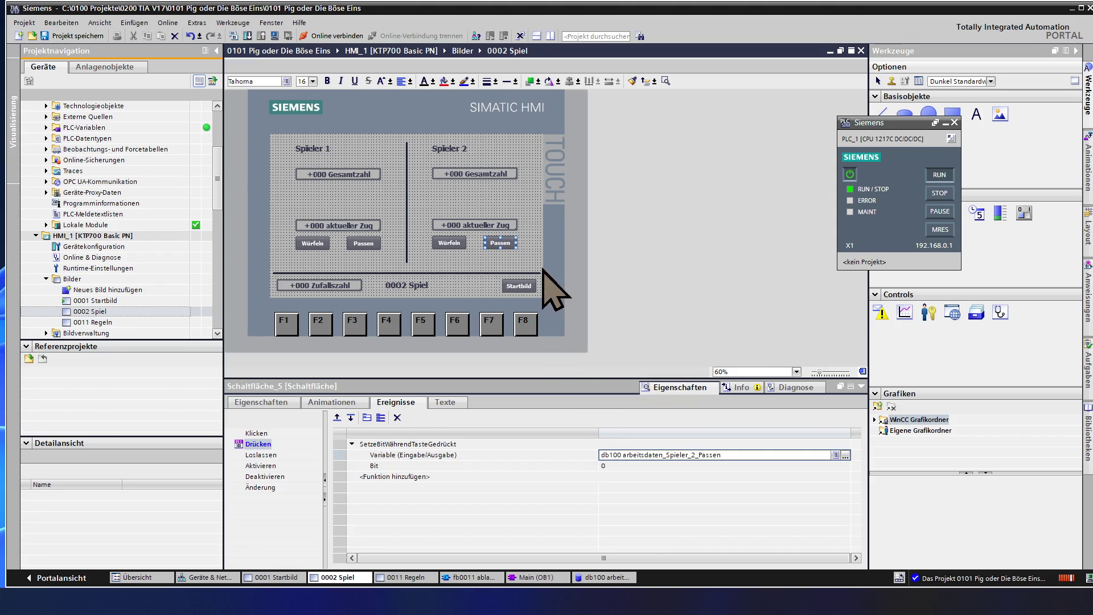
Open 'Alle Variablen anzeigen' under HMI-Variablen and scroll to the Erfassungszyklus column
left_click(412, 200)
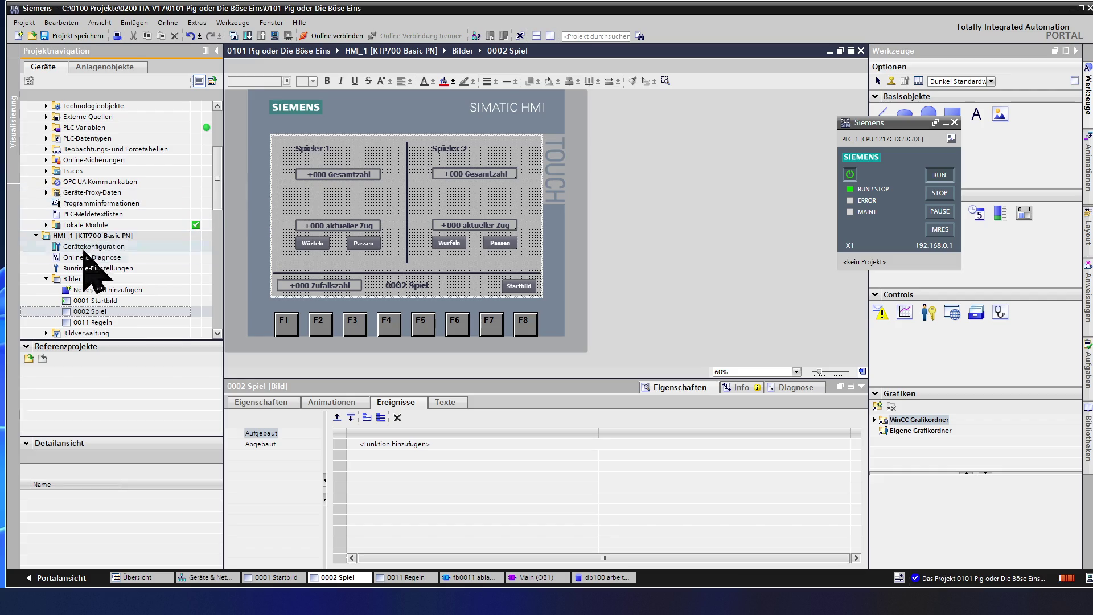
left_click(99, 268)
scroll(117, 290, "down", 3)
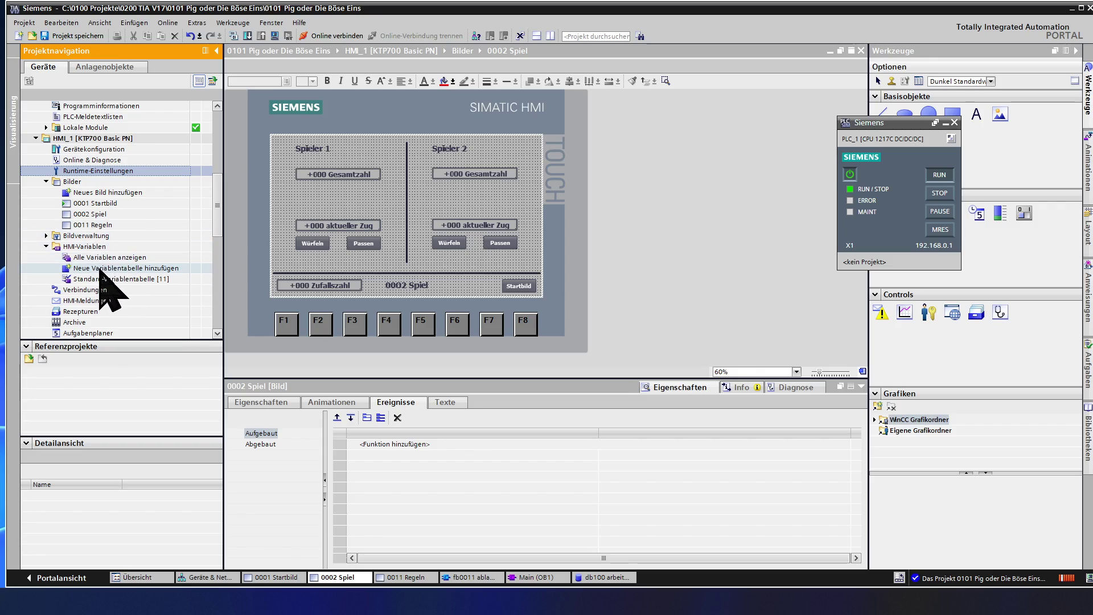
double_click(102, 257)
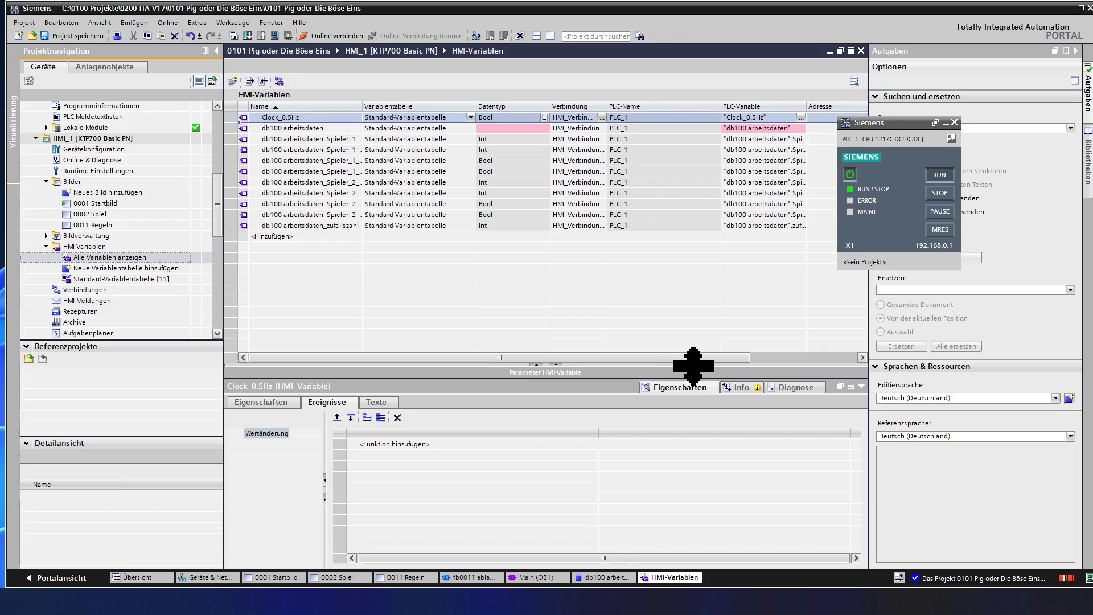
left_click_drag(693, 358, 798, 366)
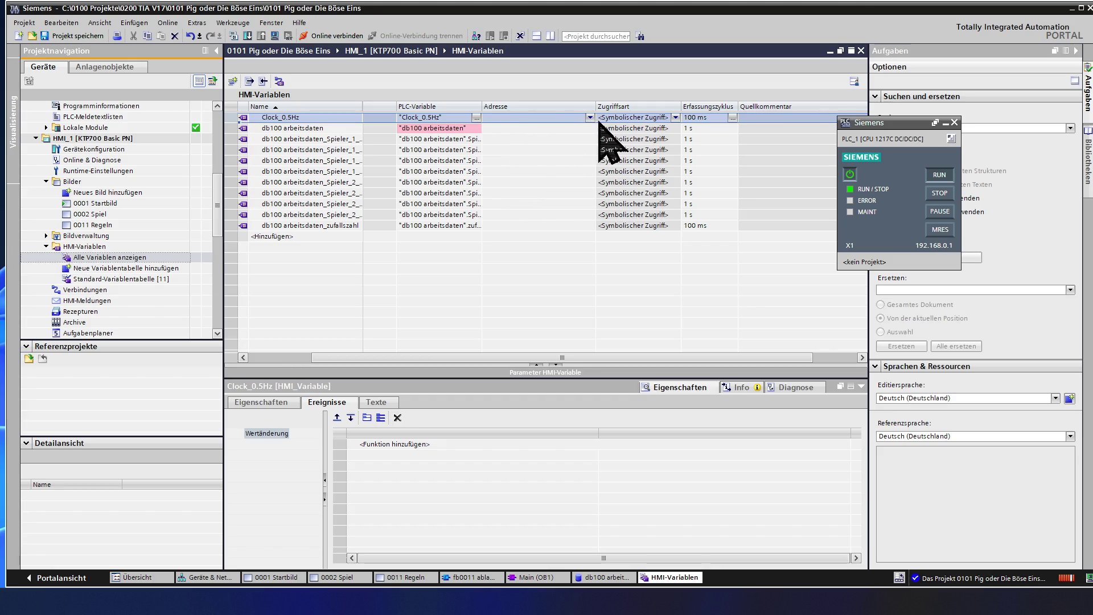
left_click(719, 119)
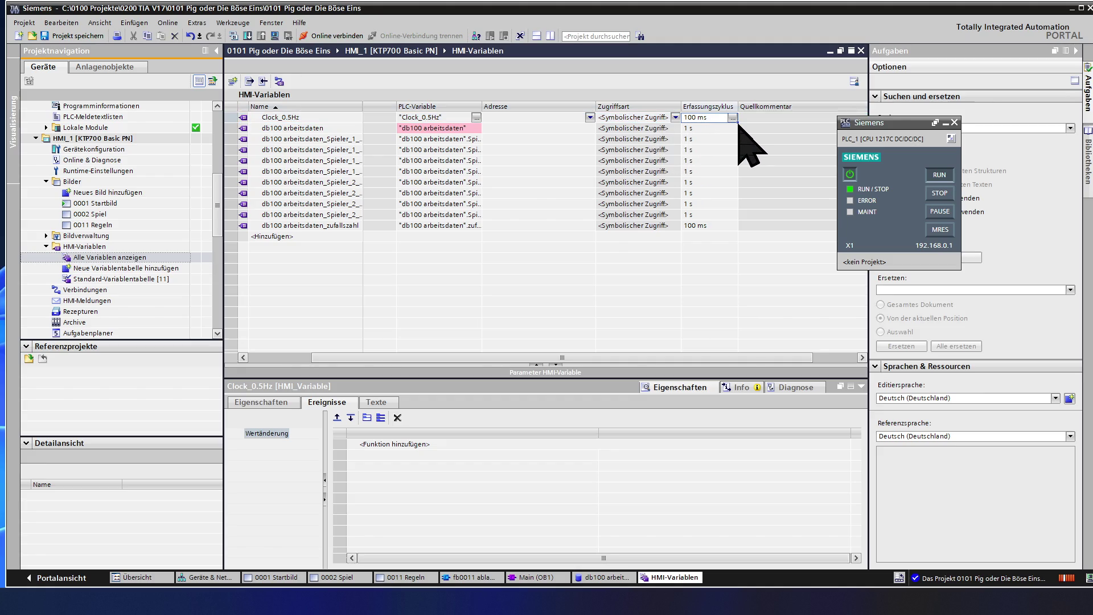
Fill 100 ms down the Erfassungszyklus column, delete the db100 arbeitsdaten variable, close and save
left_click_drag(736, 121, 735, 220)
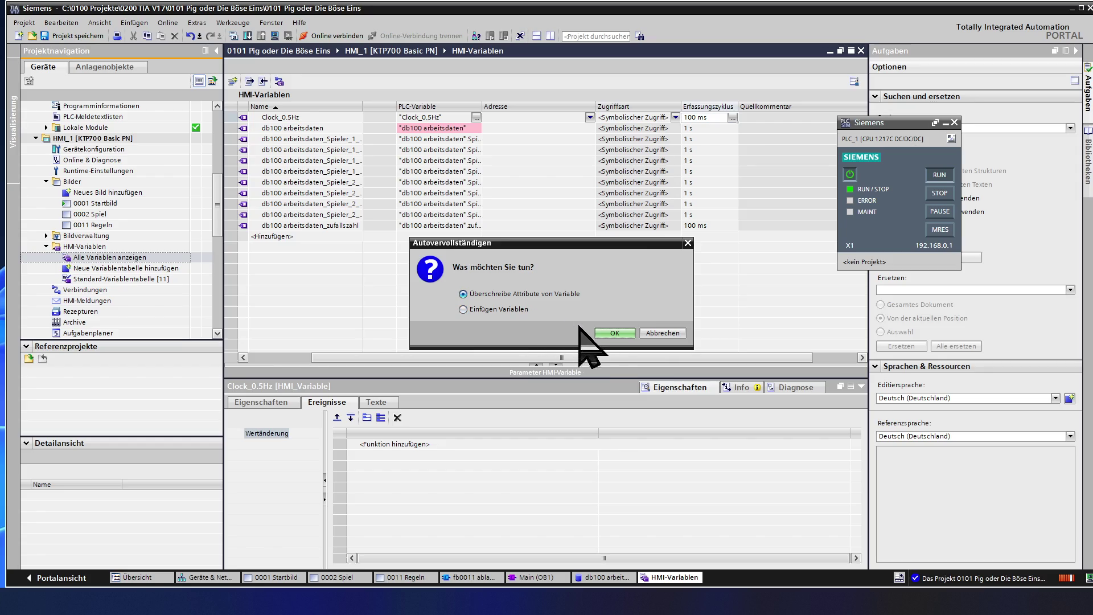
left_click(616, 333)
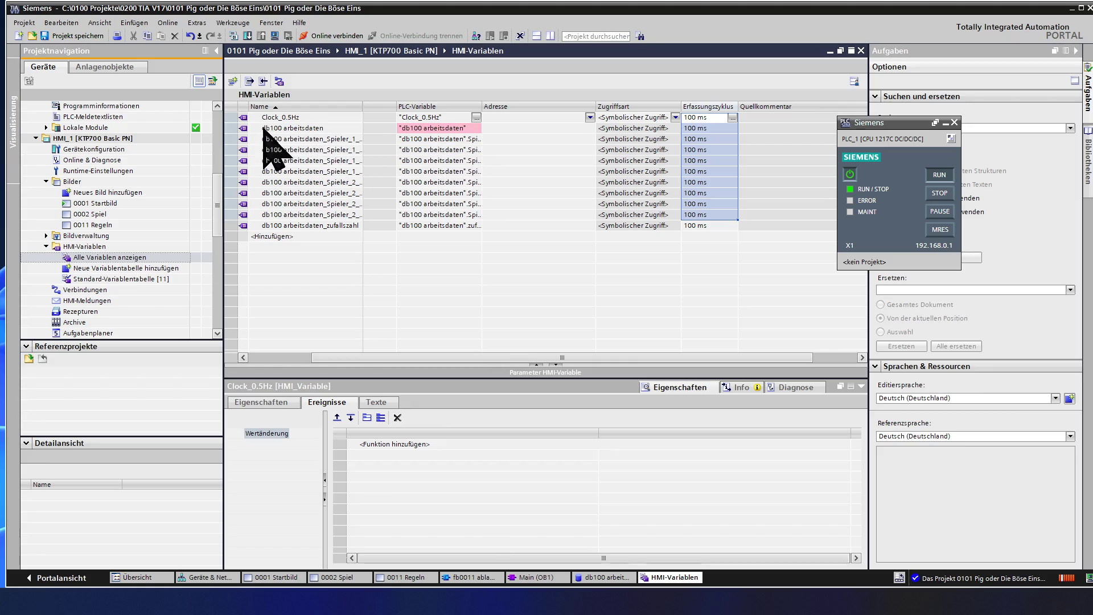
left_click(237, 128)
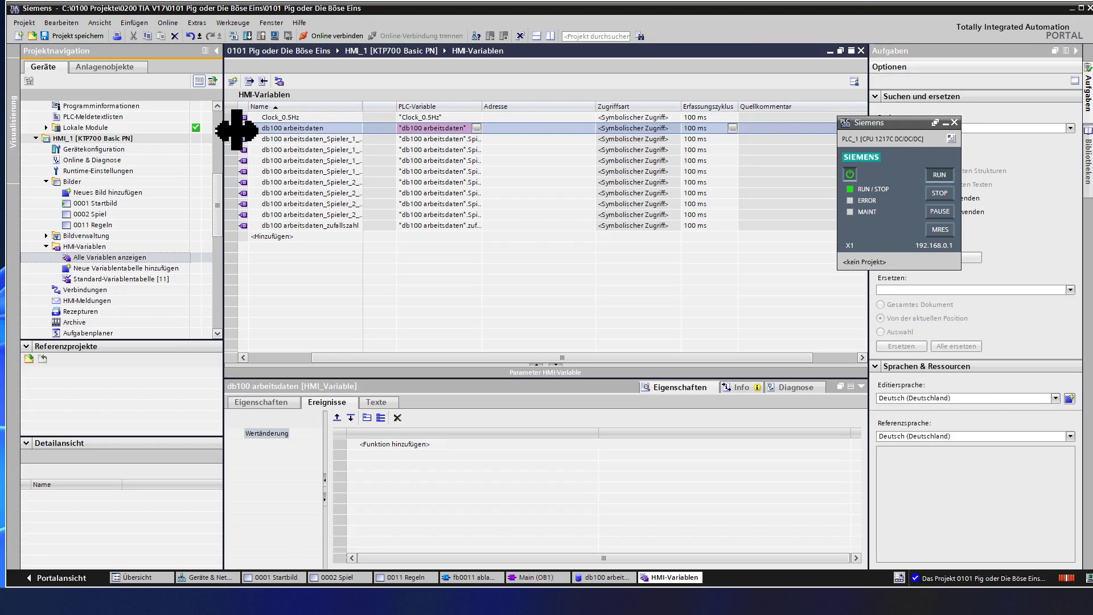
key("Delete")
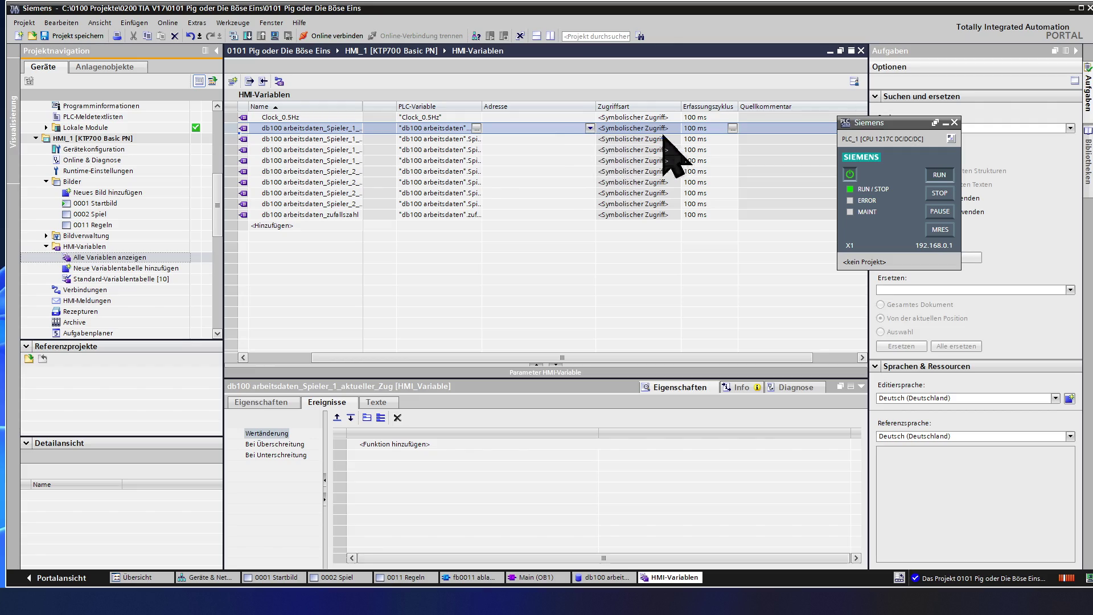
left_click(861, 50)
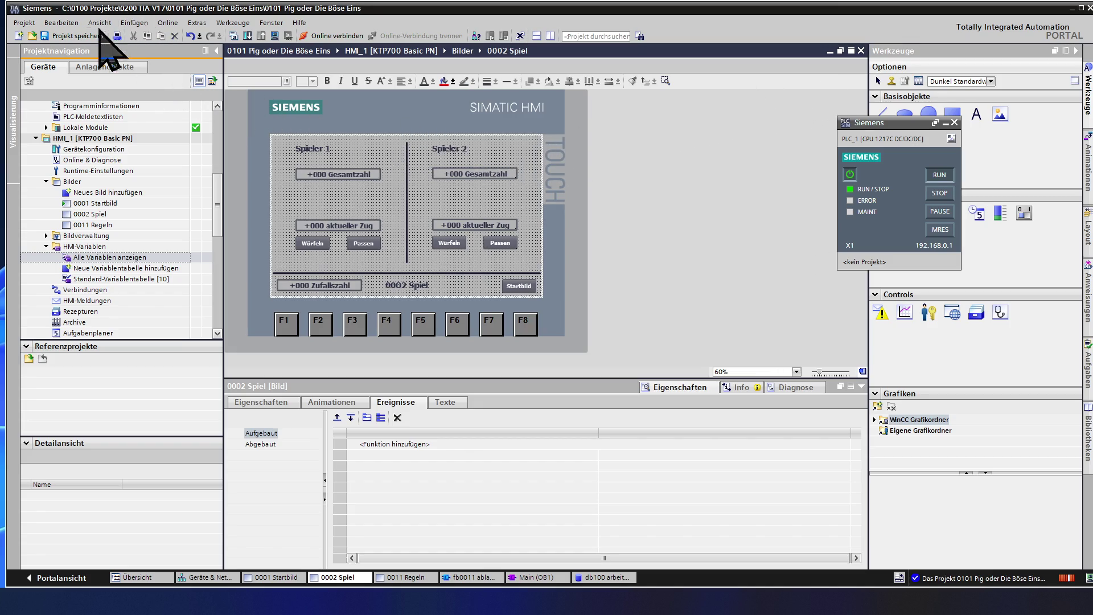
left_click(74, 36)
Compile HMI_1 and run it briefly in the RT Simulator, then close the simulator
left_click(276, 36)
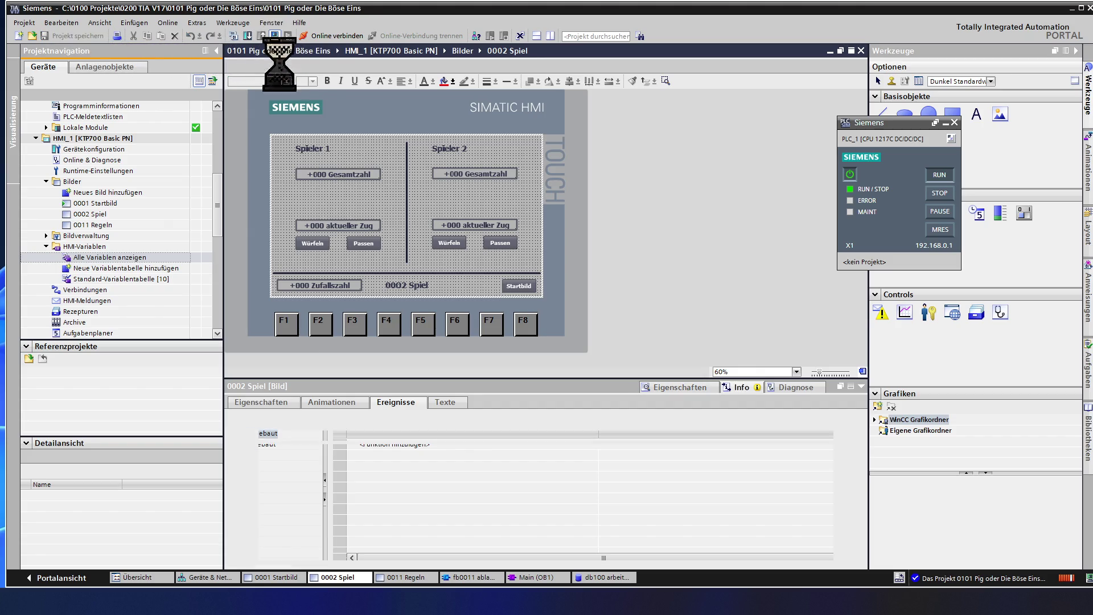
key("Return")
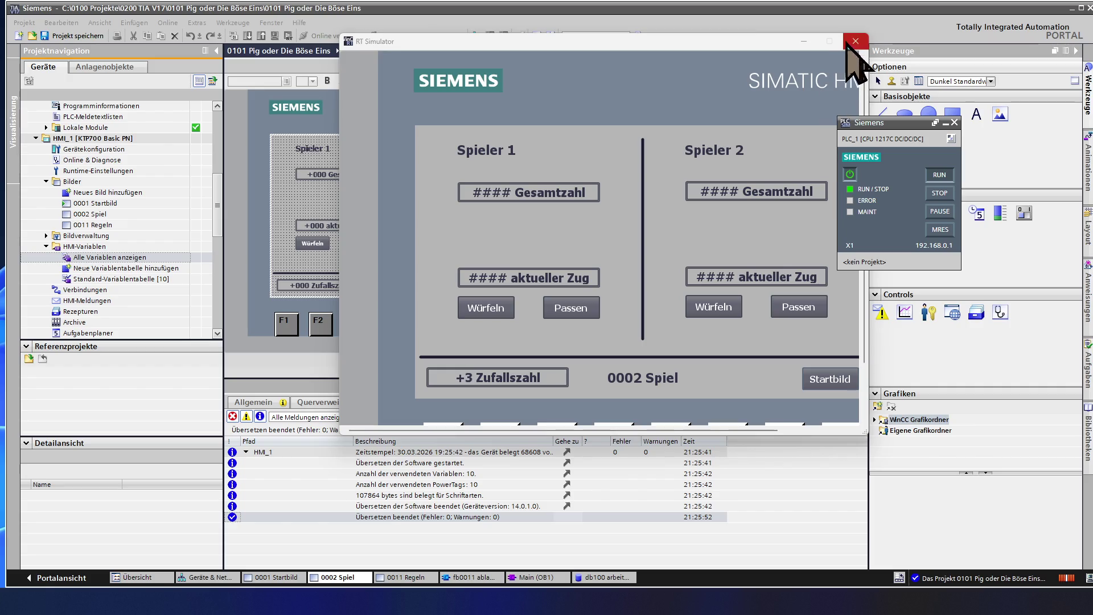
left_click(855, 41)
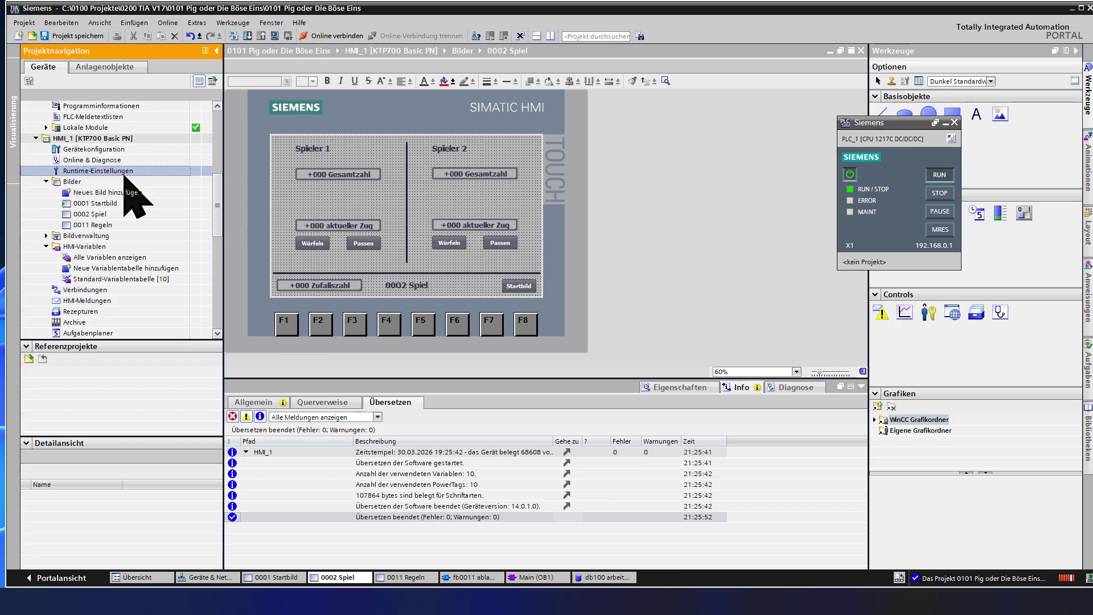
Download PLC_1 to the simulated PLC with db100 arbeitsdaten set to reinitialise
scroll(125, 182, "up", 6)
scroll(126, 178, "up", 1)
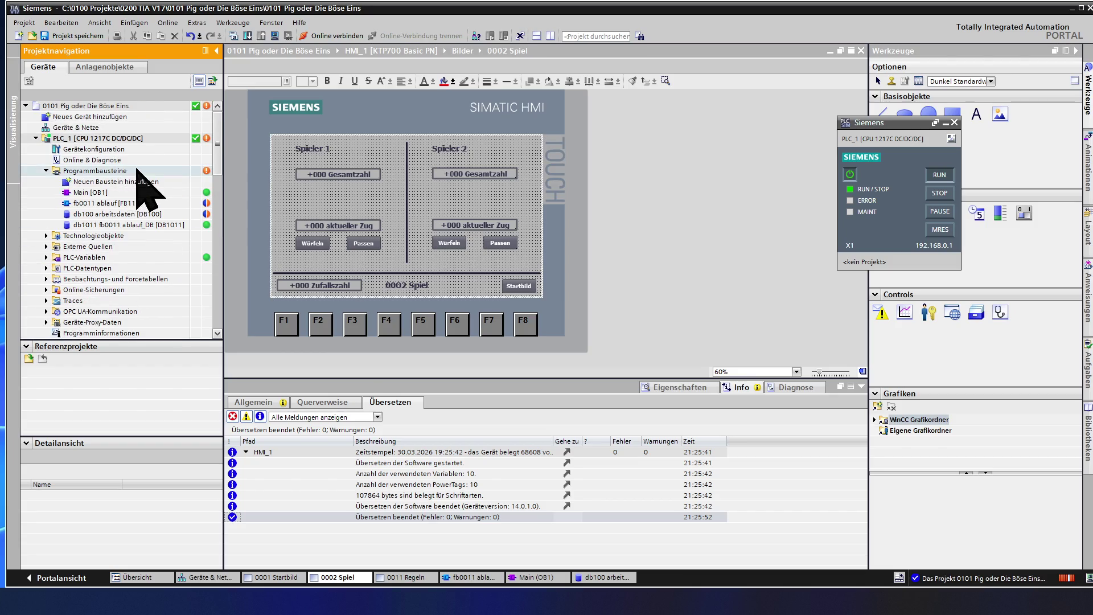
left_click(129, 215)
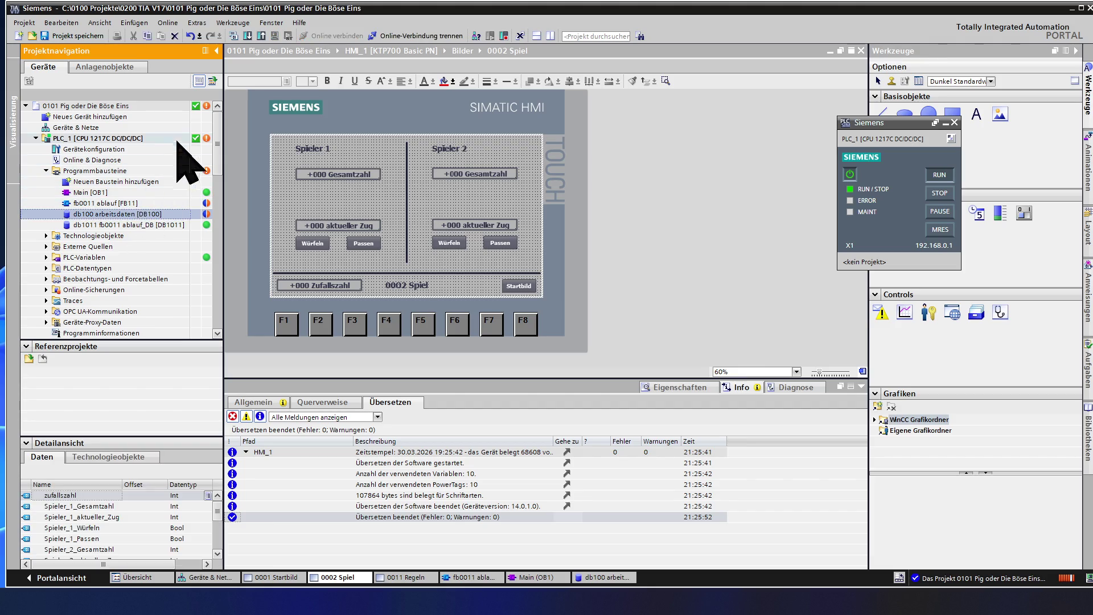
left_click(247, 37)
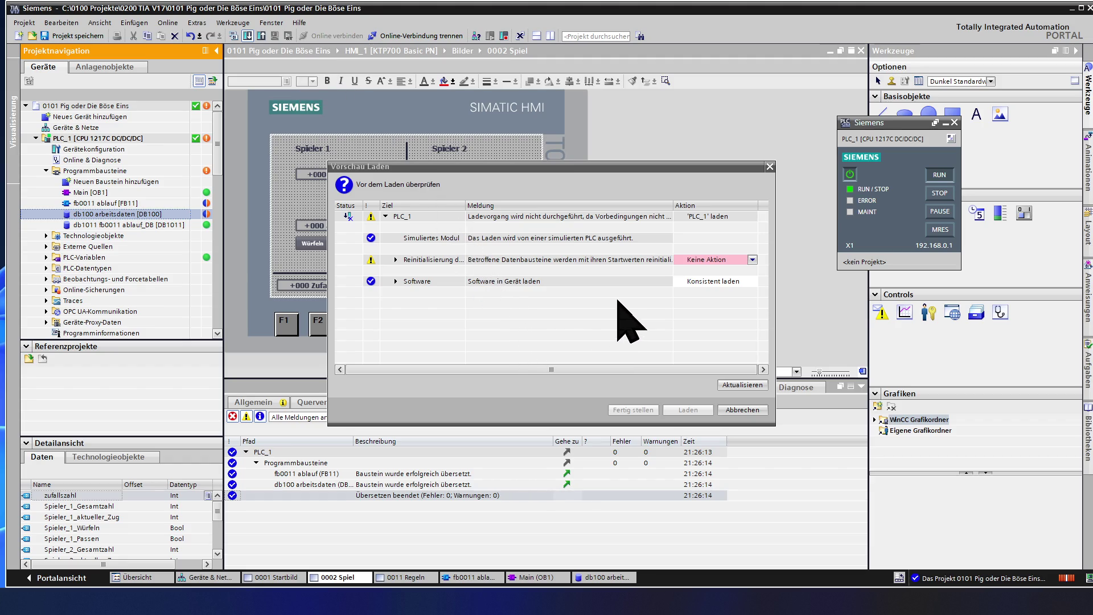
left_click(712, 261)
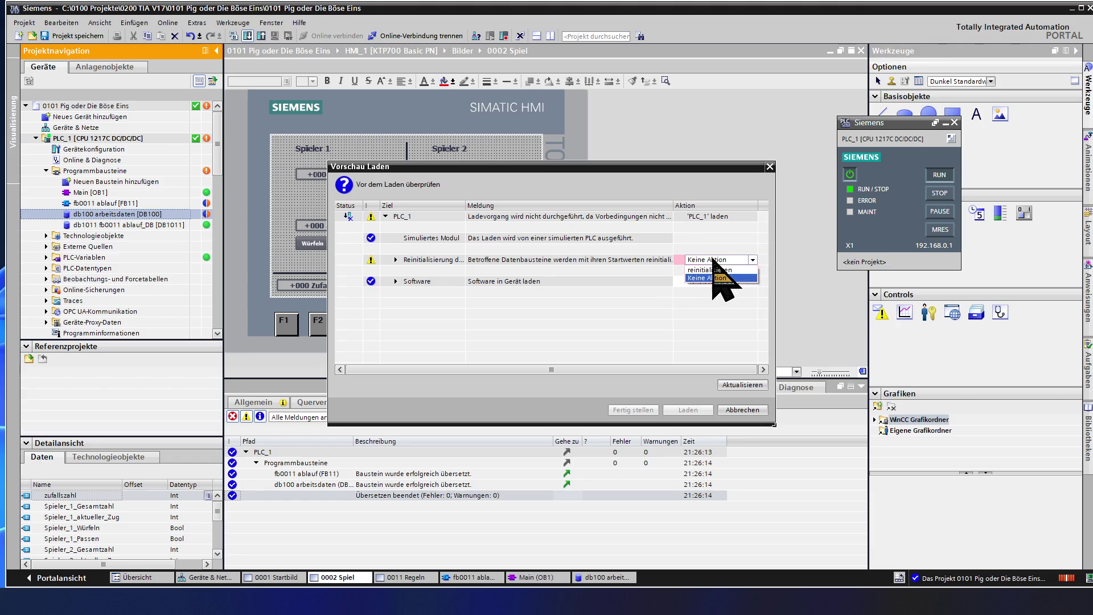
left_click(717, 270)
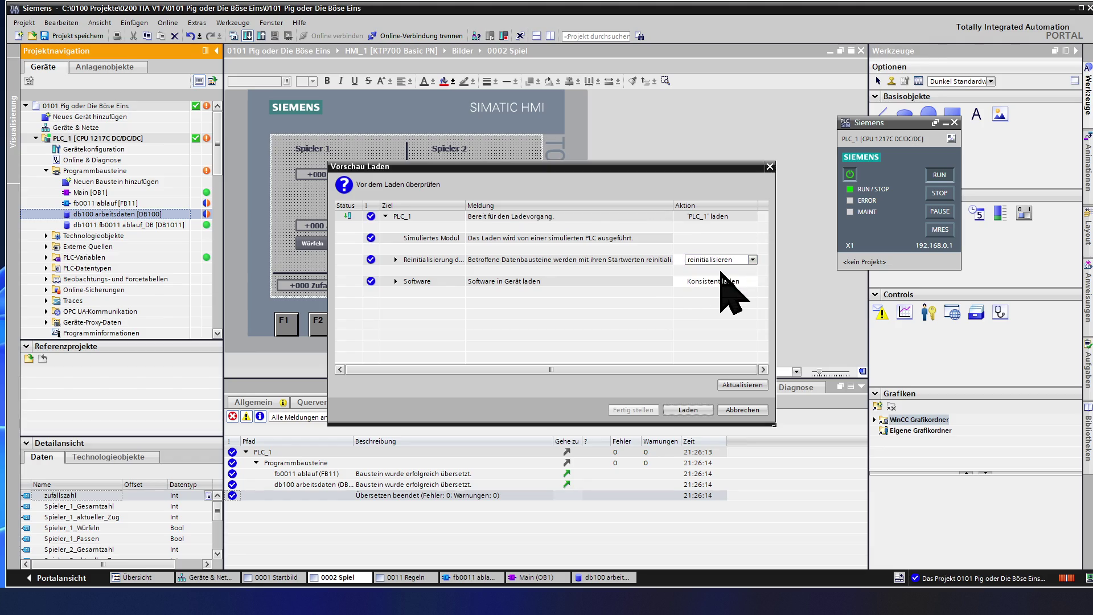
left_click(689, 410)
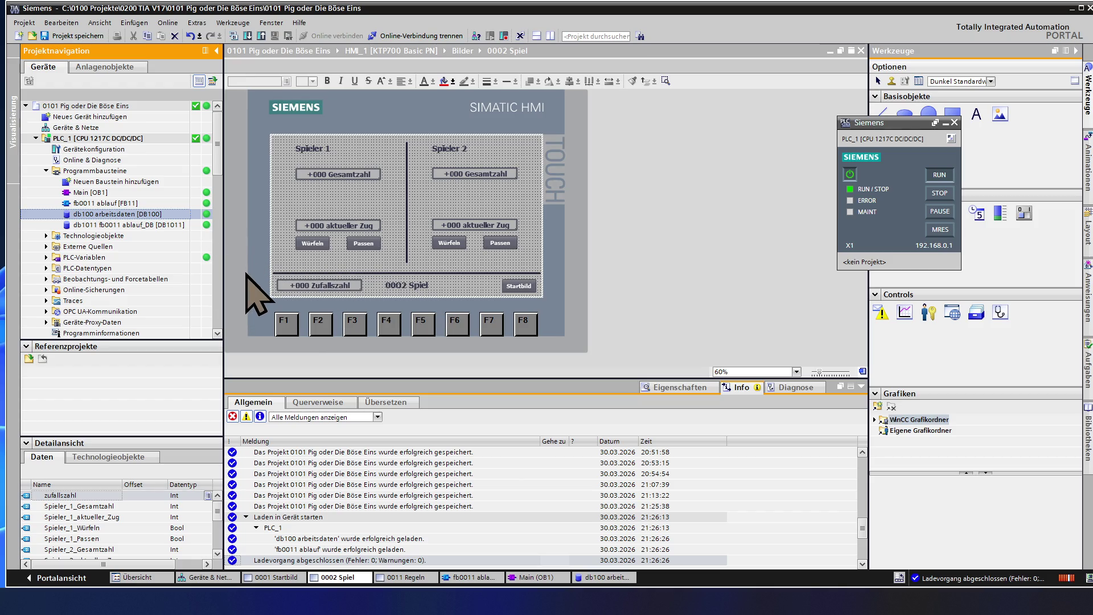
left_click(392, 217)
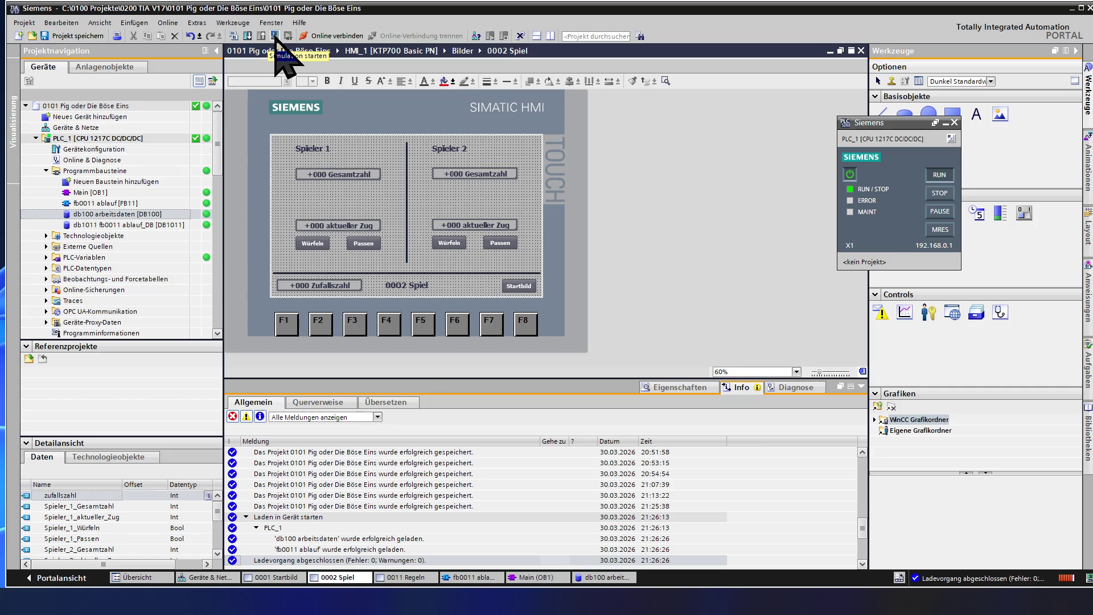
Launch 0002 Spiel in the RT Simulator, then open the db100 arbeitsdaten block
left_click(275, 36)
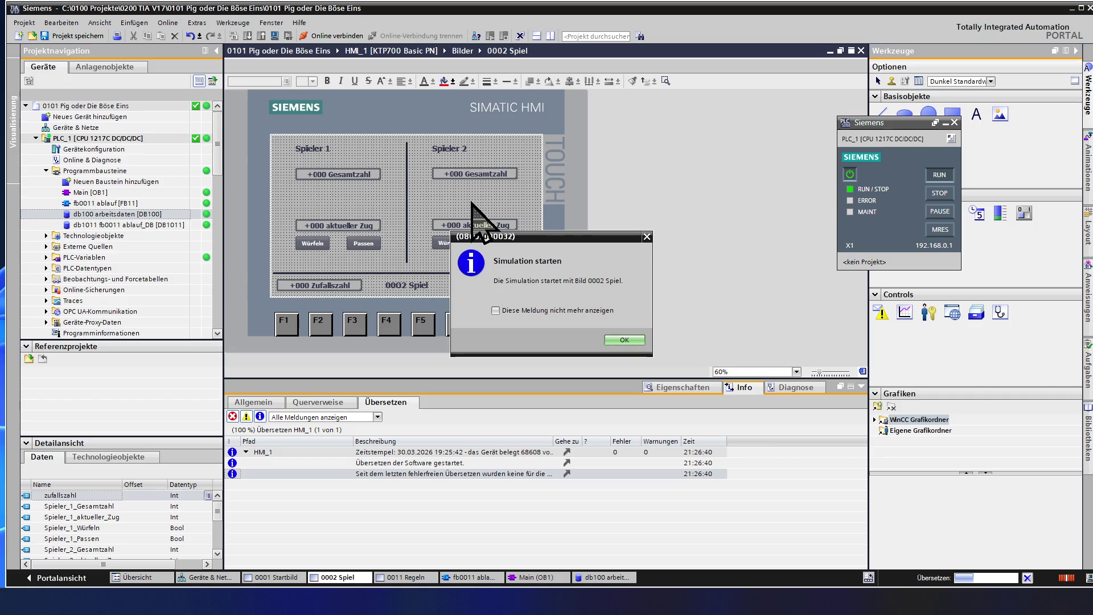
left_click(625, 342)
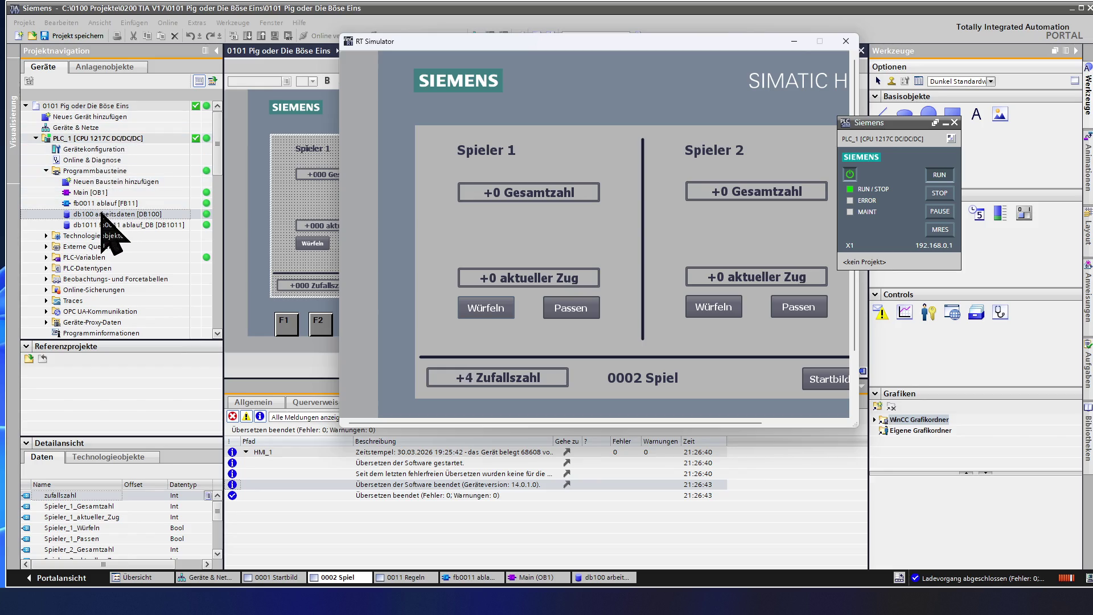
double_click(102, 214)
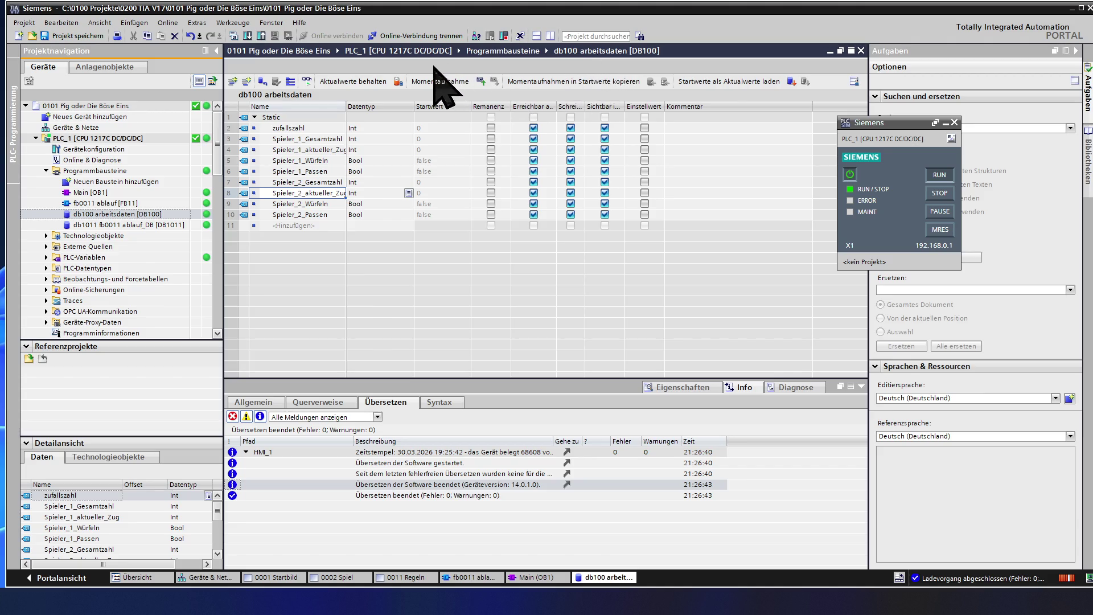
Monitor db100 arbeitsdaten's values live with 'Alle beobachten'
left_click(307, 81)
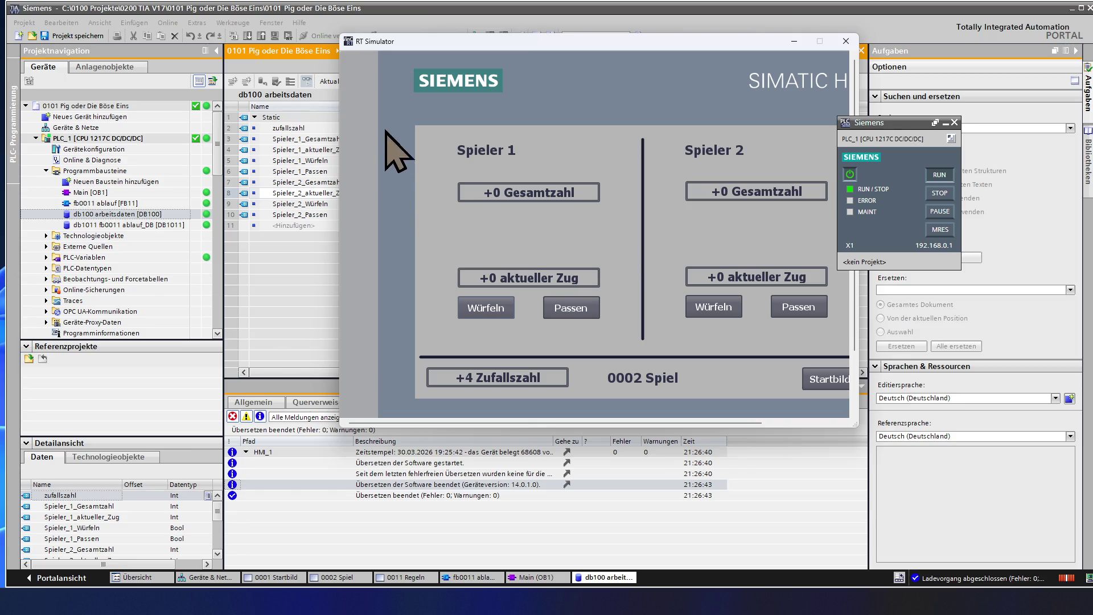
Roll the dice for Spieler 1 in the RT Simulator against the db100 values, then close the simulator
left_click_drag(487, 41, 705, 38)
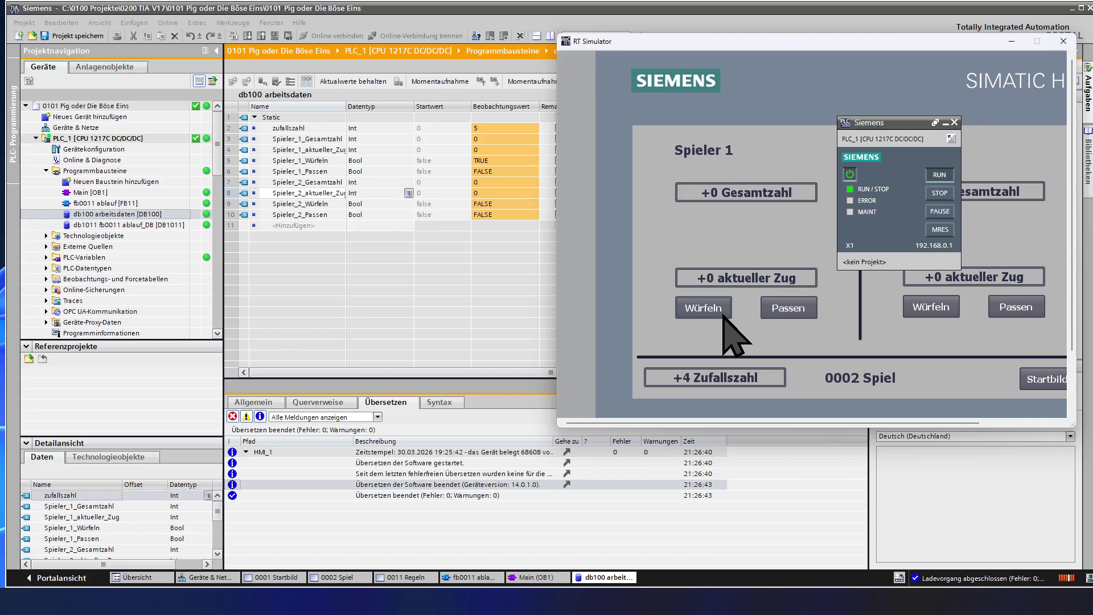
left_click(796, 309)
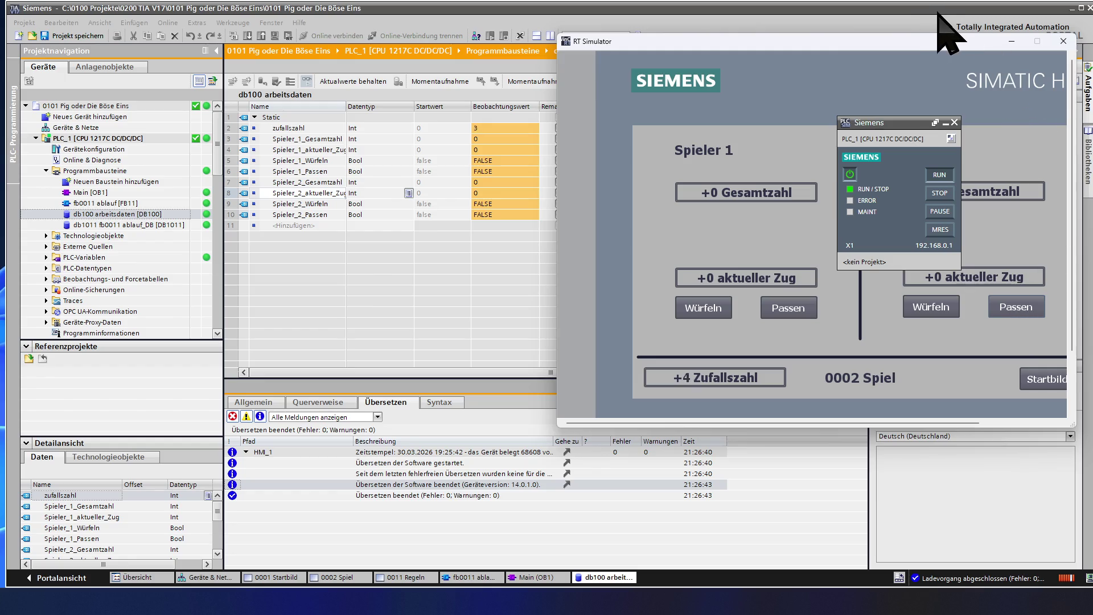
left_click_drag(978, 37, 679, 89)
left_click(763, 92)
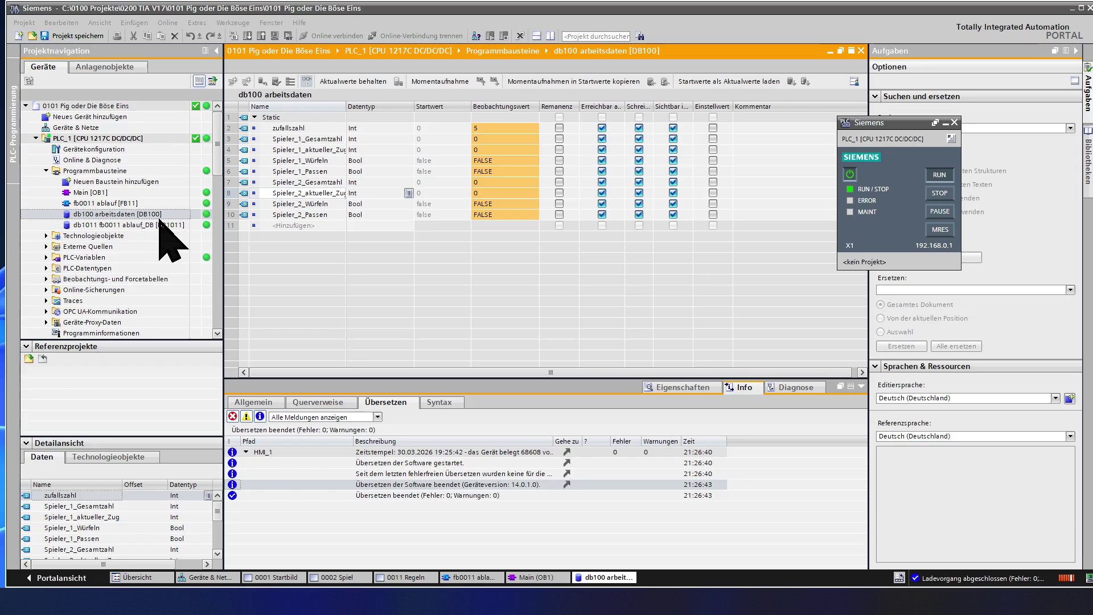
Open the fb0011 ablauf block and start adding a new program block
double_click(153, 203)
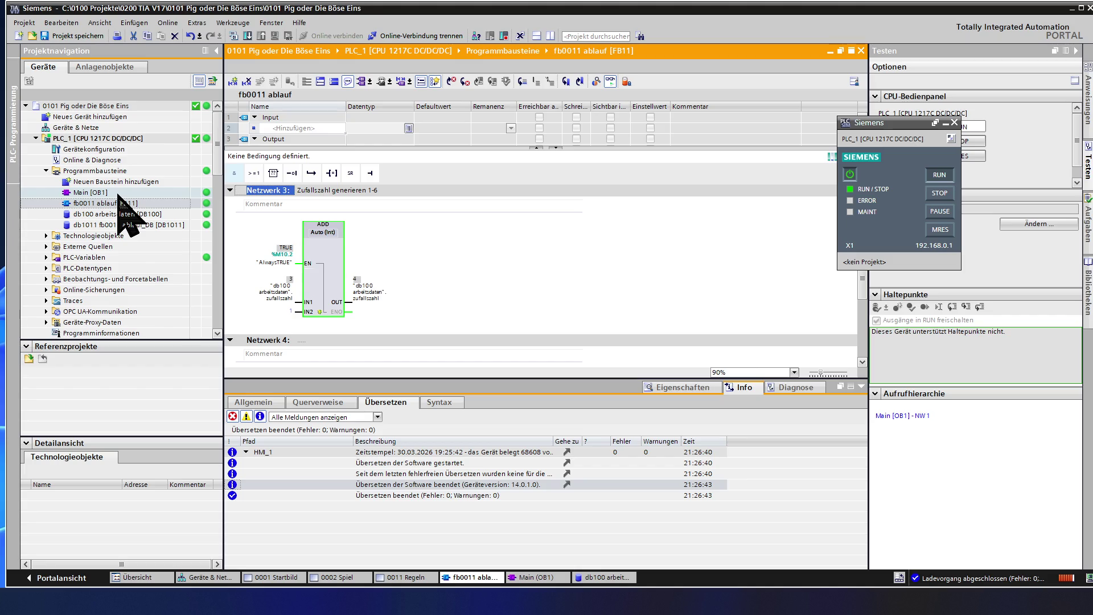
left_click(122, 182)
double_click(122, 182)
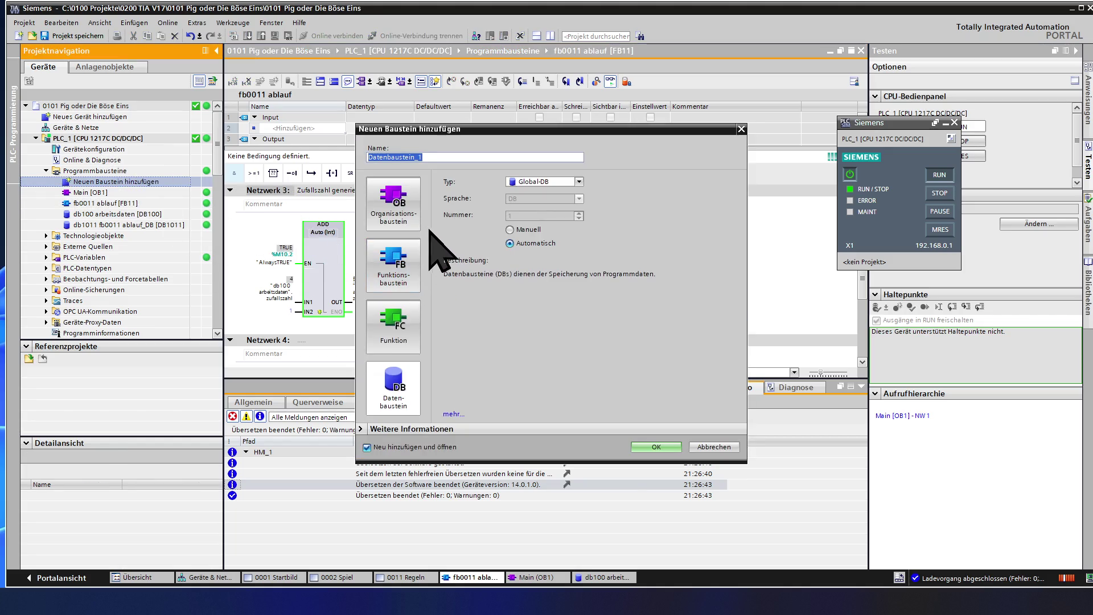
Make the new block a function block with manual number 21
left_click(510, 231)
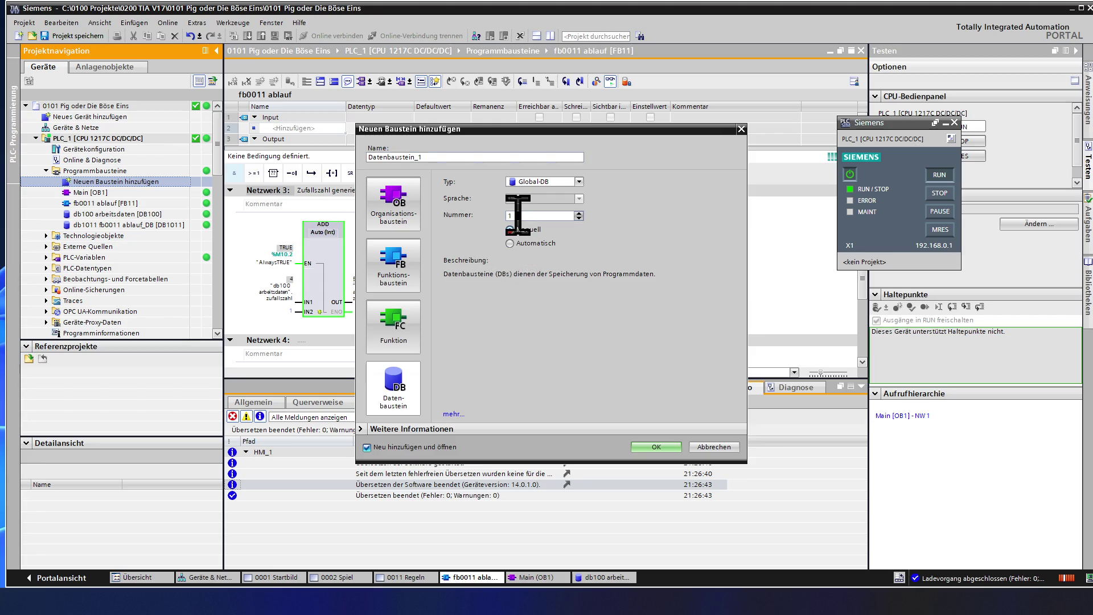
key("BackSpace")
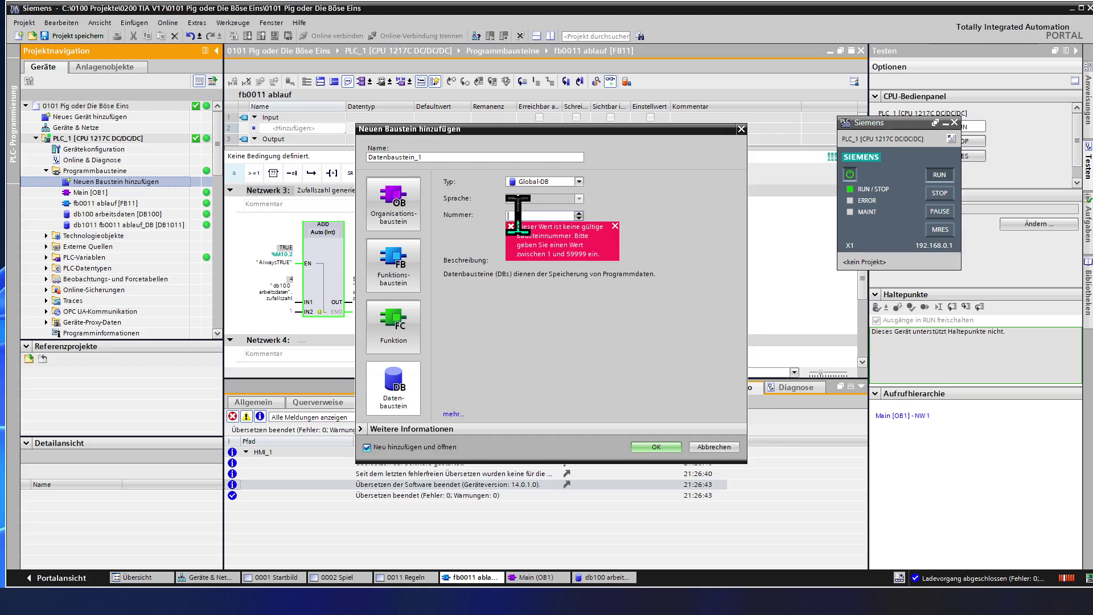
type("21")
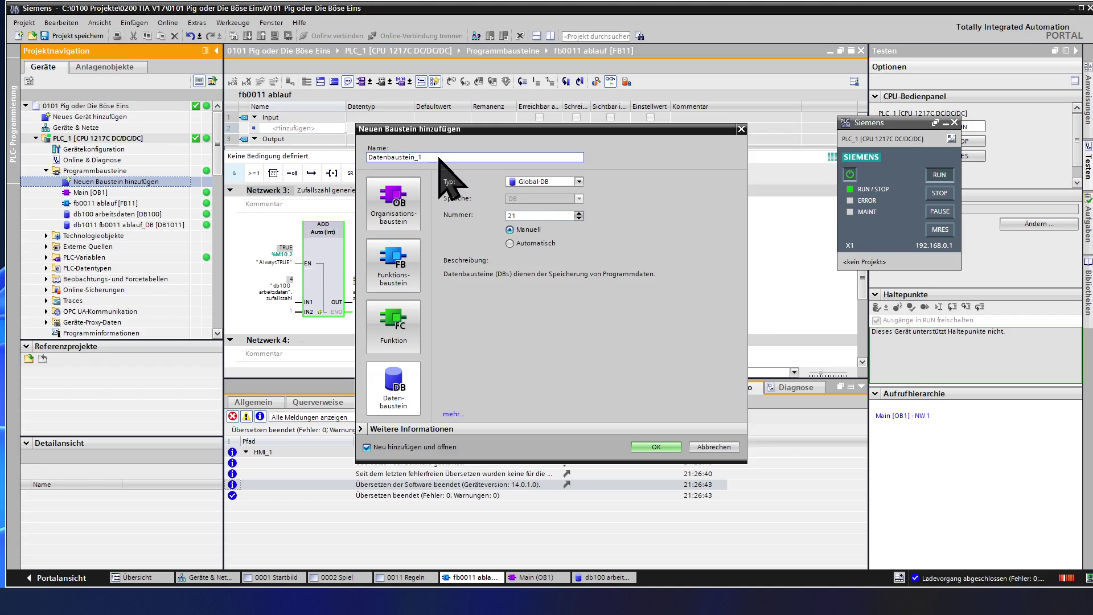
left_click_drag(439, 159, 372, 162)
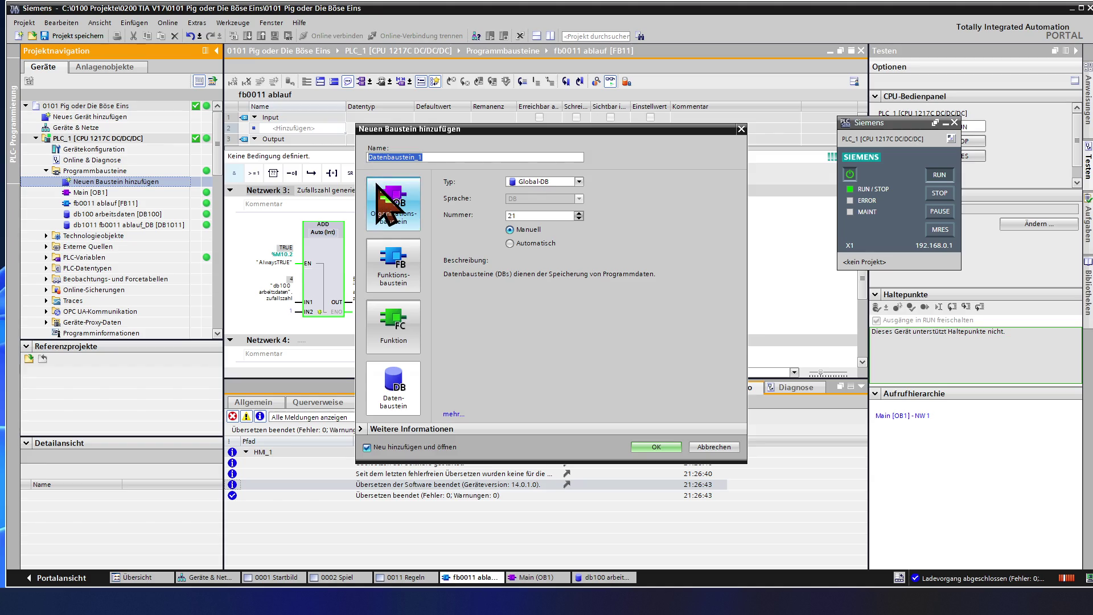
left_click(408, 277)
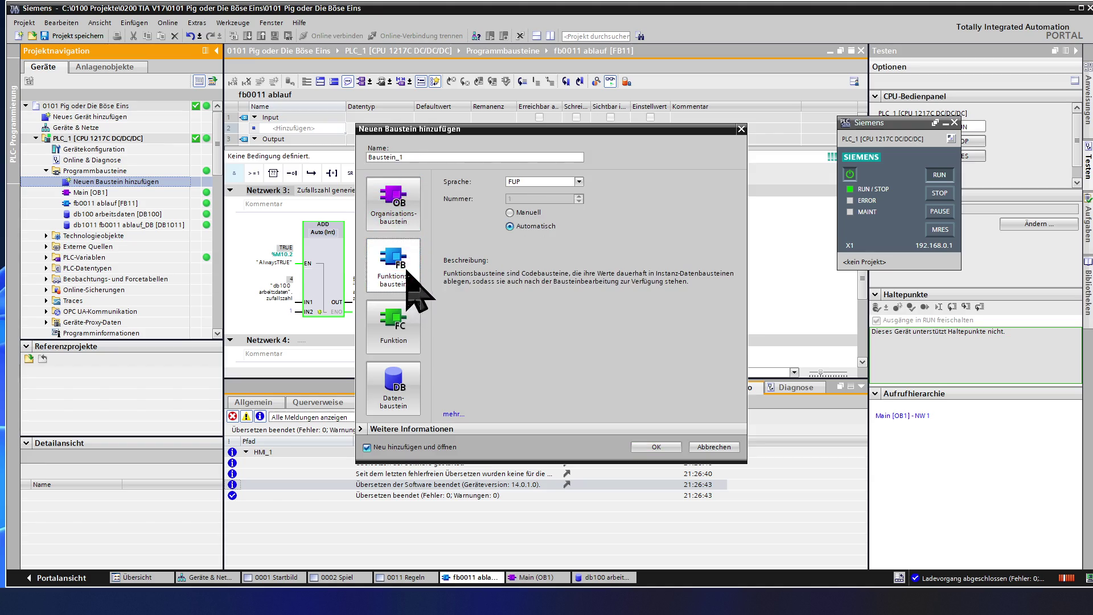
left_click(523, 213)
left_click(524, 198)
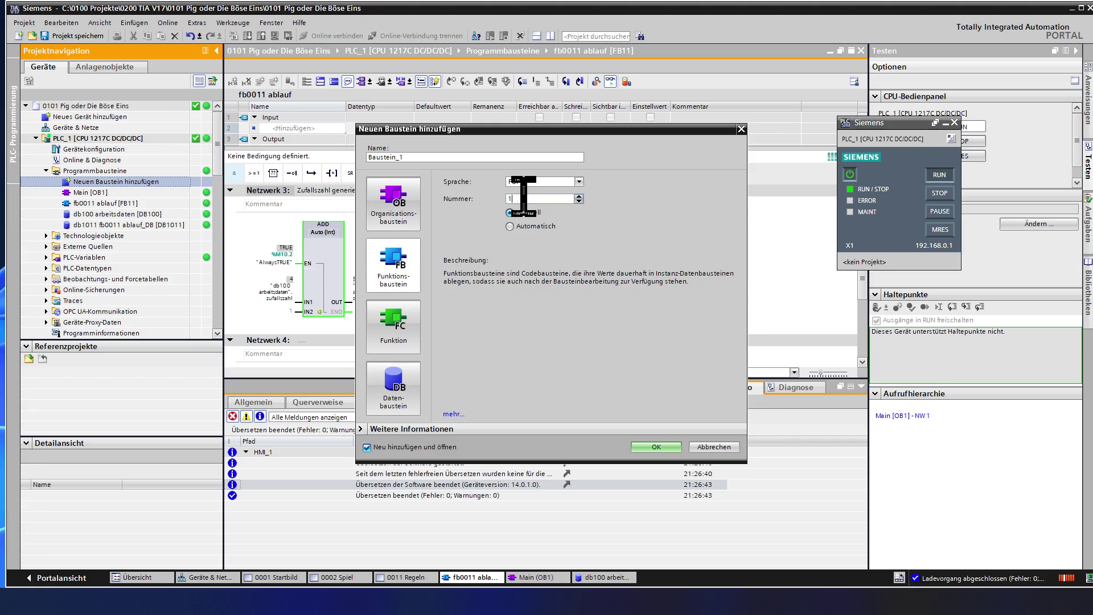
key("BackSpace")
type("21")
Name the block 'fb0021 Spieler 1' and create it
left_click(414, 157)
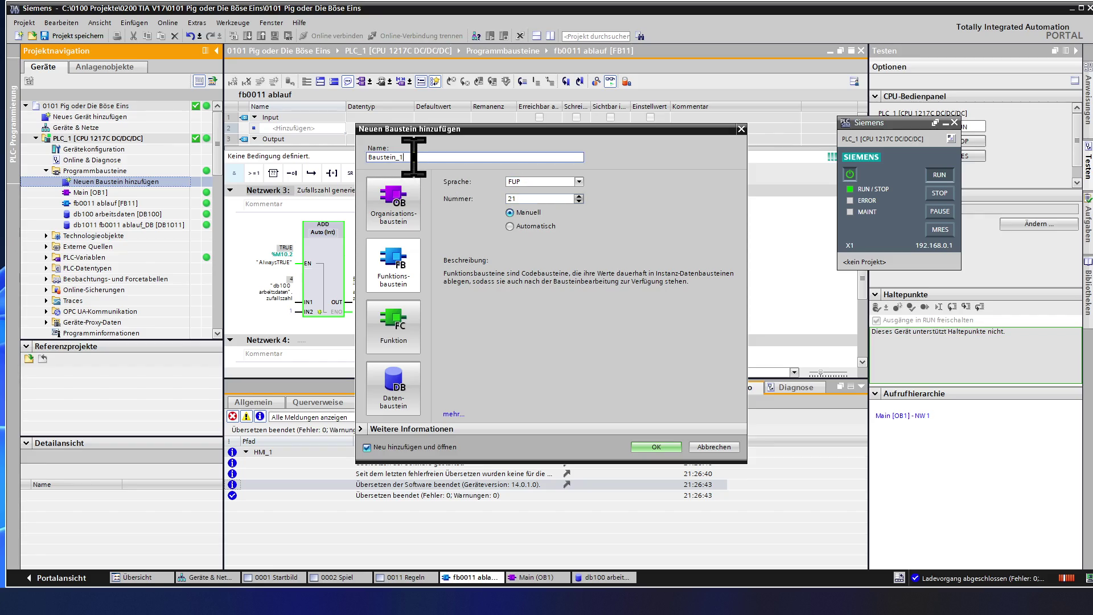
key("ctrl+a")
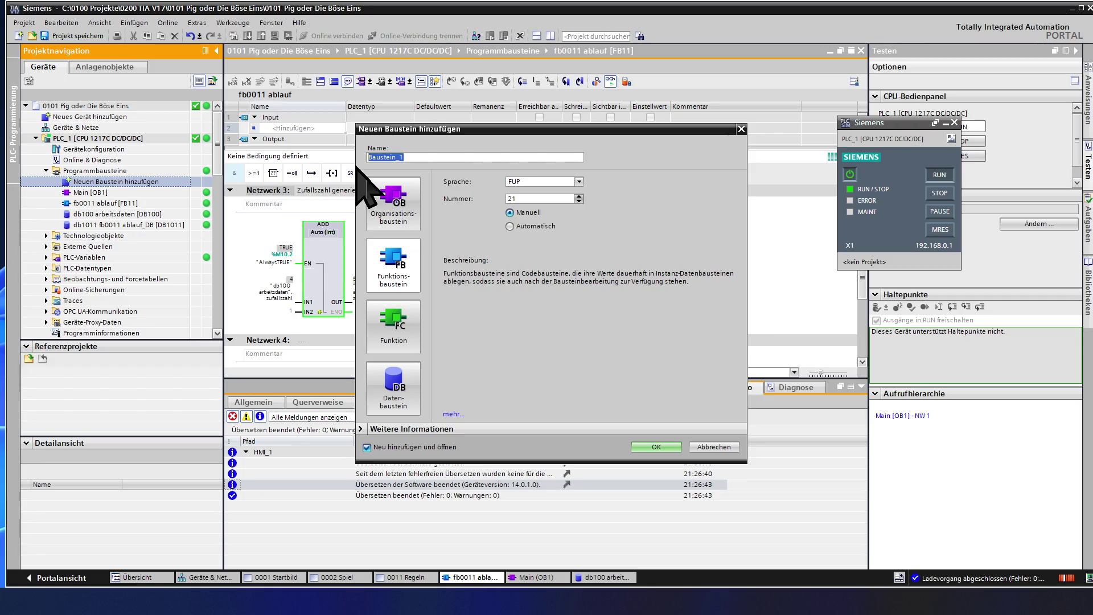
type("fb0021")
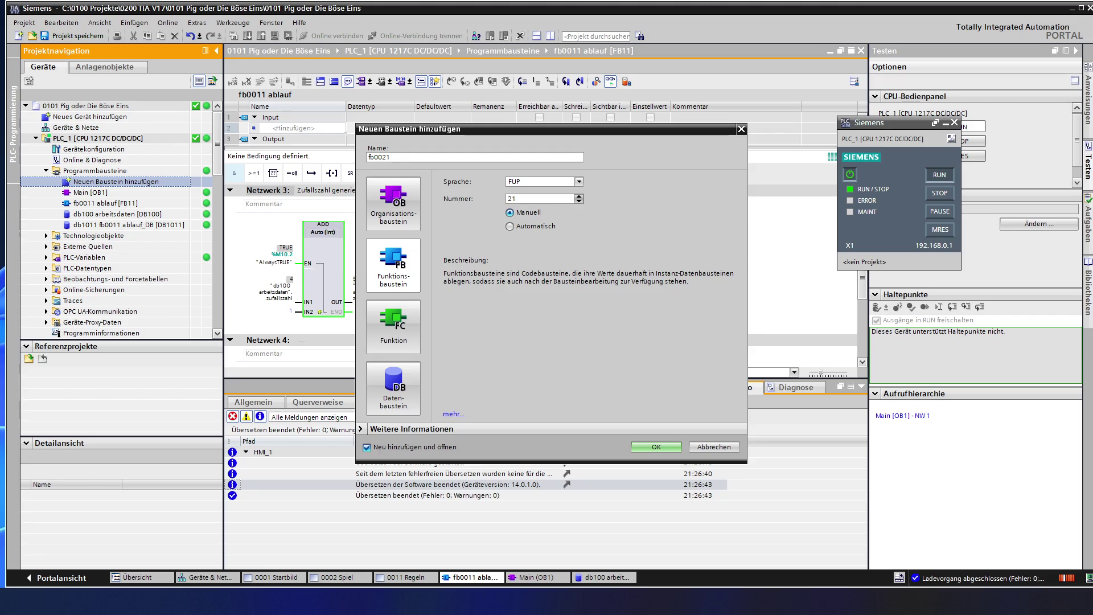
type(" Spieler 1")
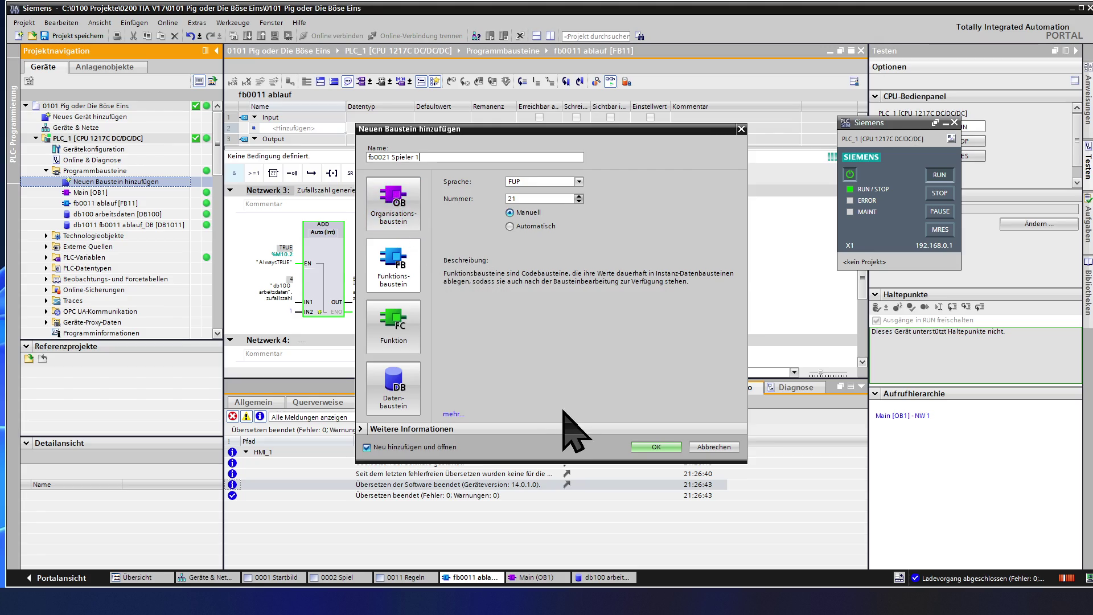
left_click(655, 447)
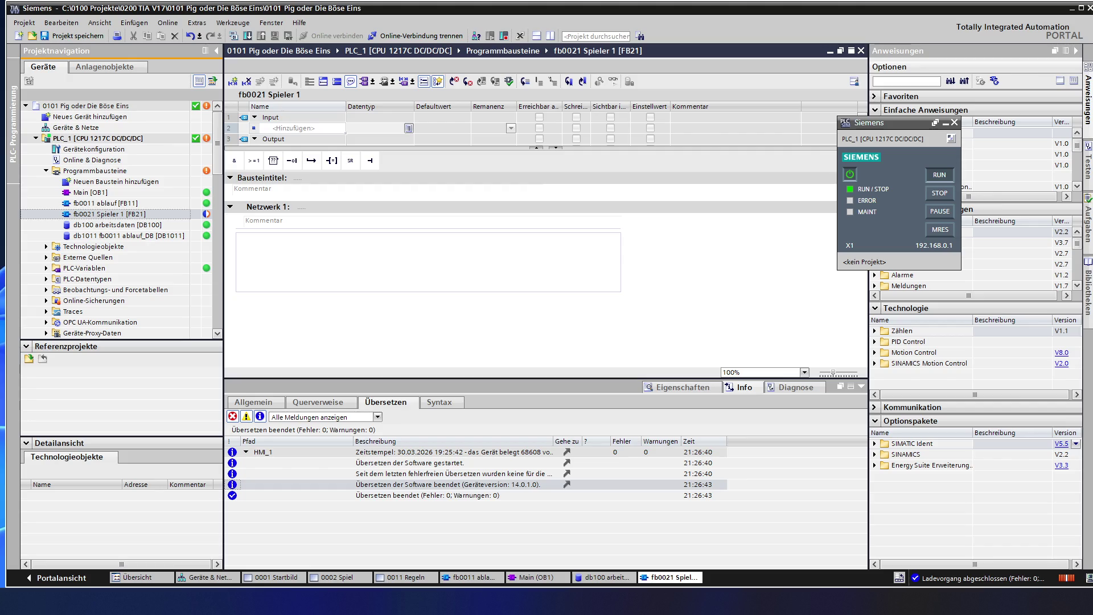
Insert an SR flip-flop box into Netzwerk 1 and give the network the title 'Initalschritt'
scroll(1019, 160, "down", 3)
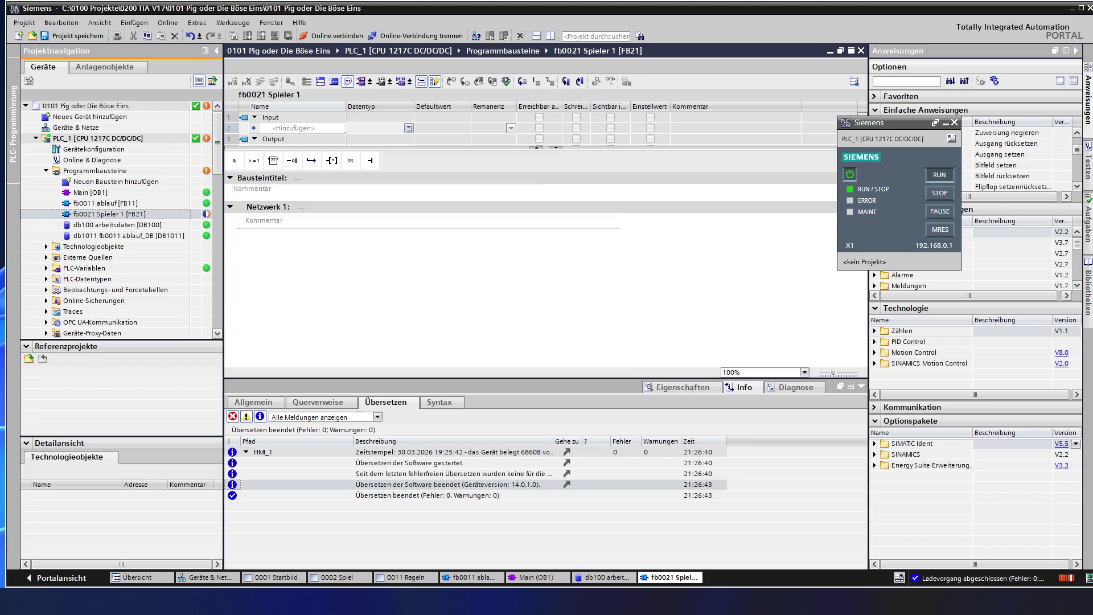
scroll(1013, 159, "down", 1)
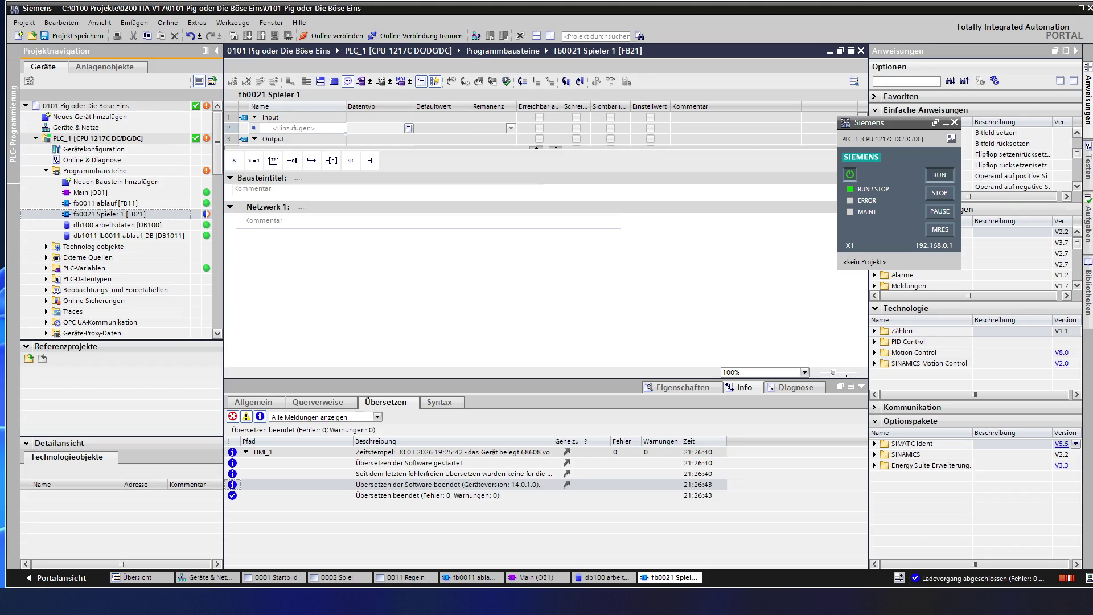
mouse_move(1014, 154)
left_mouse_down()
mouse_move(829, 174)
mouse_move(398, 176)
left_mouse_up()
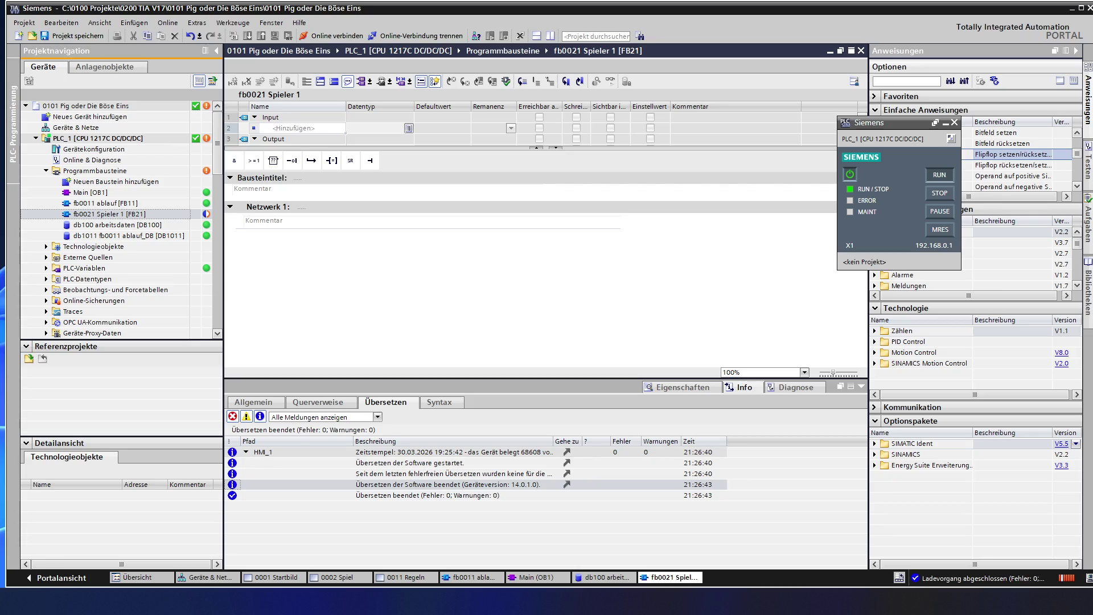
mouse_move(1013, 154)
left_mouse_down()
mouse_move(444, 175)
mouse_move(404, 160)
mouse_move(359, 164)
mouse_move(391, 183)
mouse_move(398, 171)
left_mouse_up()
left_click(350, 164)
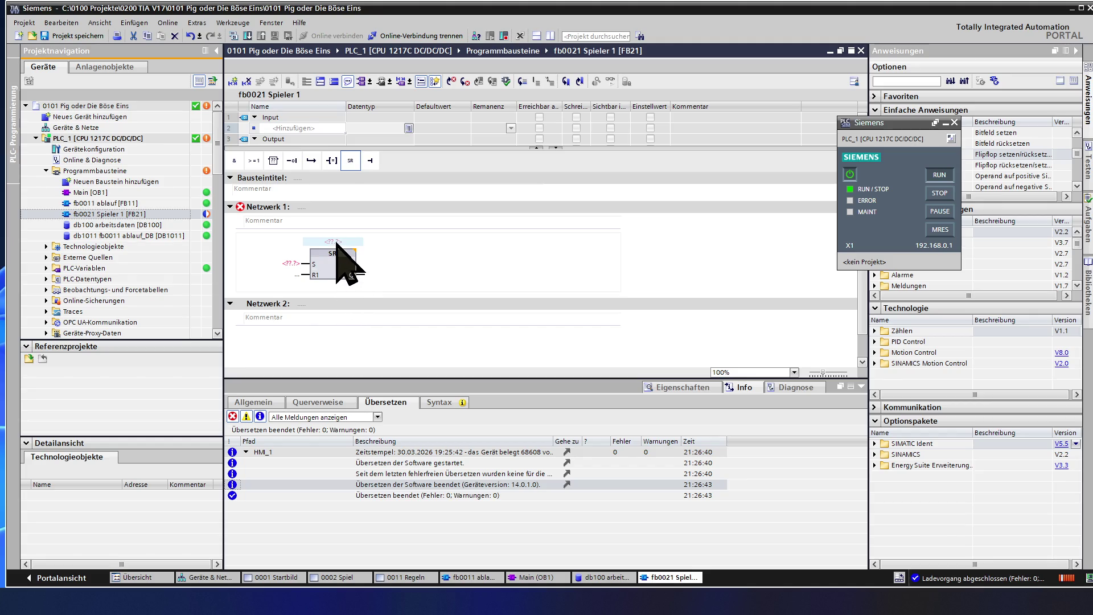
left_click(341, 257)
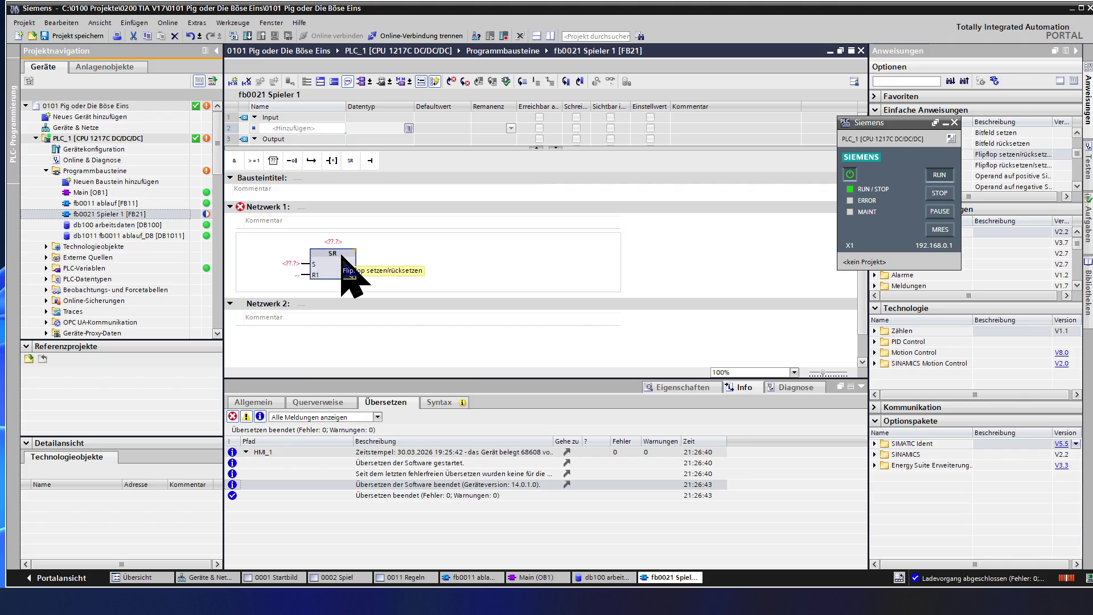
key("Delete")
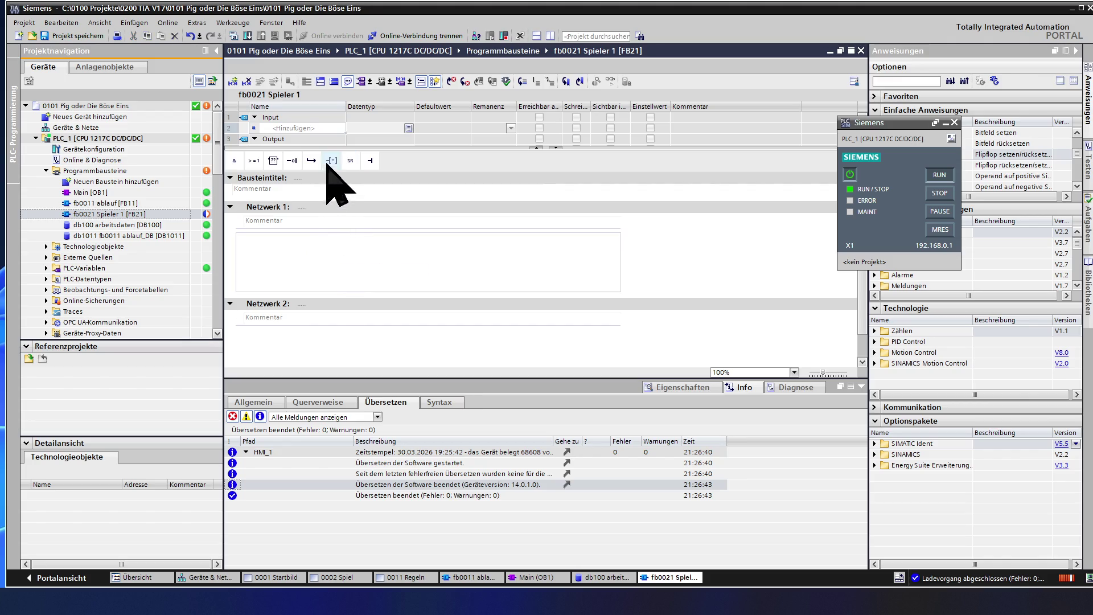
left_click(340, 162)
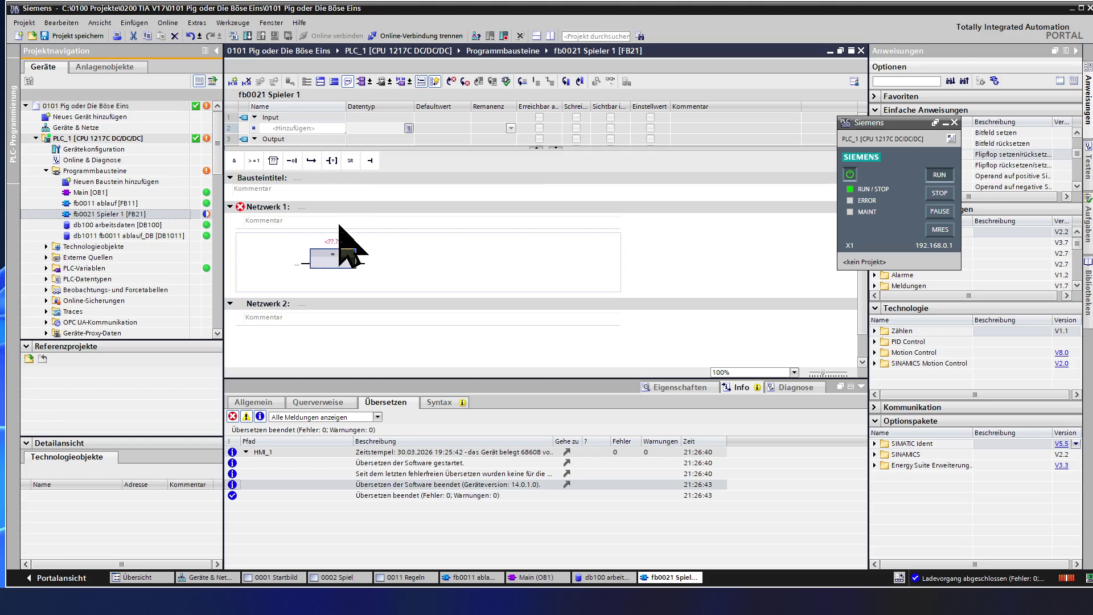
left_click_drag(343, 243, 344, 255)
left_click(352, 161)
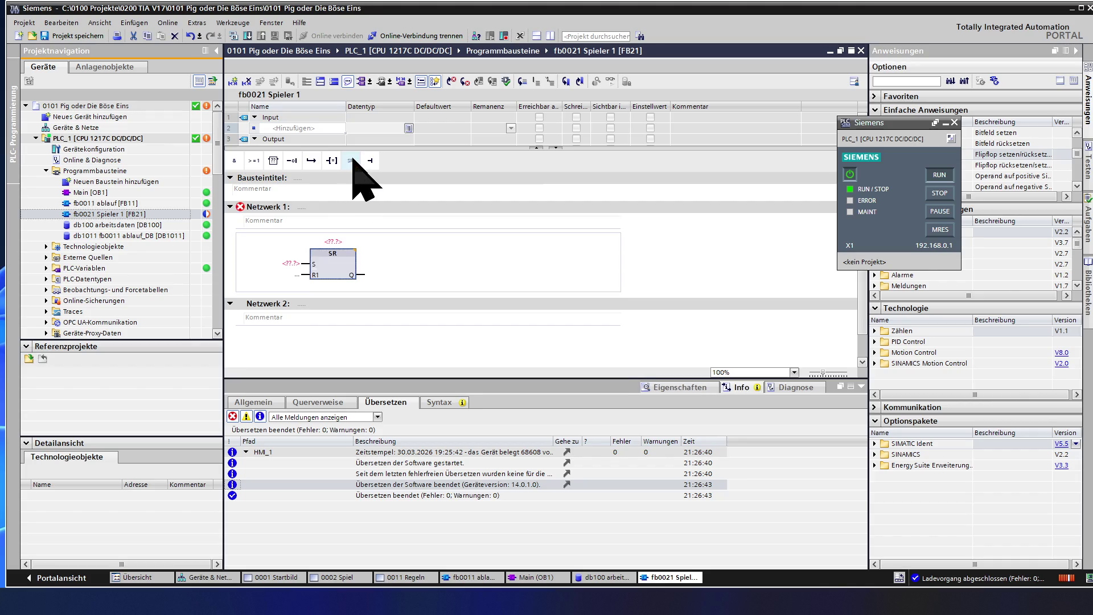
left_click(330, 210)
type("Initalschritt")
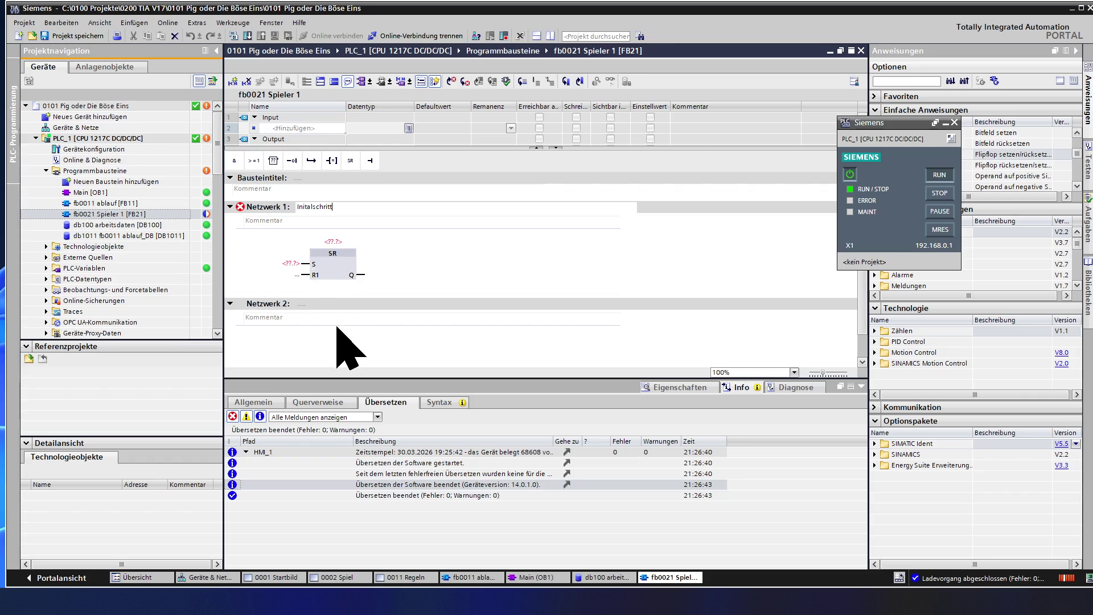
Add five empty networks below Netzwerk 1
left_click(255, 304)
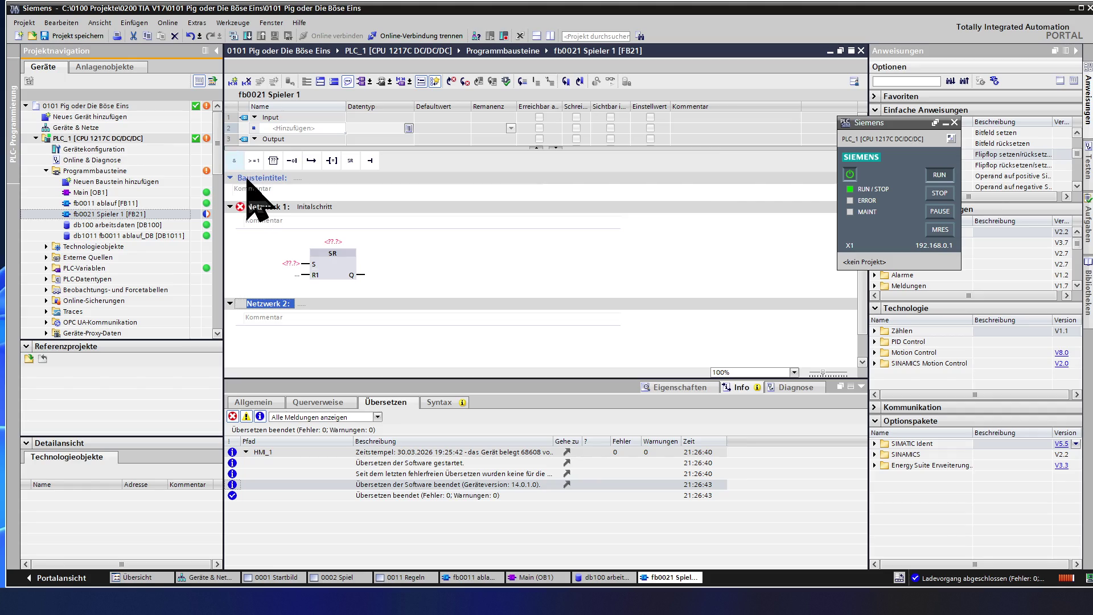
left_click(234, 83)
left_click(234, 82)
left_click(234, 83)
left_click(234, 83)
left_click(234, 83)
left_click(234, 83)
left_click(234, 82)
scroll(273, 257, "up", 10)
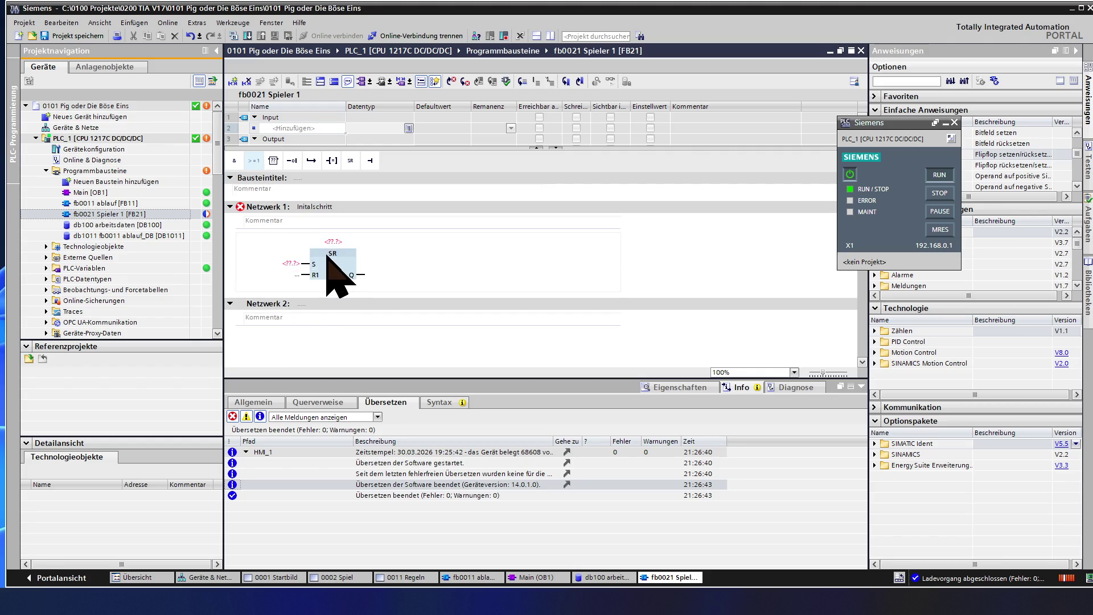
Feed the SR flip-flop's S input from an AND box and R1 from an OR box
left_click(306, 264)
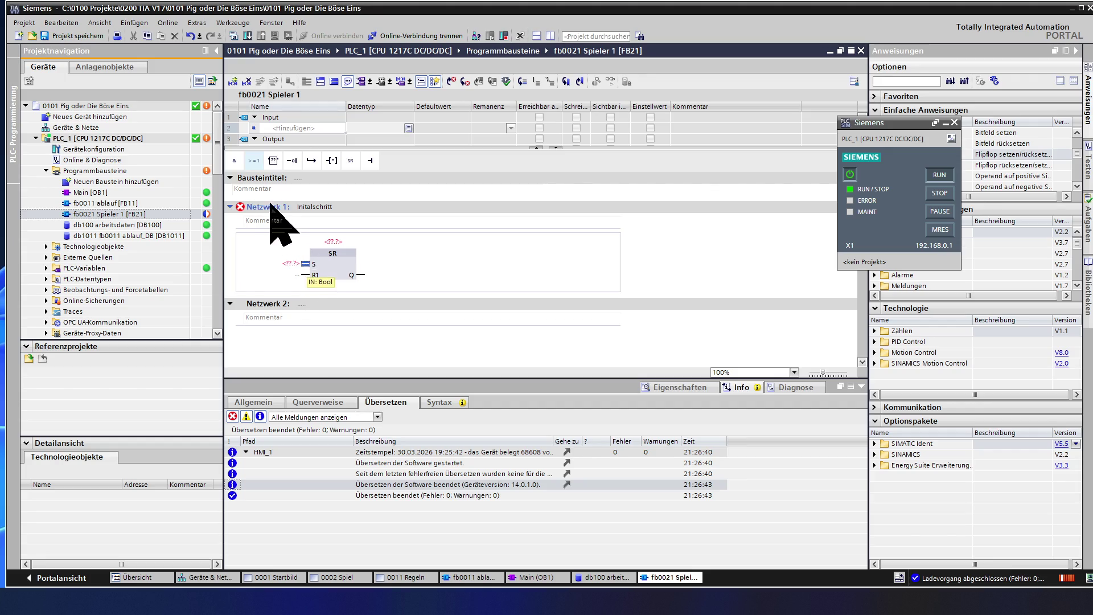
left_click(234, 160)
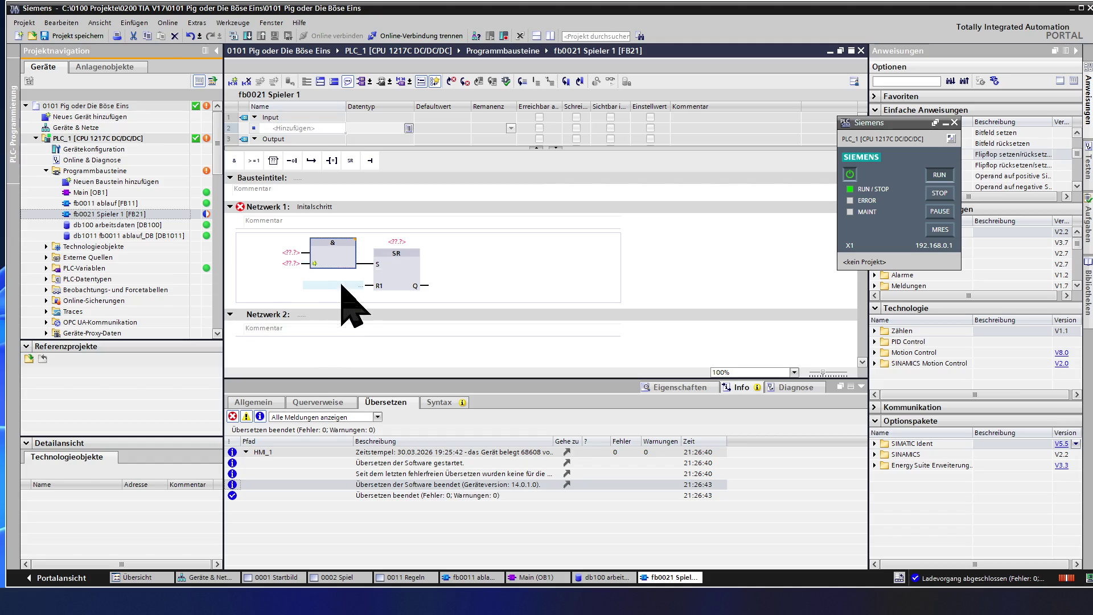
left_click(368, 286)
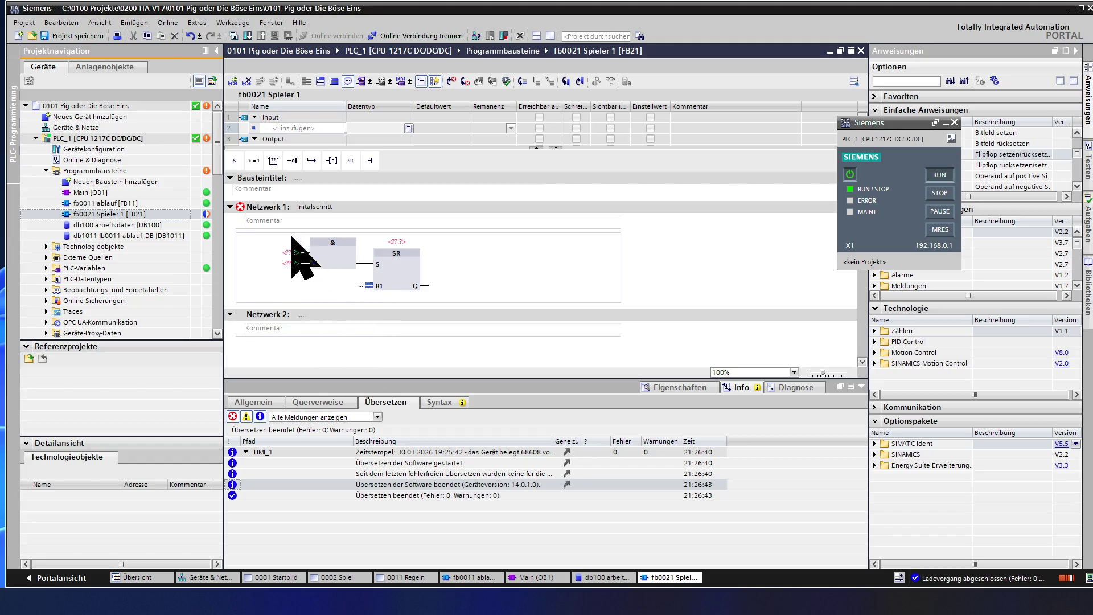
left_click(257, 174)
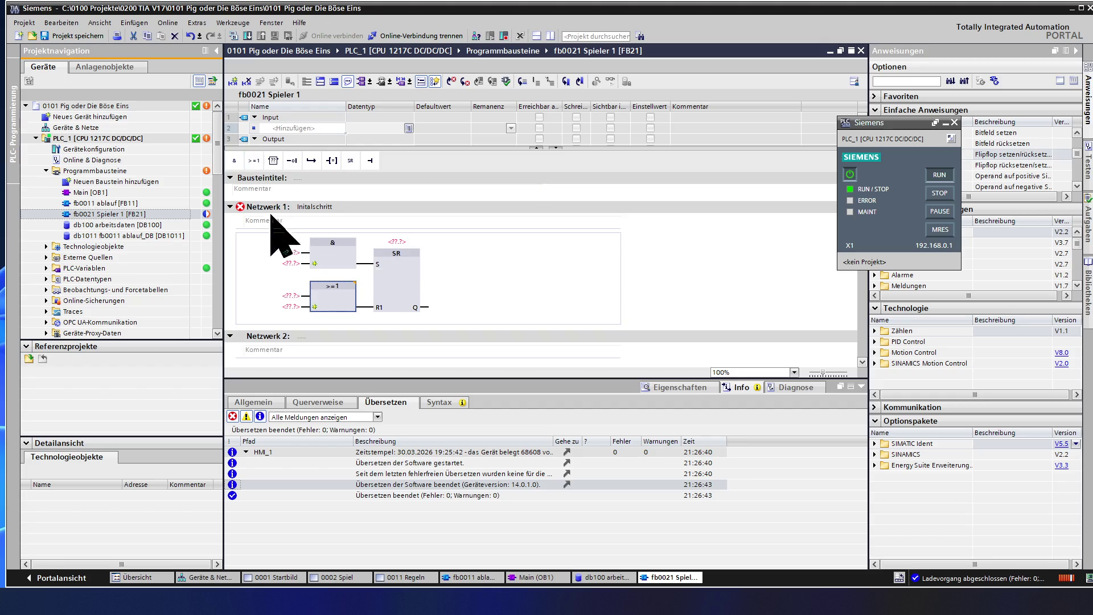
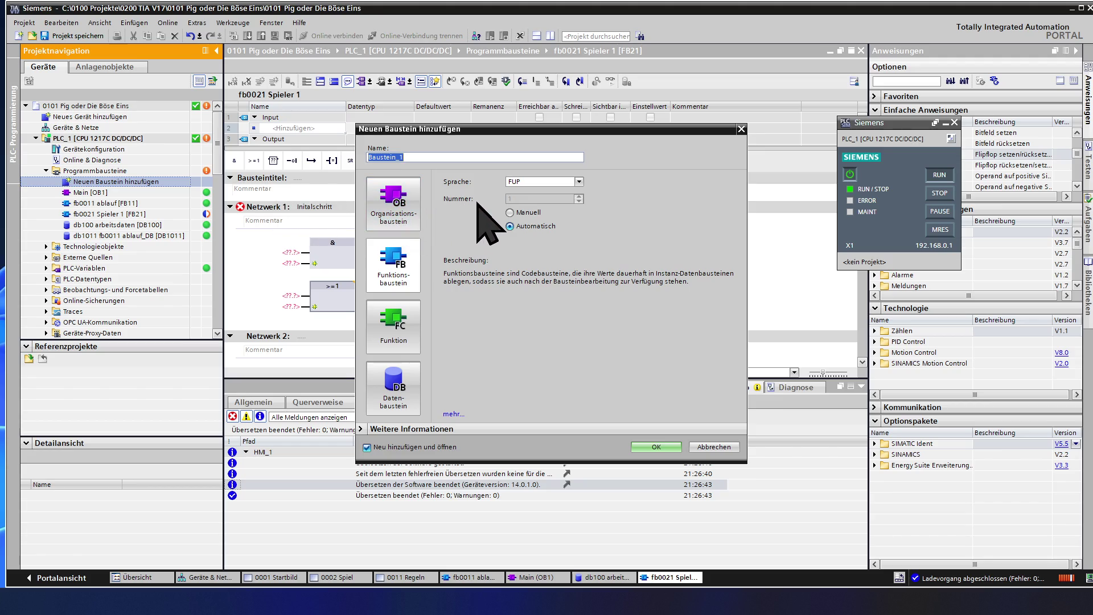
Choose Data block as the new block type and switch its numbering to manual
left_click(515, 212)
left_click(517, 198)
key("BackSpace")
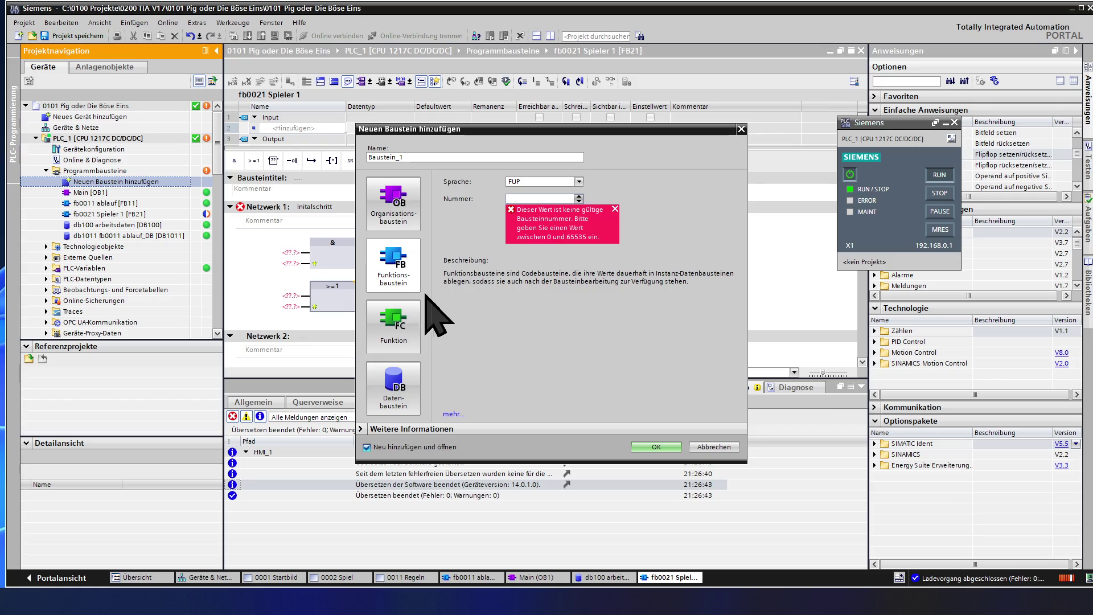
left_click(396, 393)
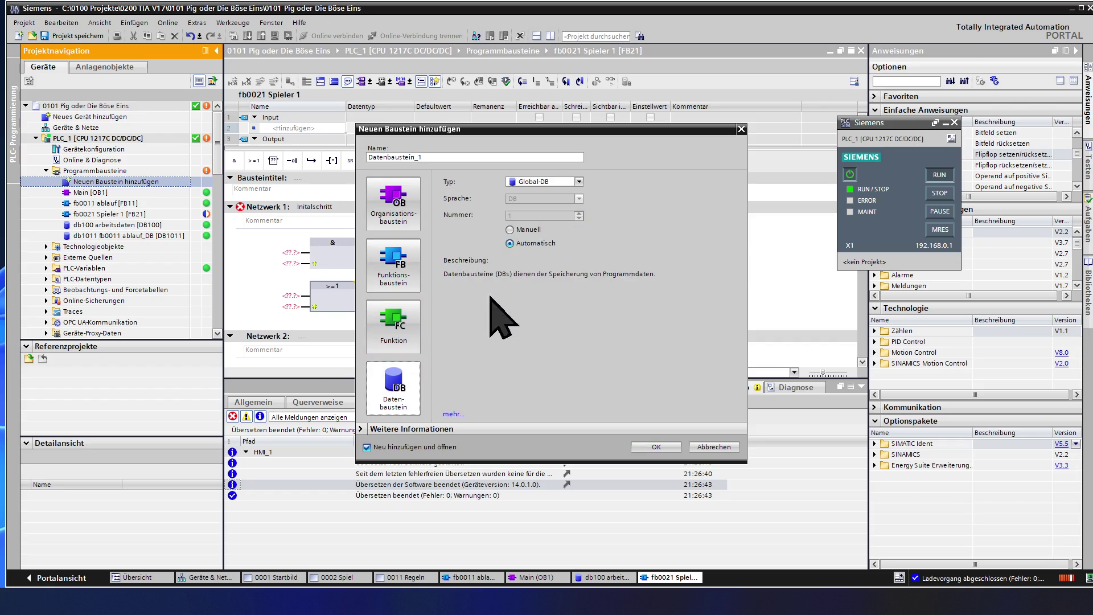
left_click(521, 231)
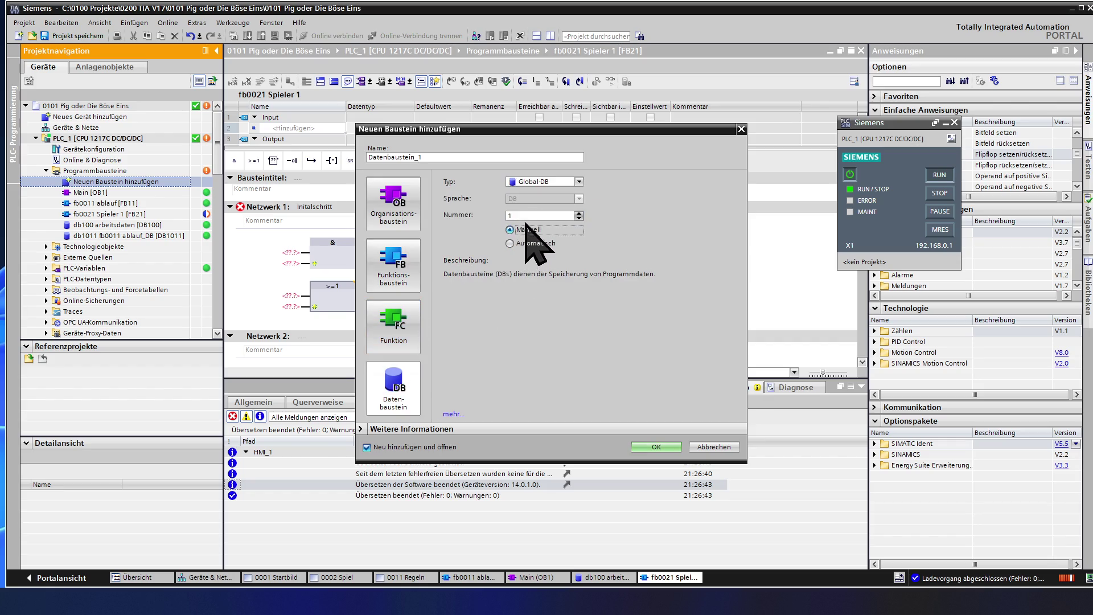
key("BackSpace")
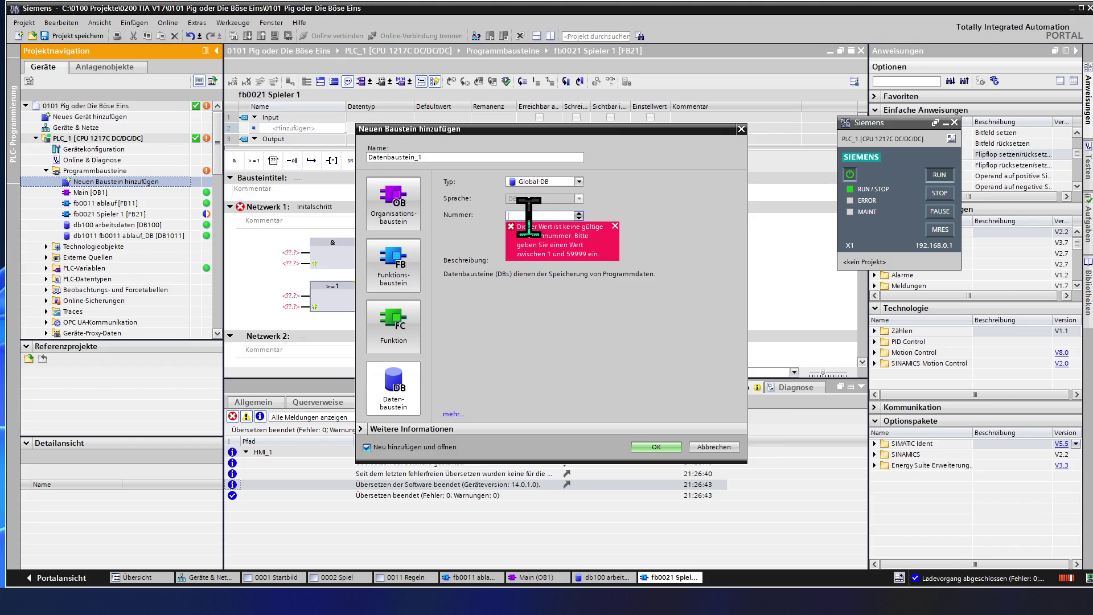
Enter block number 200 and name the block 'db200 Schrittkettenbits'
type("200")
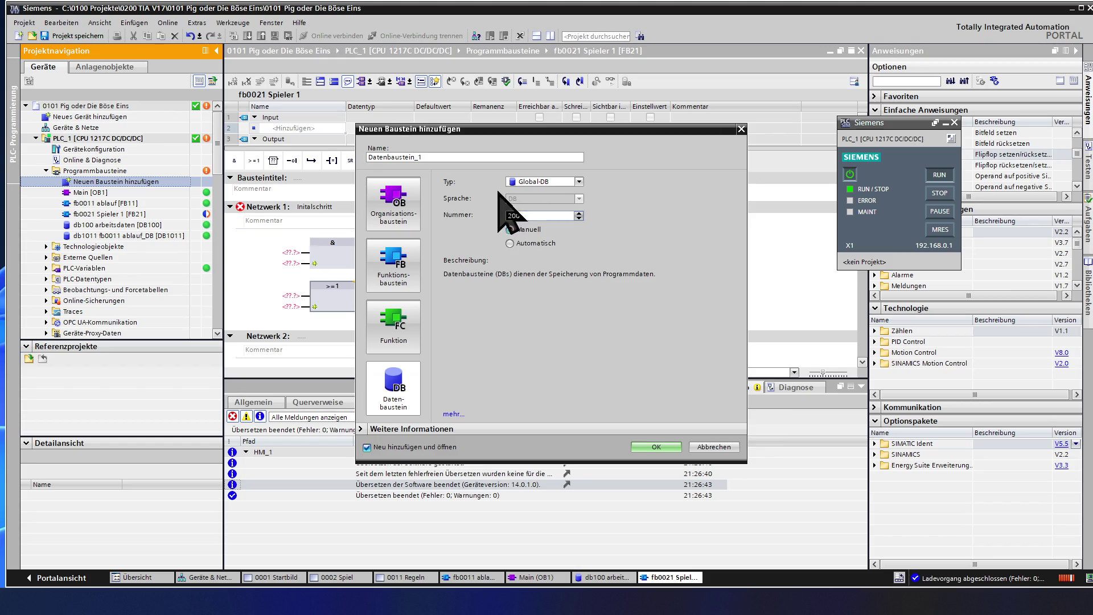
left_click(432, 157)
left_click_drag(432, 157, 368, 156)
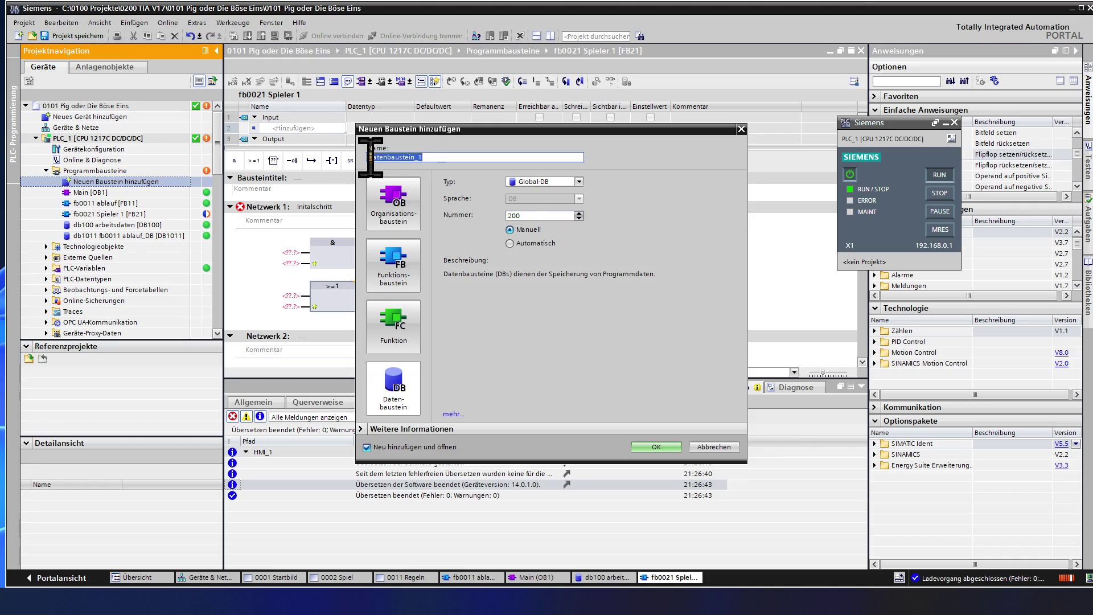
type("db")
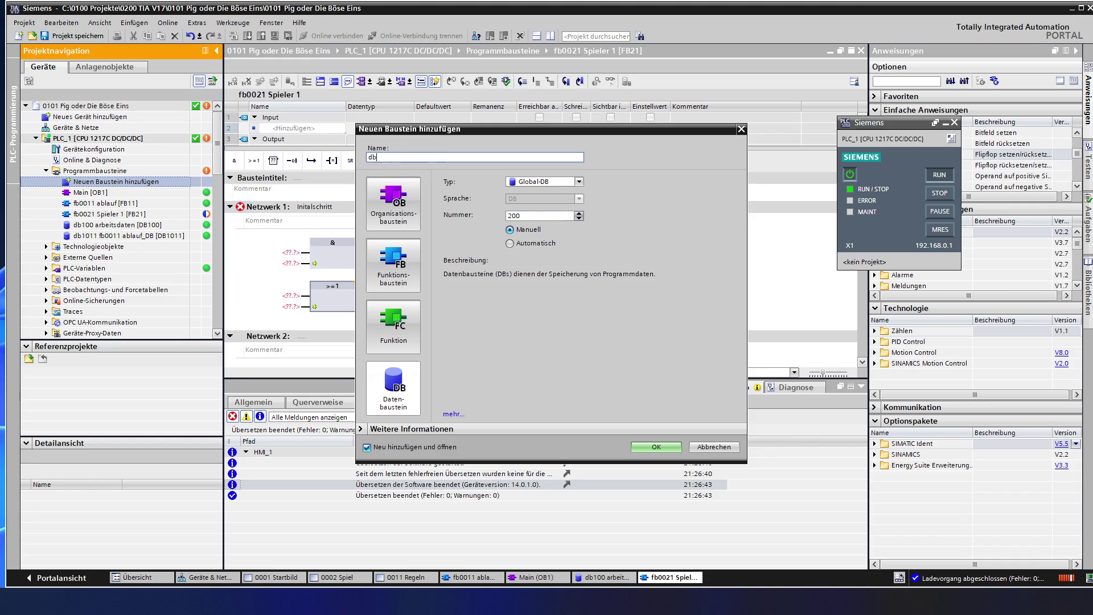
type("200 ")
type("Schrittkettenbits")
Create DB200 and add a static variable Schrittkette1_Bit to it
left_click(676, 449)
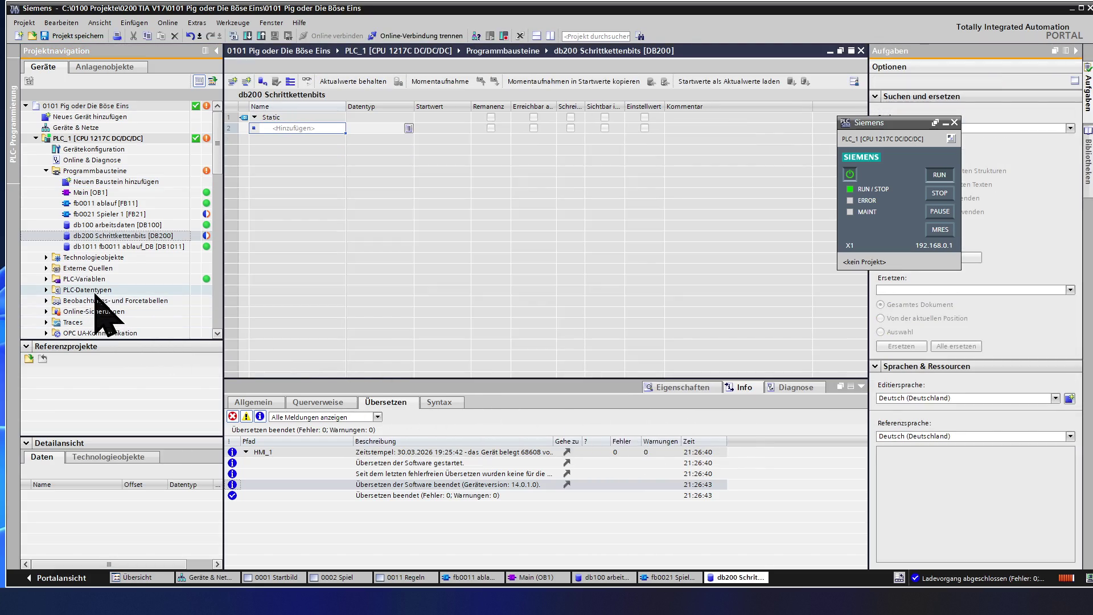
left_click(104, 237)
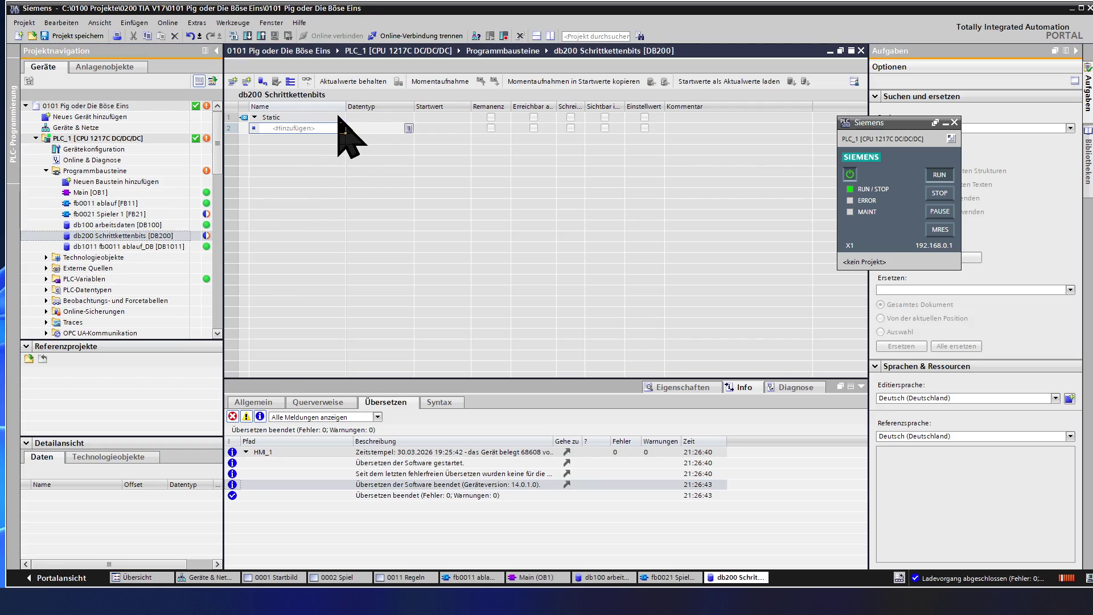
left_click(309, 129)
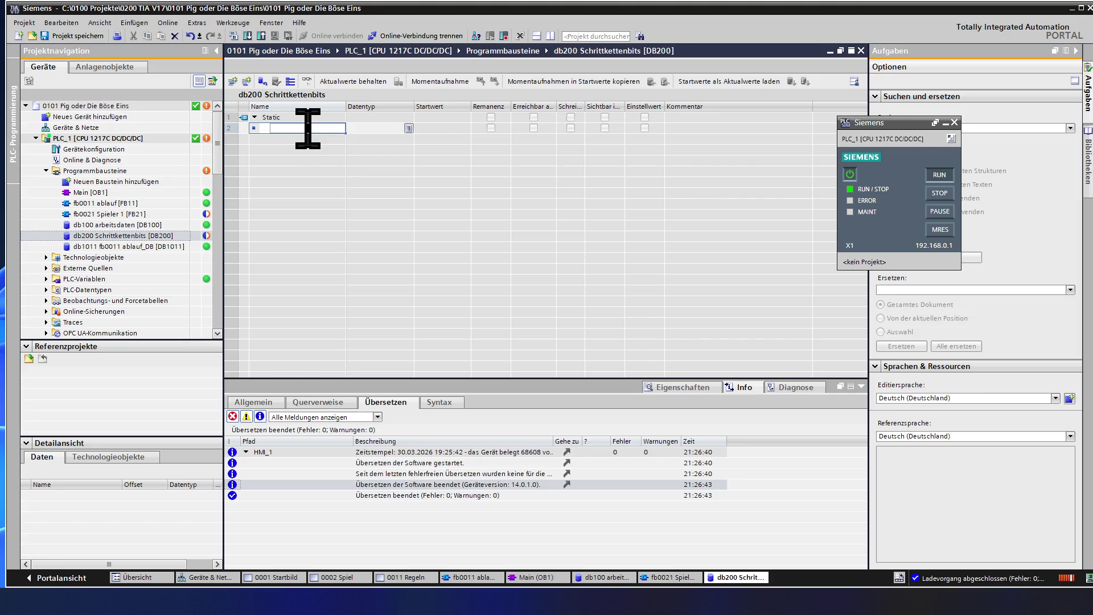
type("S")
type("ch")
type("ri")
type("tt")
type("ke")
type("tt")
type("enBi")
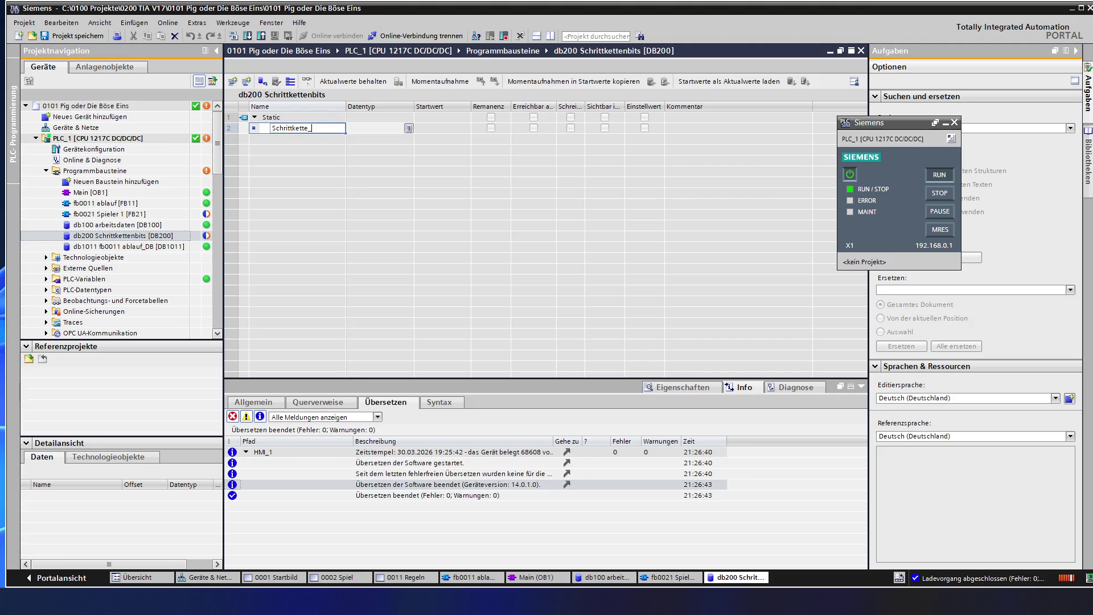
type("t")
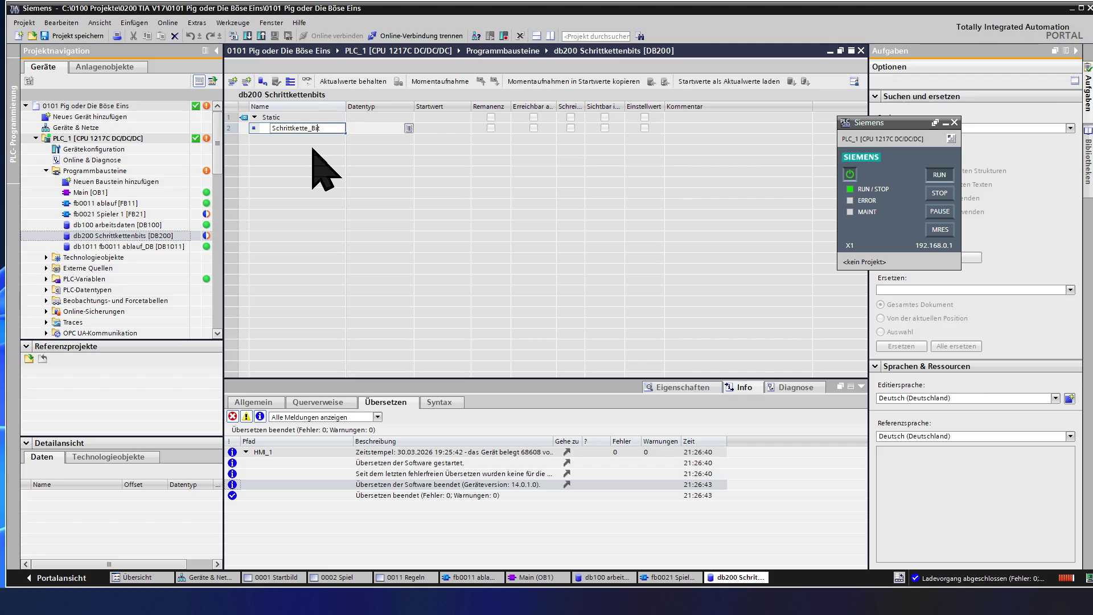
type("1")
key("Return")
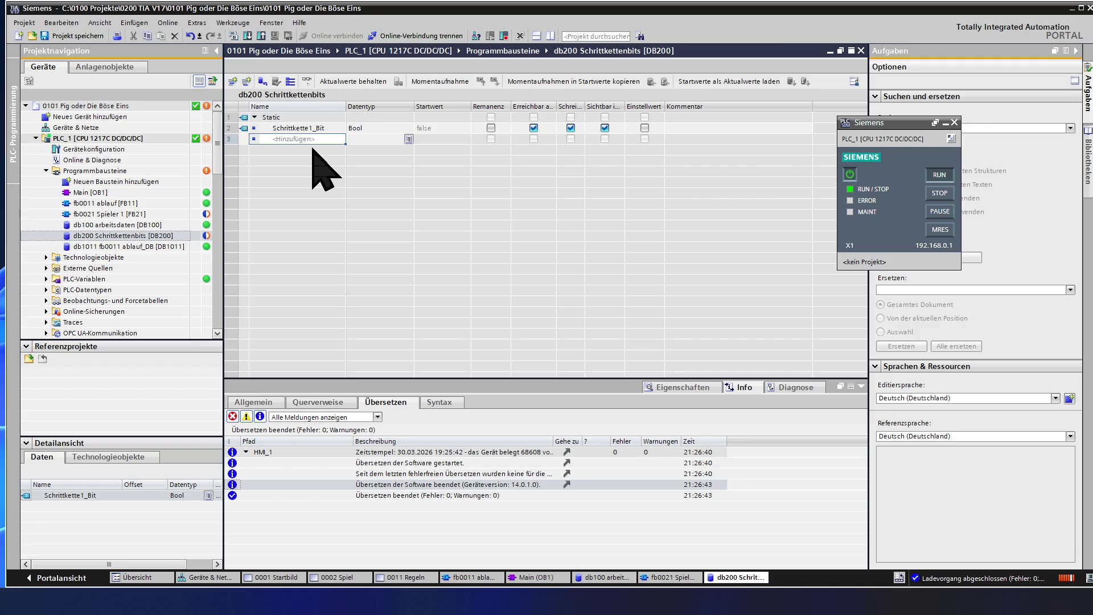
Set the variable's data type to Array[0..1000] of Bool
left_click(376, 128)
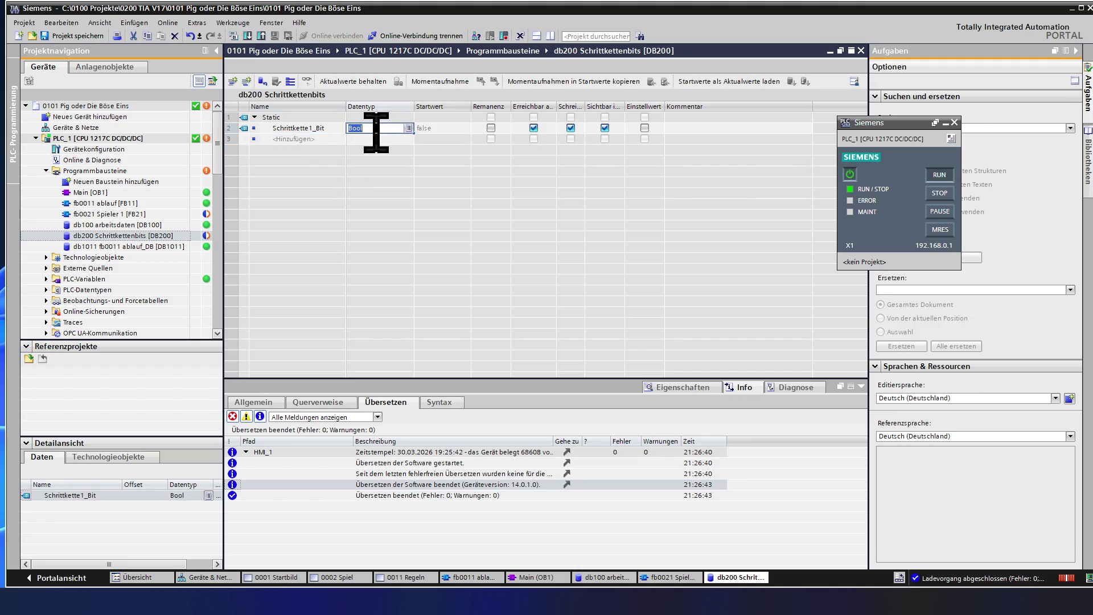
left_click(409, 128)
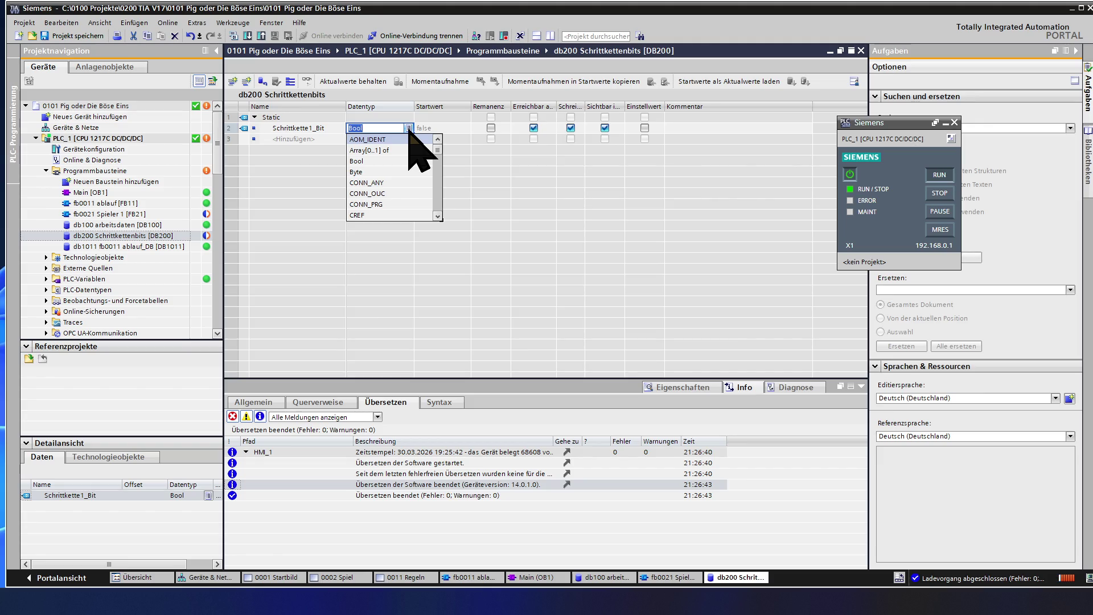
left_click(397, 151)
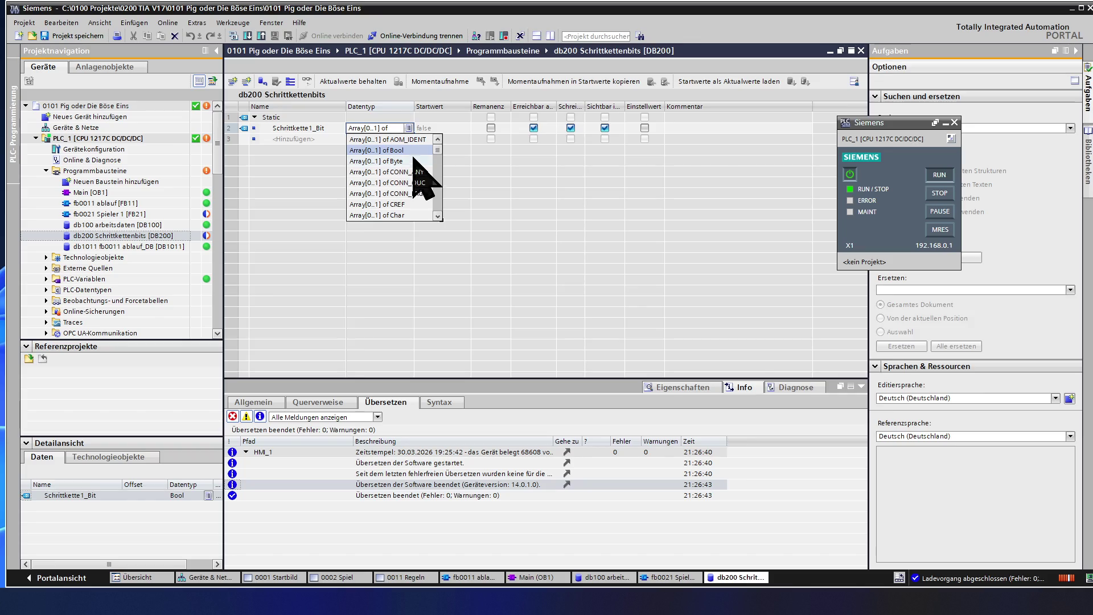
key("Return")
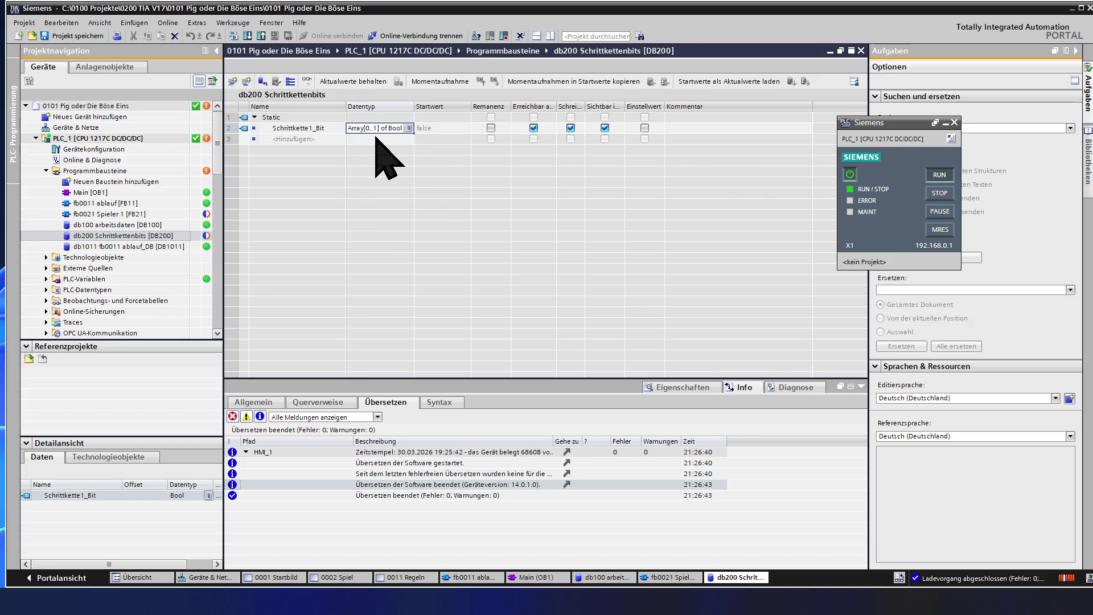
left_click(370, 128)
left_click(370, 129)
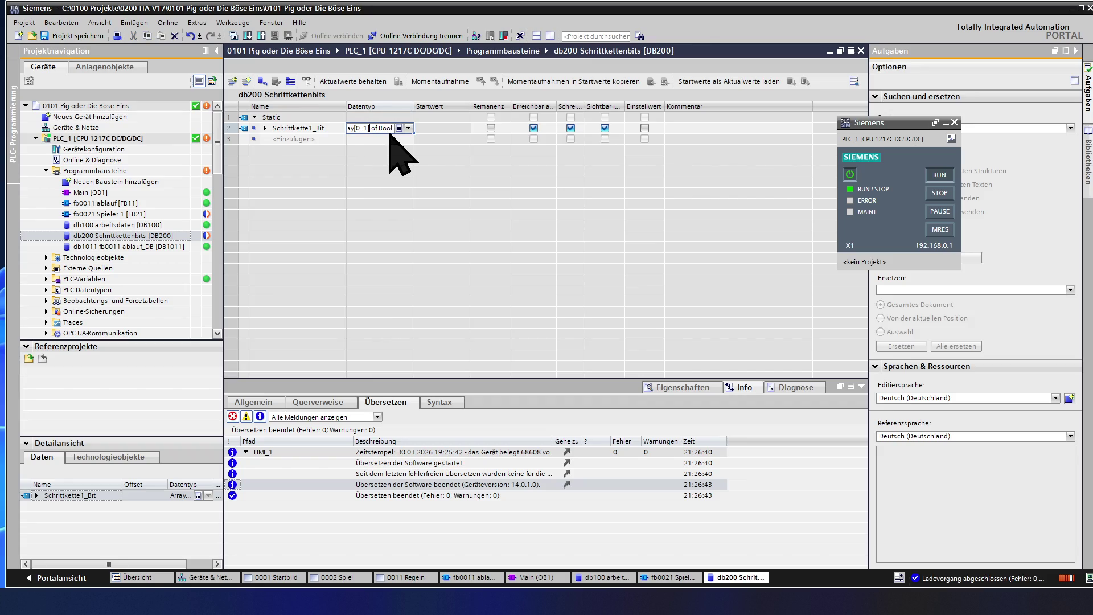
type("000")
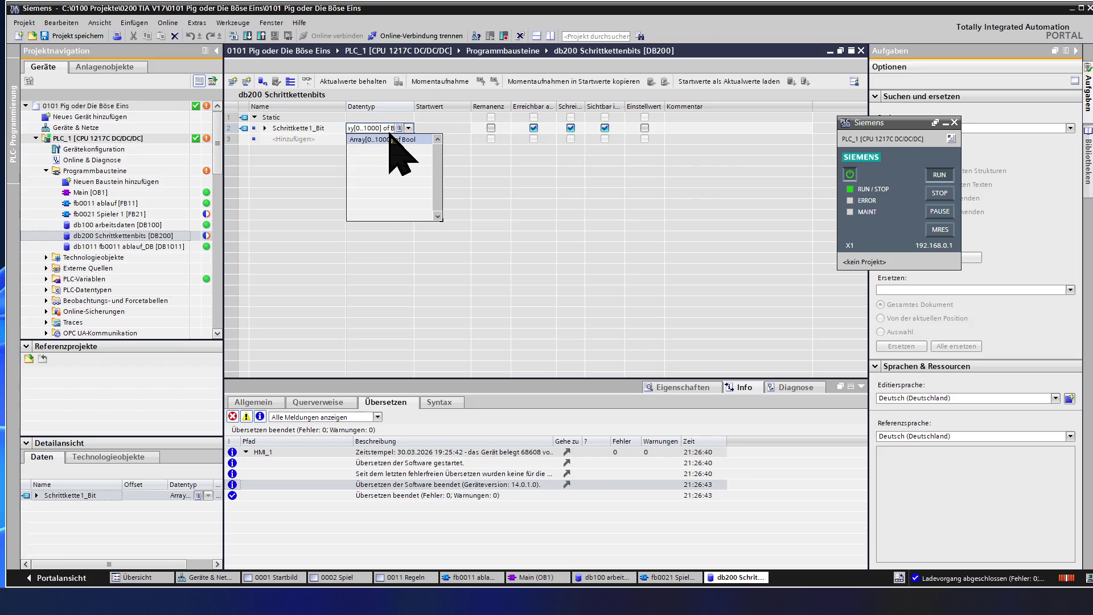
left_click(390, 139)
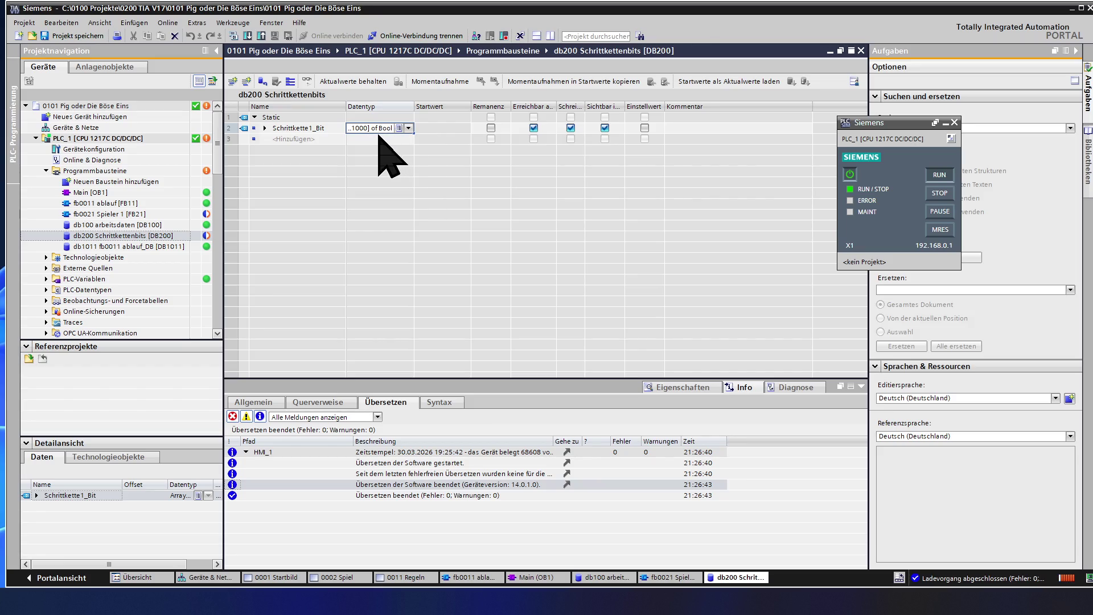
left_click(378, 138)
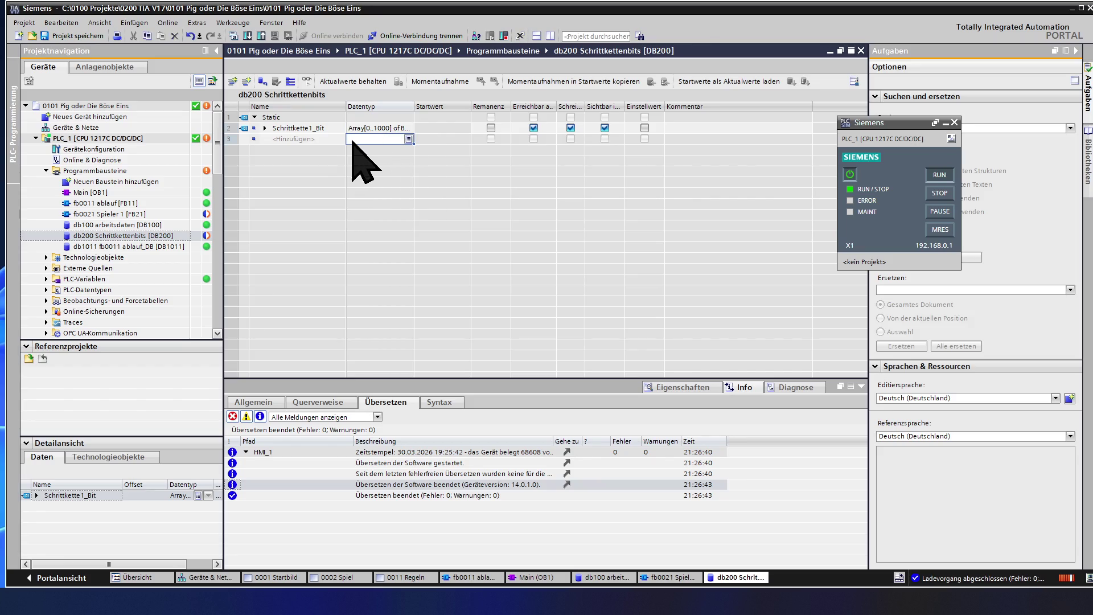
left_click(311, 127)
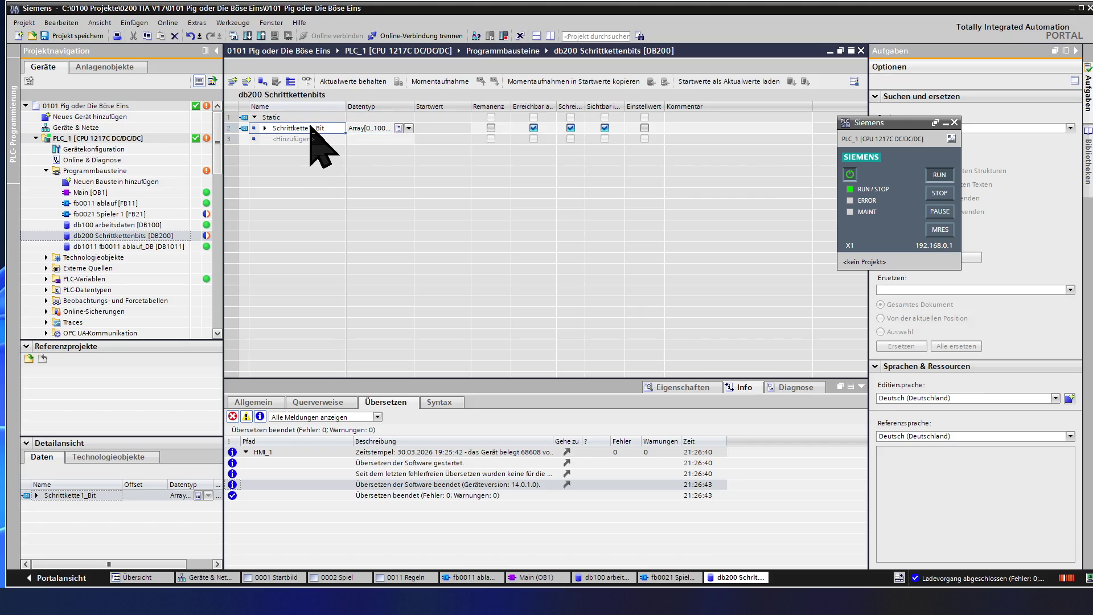
left_click(311, 127)
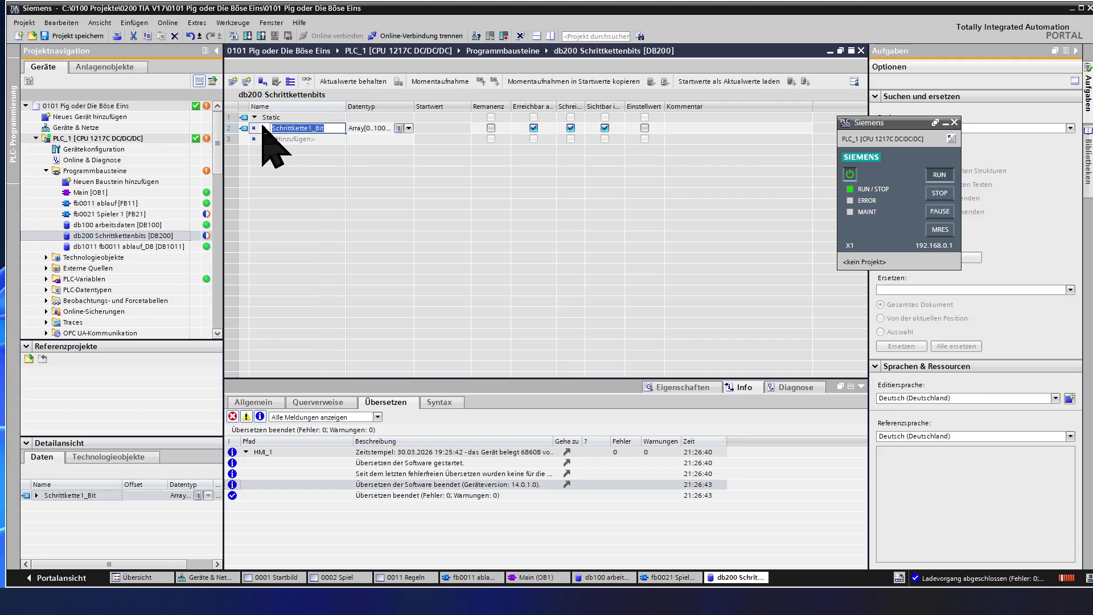
left_click(232, 129)
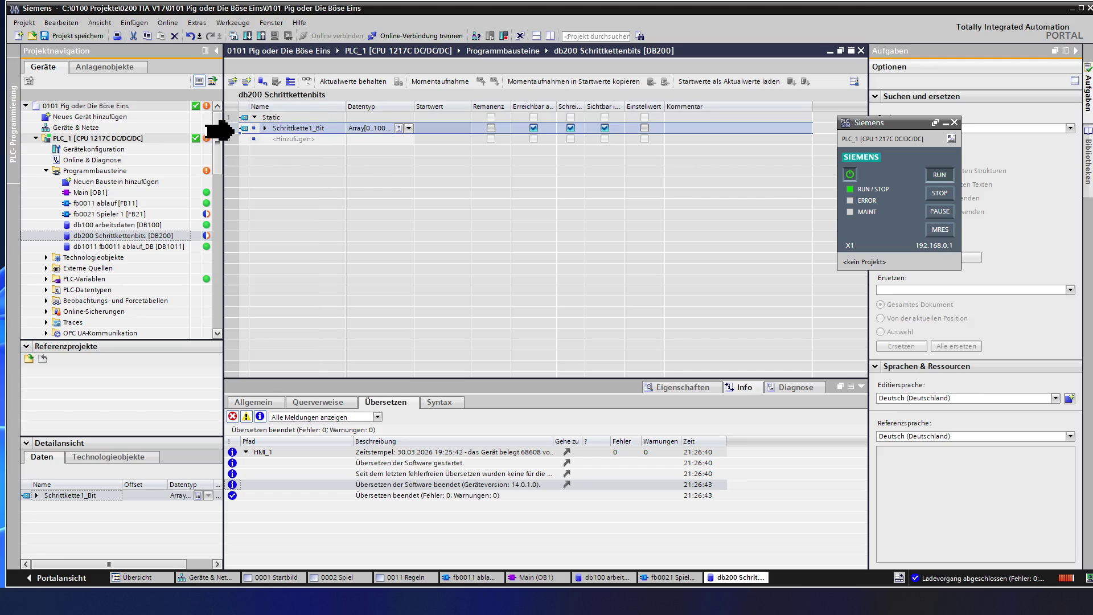
key("ctrl+c")
key("ctrl+v")
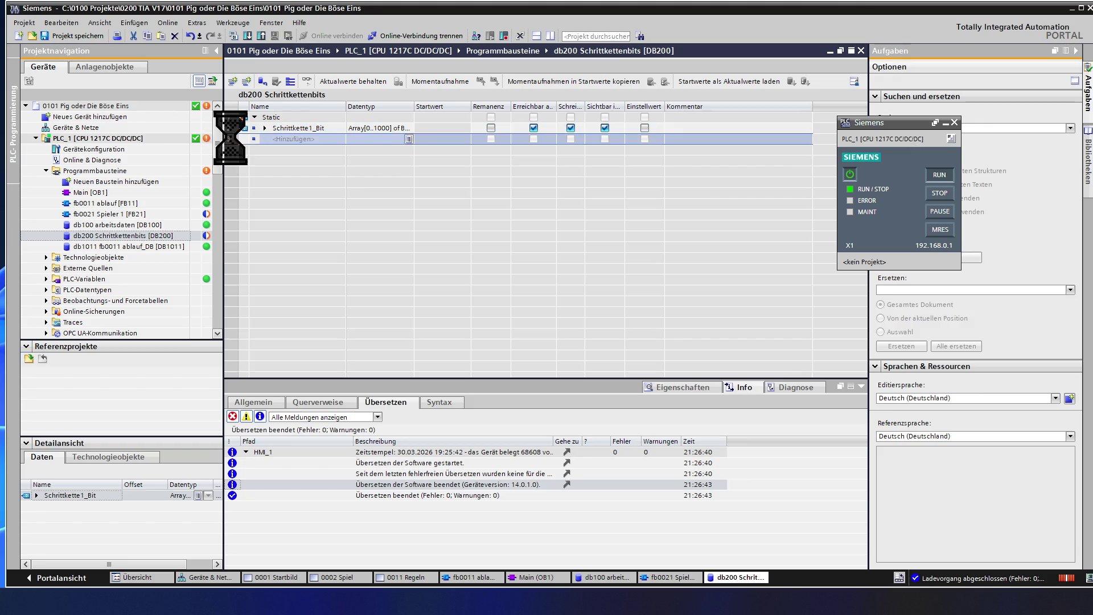
left_click(332, 138)
left_click(336, 140)
key("BackSpace")
key("BackSpace")
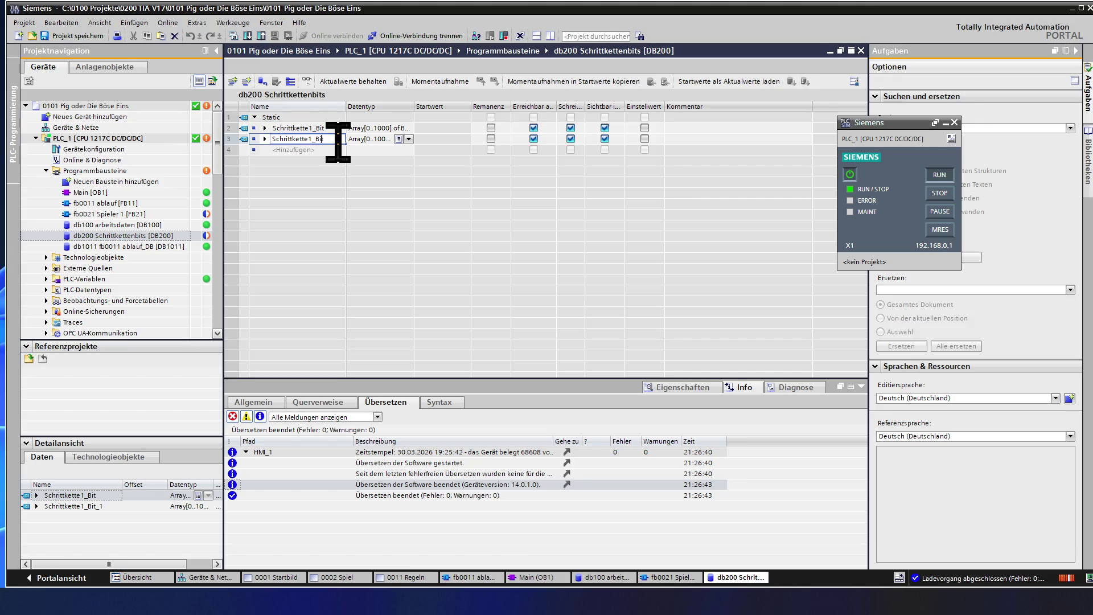
key("Delete")
type("2")
left_click(338, 152)
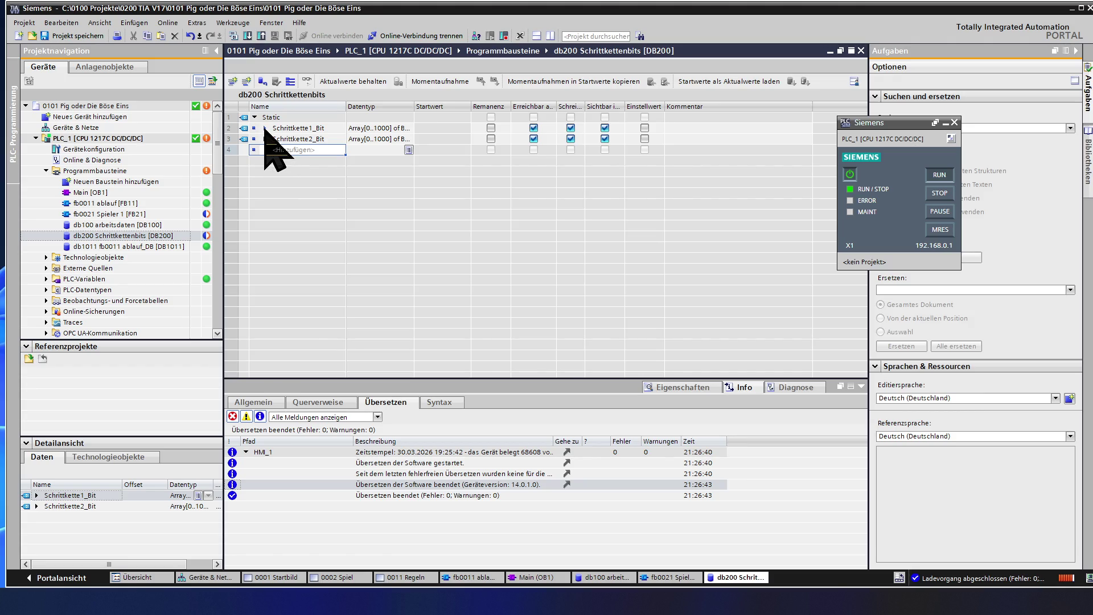
left_click(264, 128)
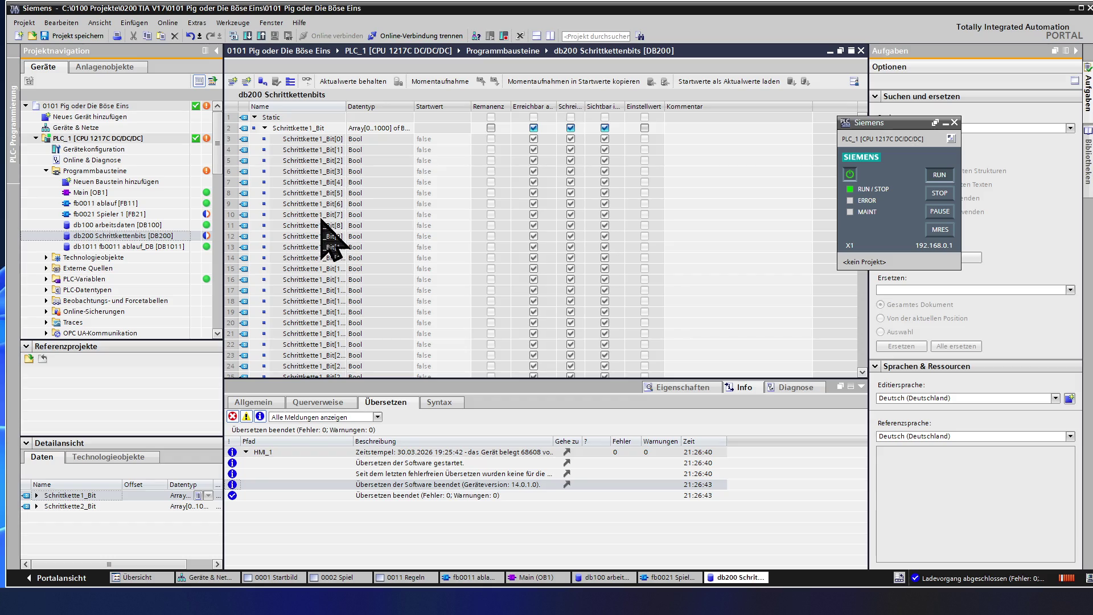
left_click(265, 128)
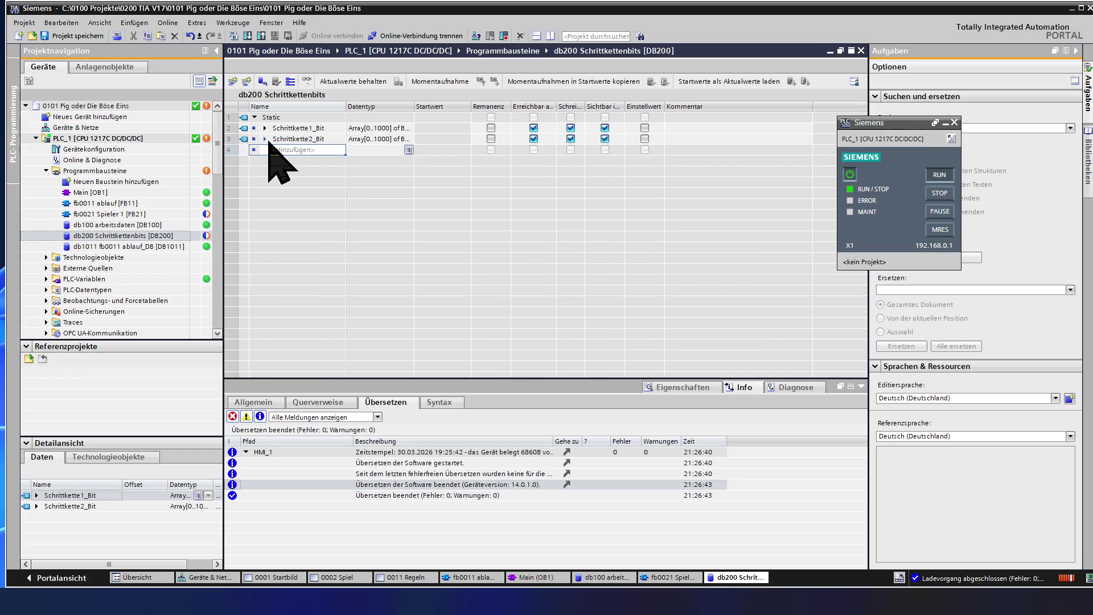
left_click(265, 139)
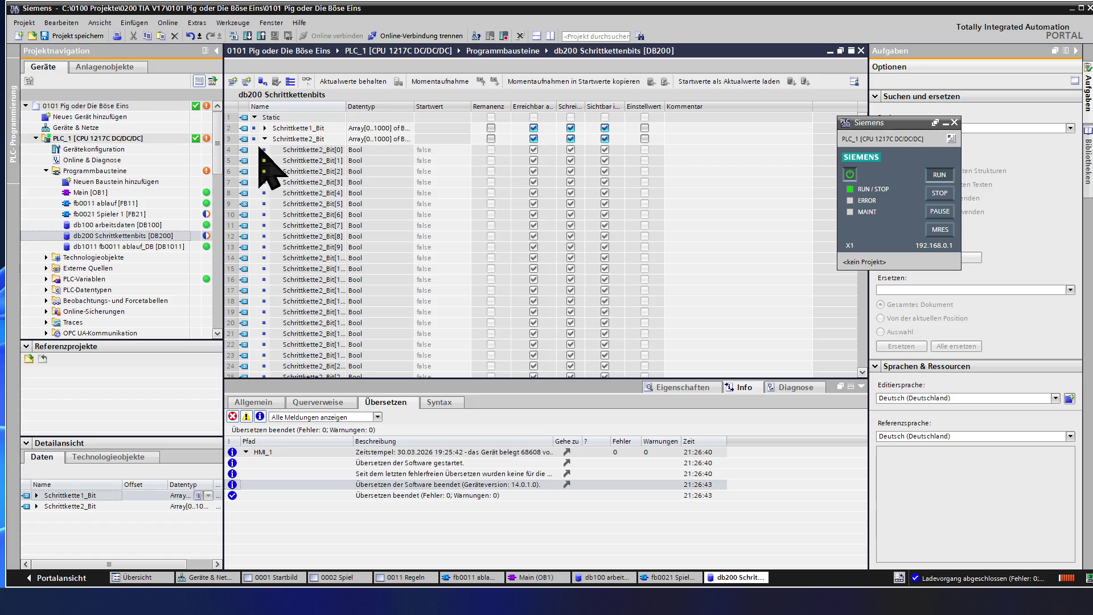
left_click(265, 139)
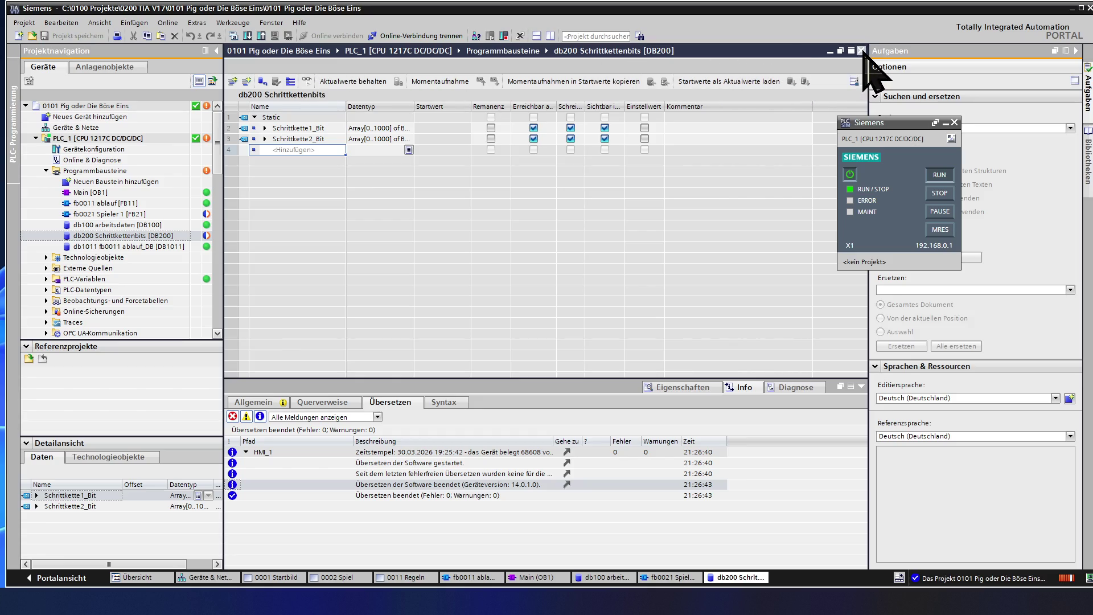
Close the db200 editor and assign "db200".Schrittkette1_Bit[] as the SR flip-flop's operand
left_click(861, 50)
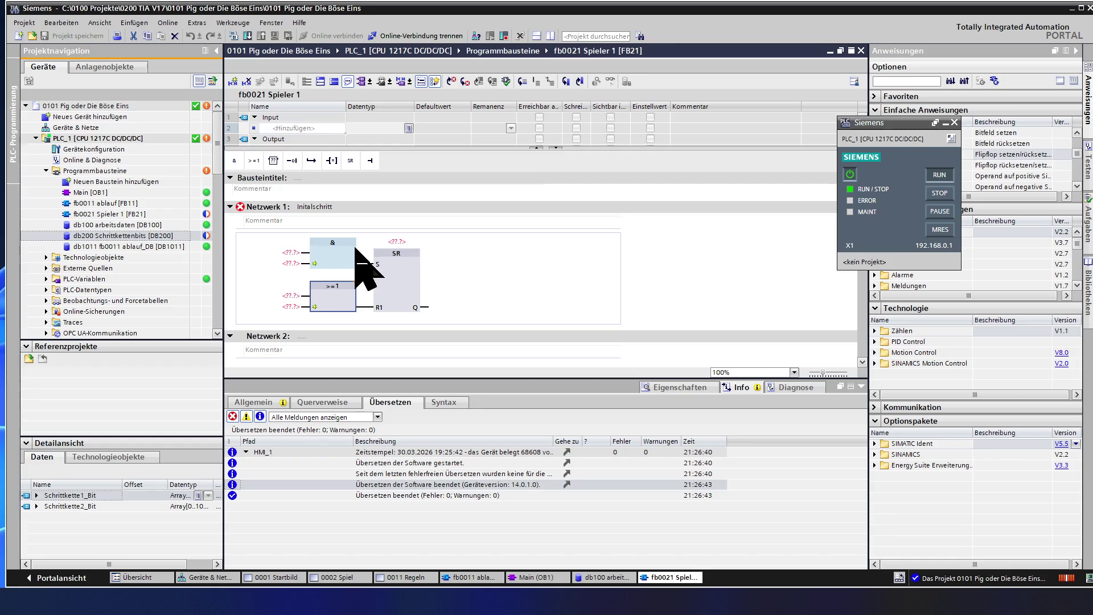
left_click(403, 243)
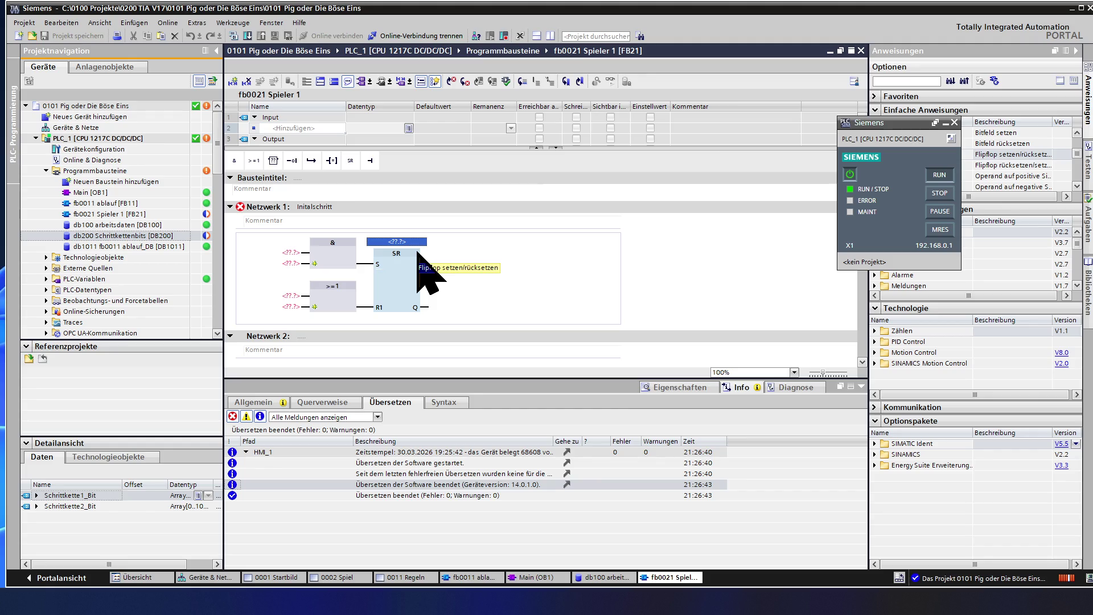
type("db")
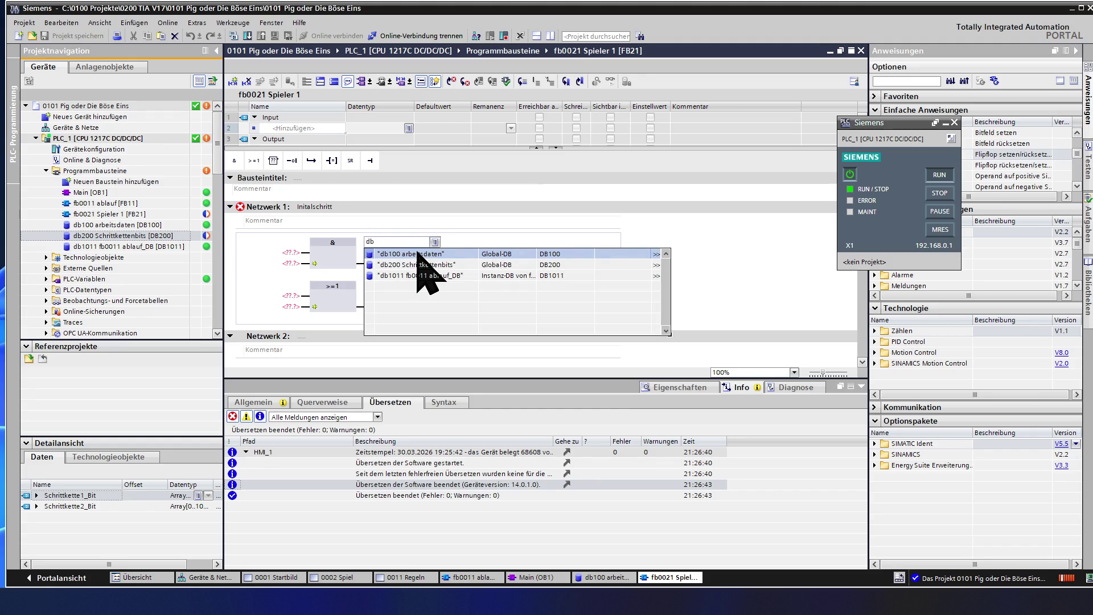
left_click(422, 264)
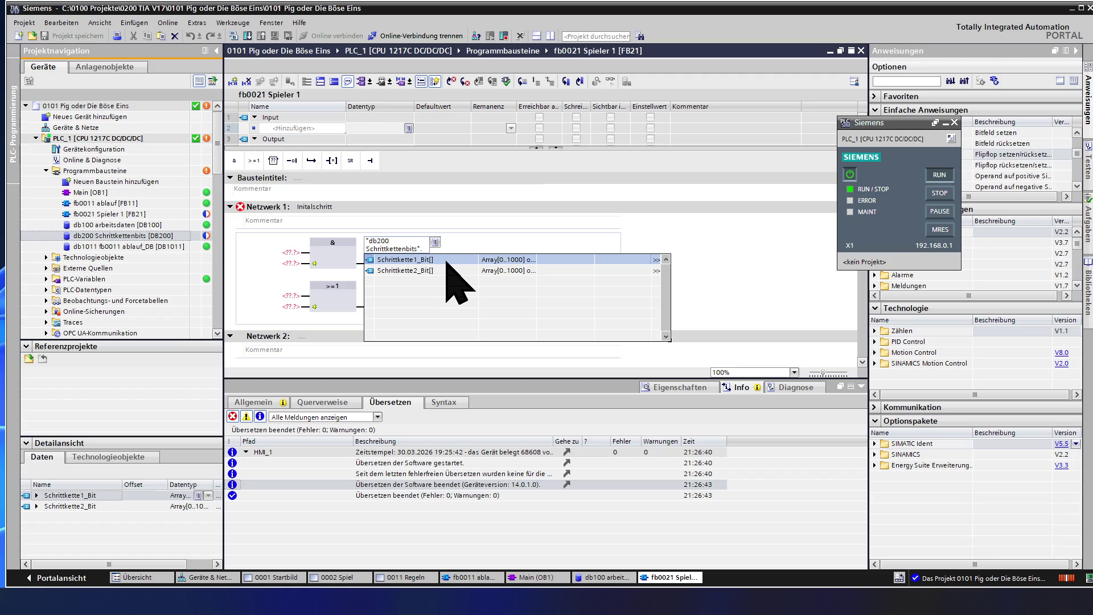
left_click(446, 262)
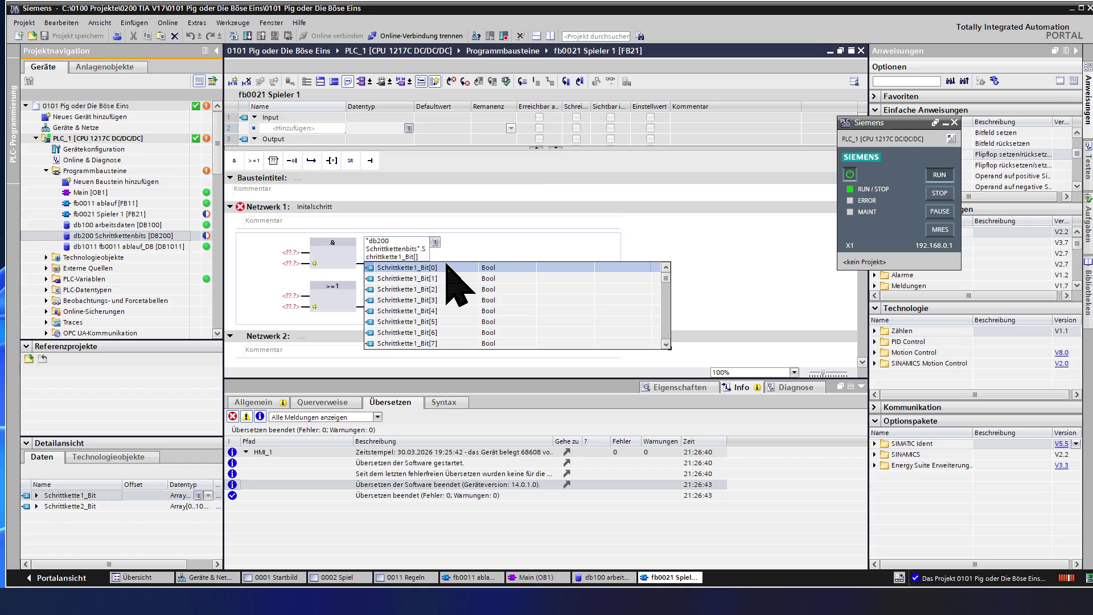
key("Return")
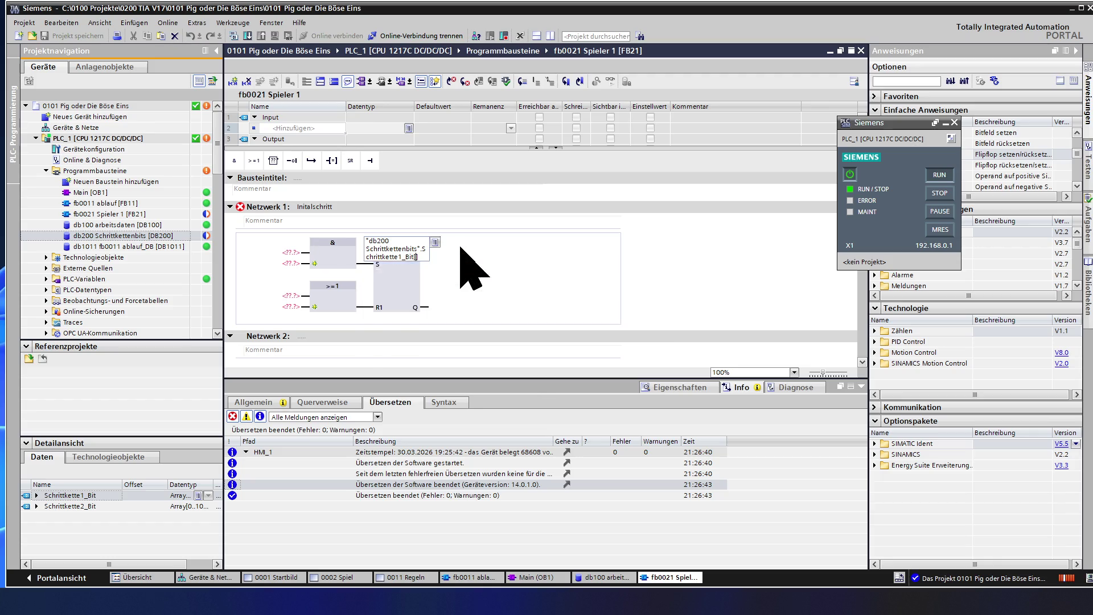
Delete the invalid SR operand and enlarge the block interface table
left_click(411, 263)
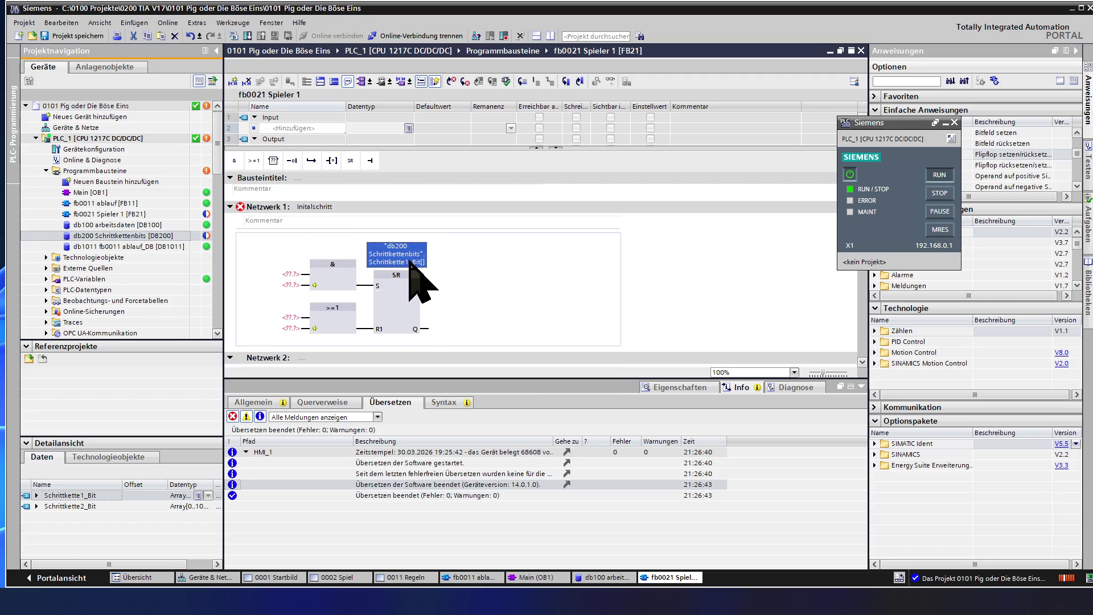
key("Delete")
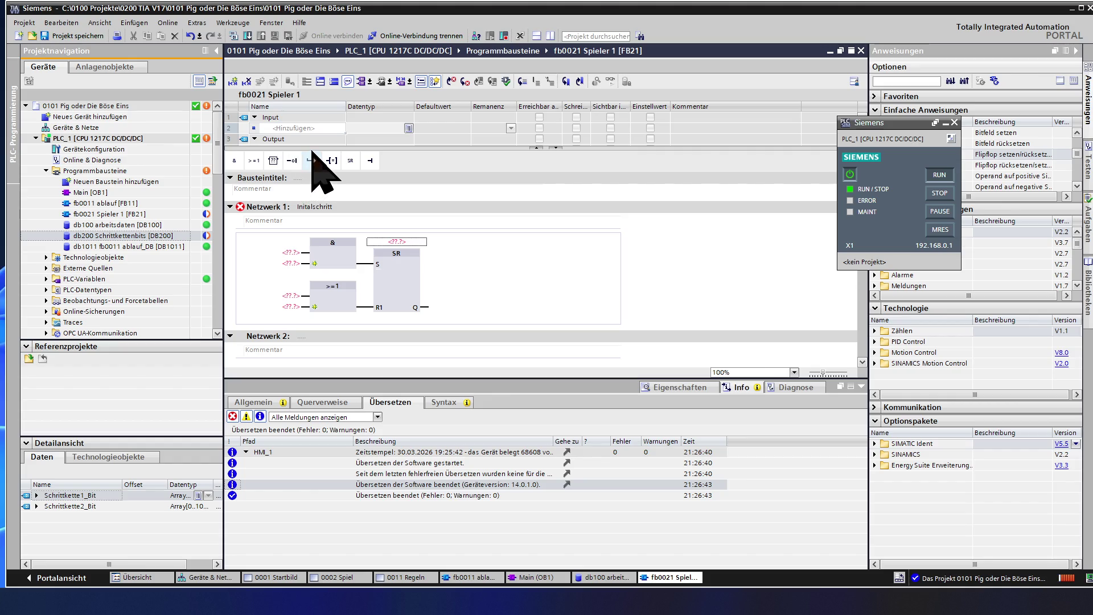
left_click_drag(315, 151, 310, 204)
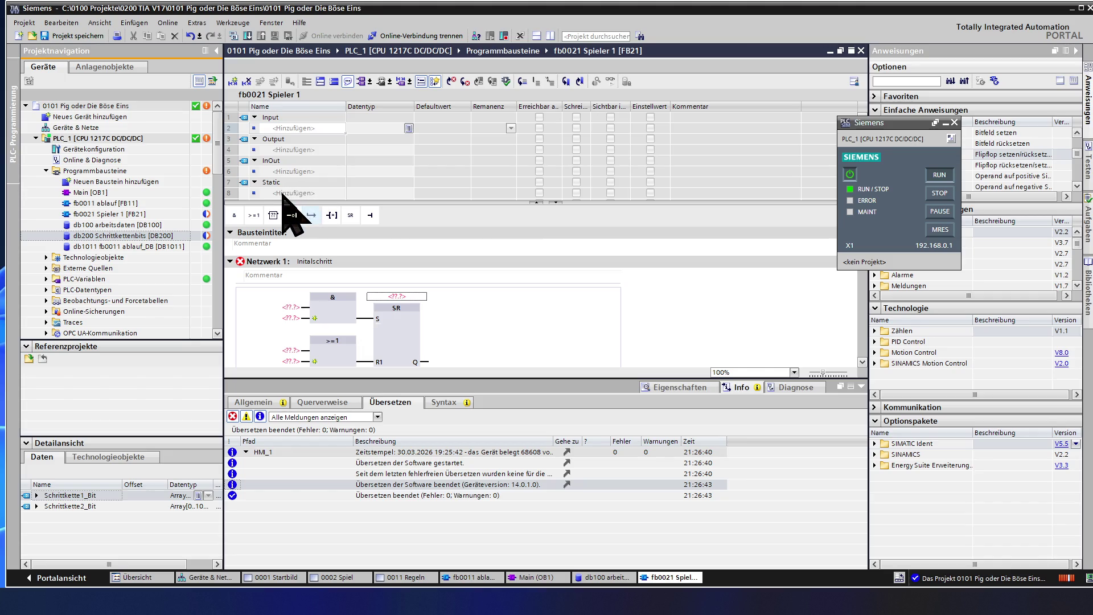
Start a static variable named Schritt Bit 0, then erase it again
left_click(284, 194)
scroll(305, 193, "down", 1)
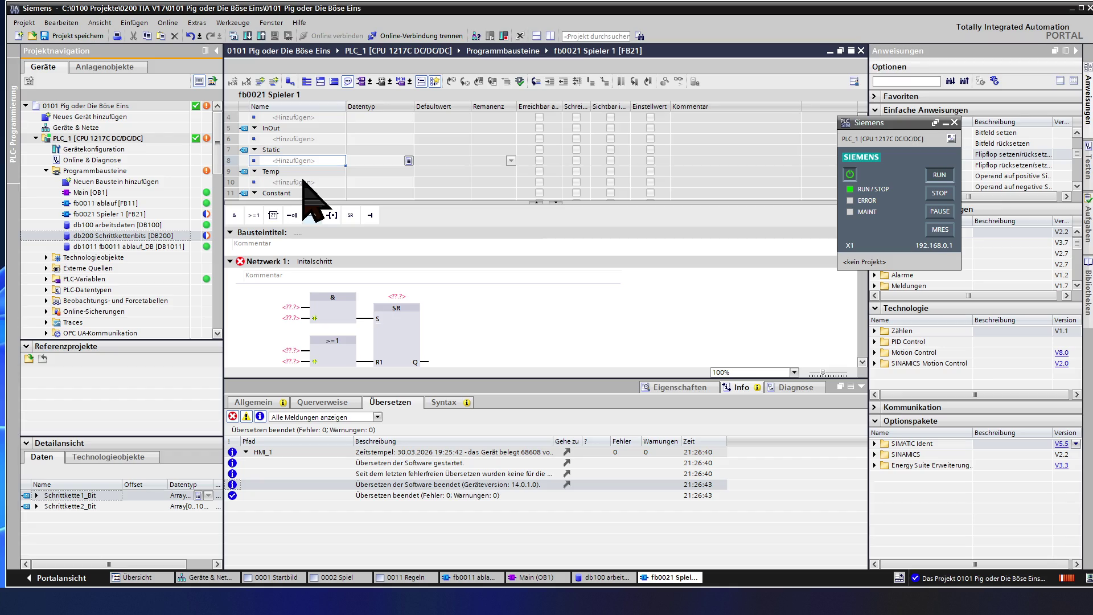
type("Bi")
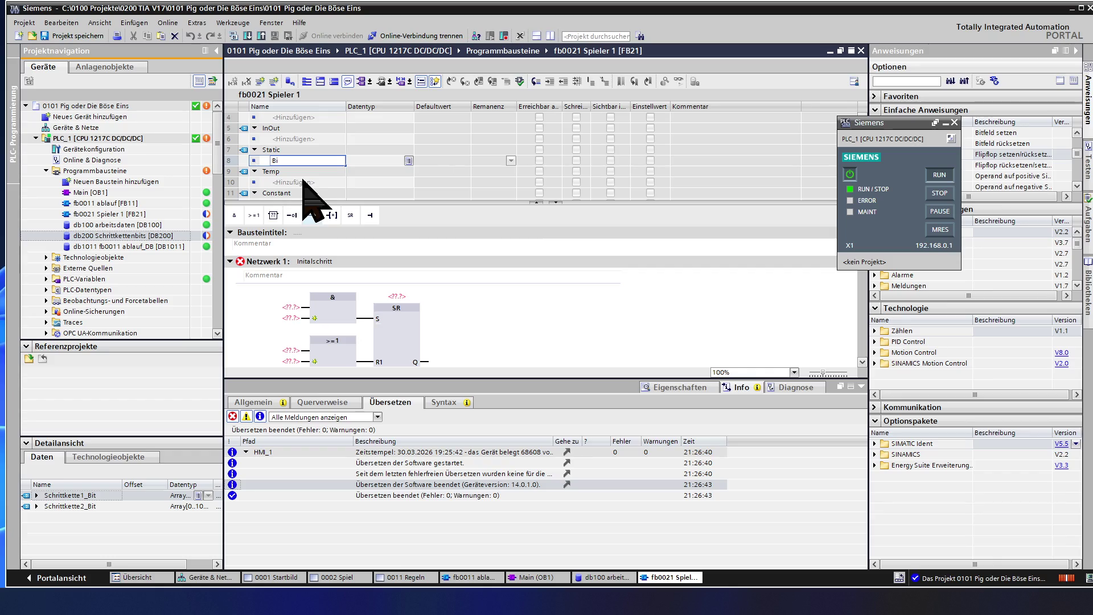
key("BackSpace")
key("BackSpace")
type("Schr")
type("itt")
type(" Bit")
type("0")
key("Return")
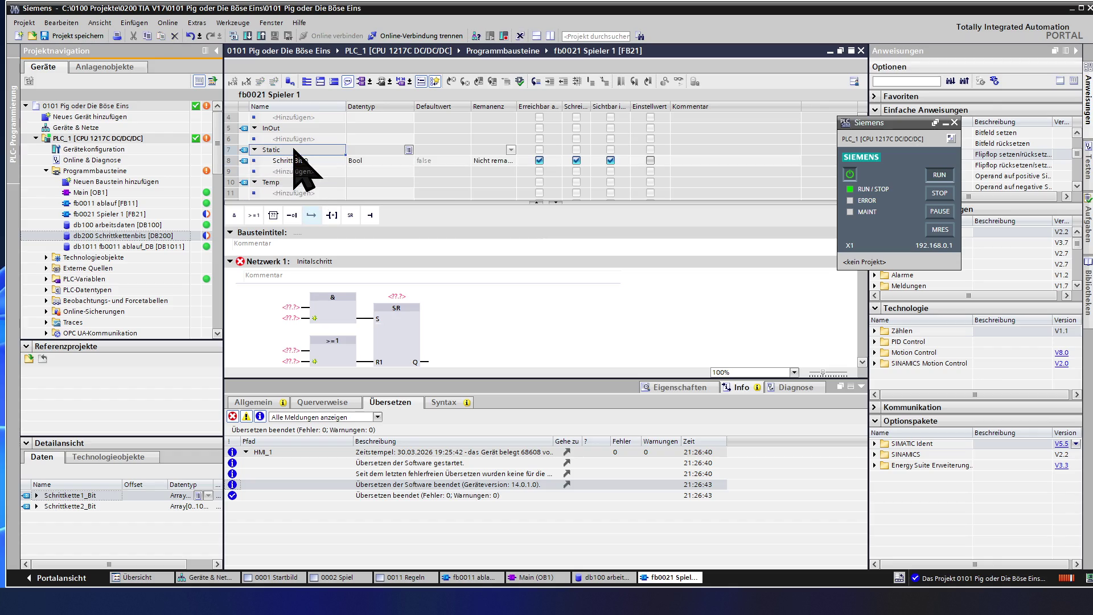
double_click(315, 163)
key("ctrl+c")
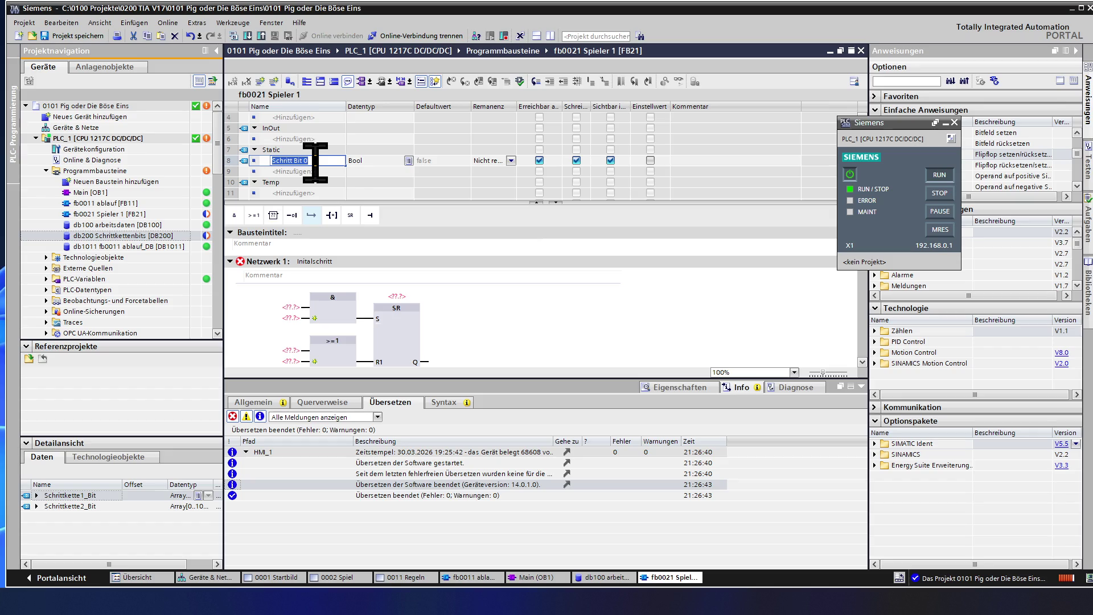
key("BackSpace")
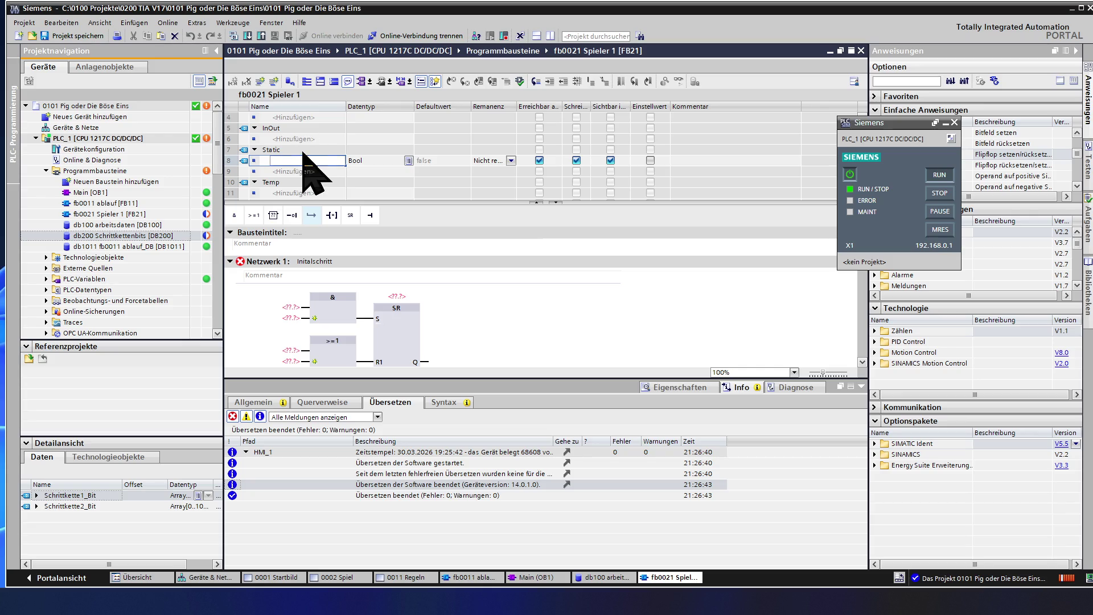
left_click(292, 139)
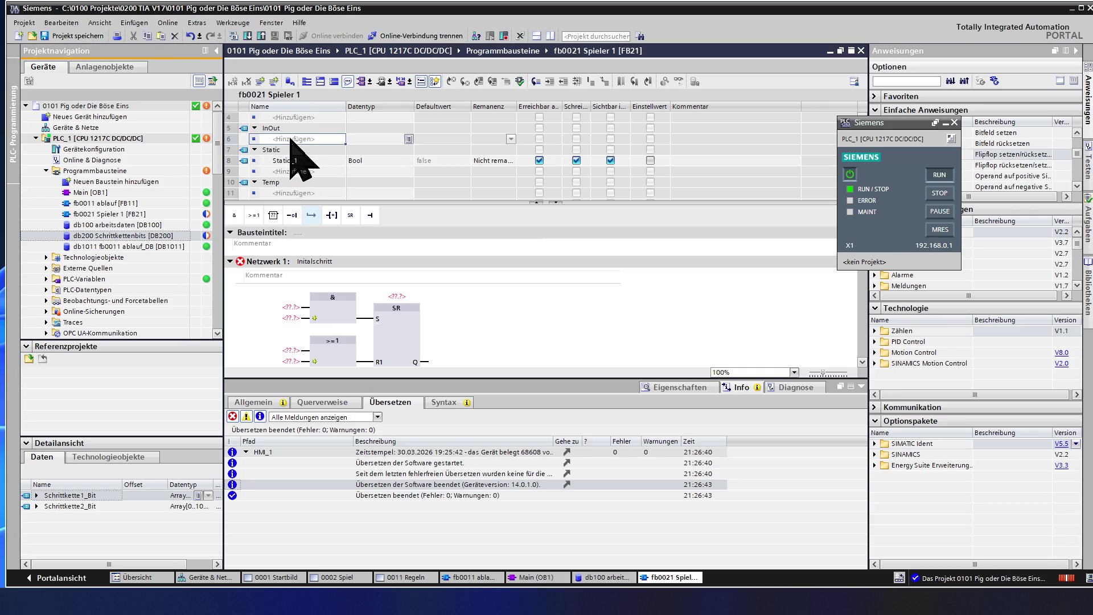
Add Bool output Schritt Bit 0 and auto-fill outputs Schritt Bit 1 through 10
left_click(291, 149)
type("Schritt Bit 0")
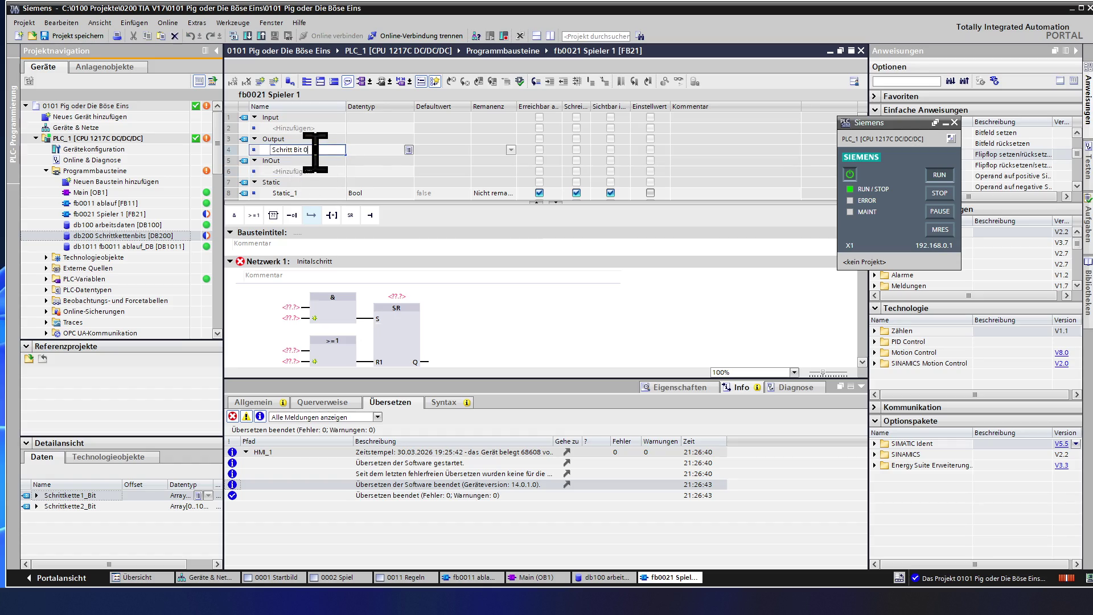
key("Return")
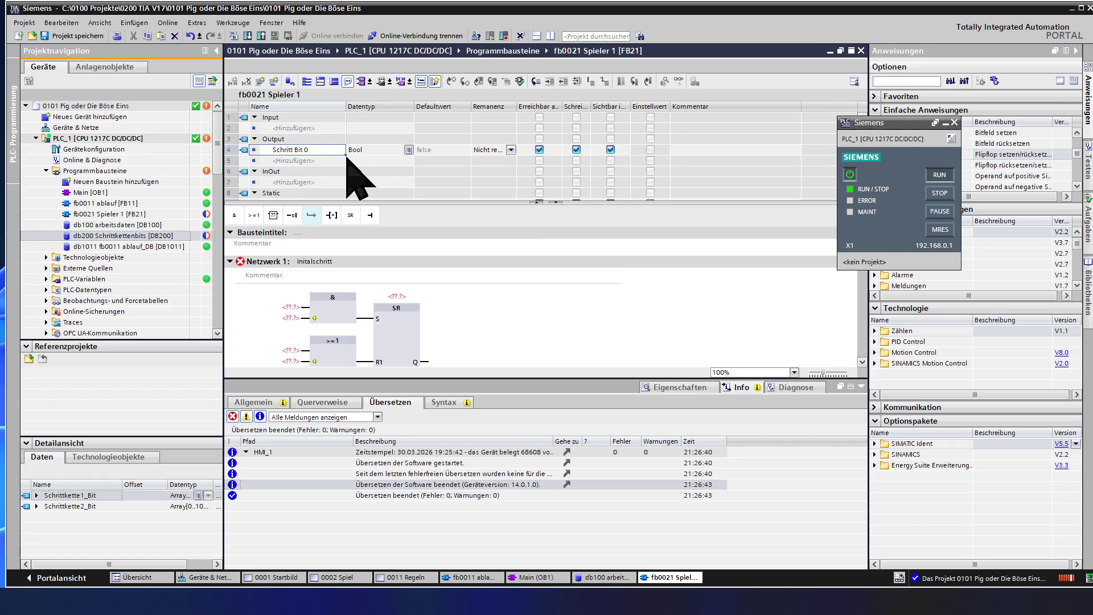
left_click_drag(344, 159, 348, 191)
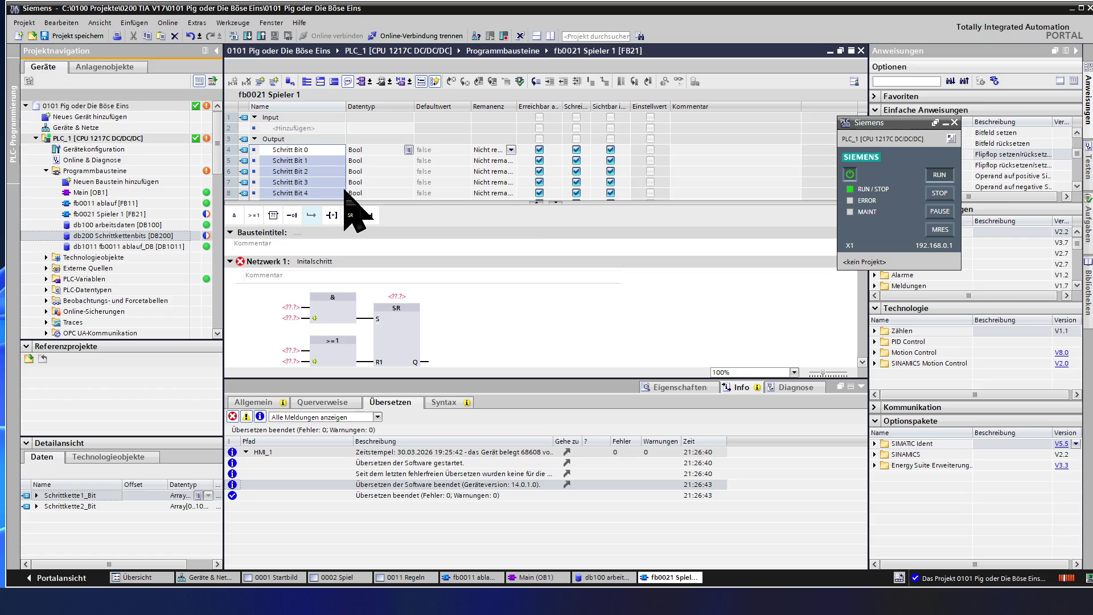
scroll(340, 188, "down", 2)
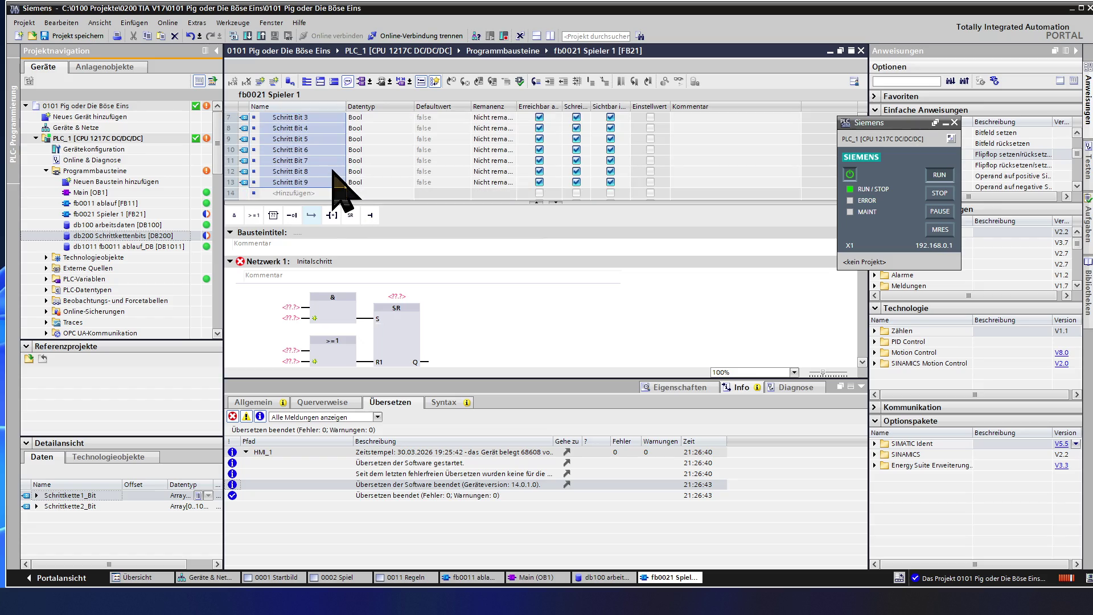
scroll(340, 188, "down", 1)
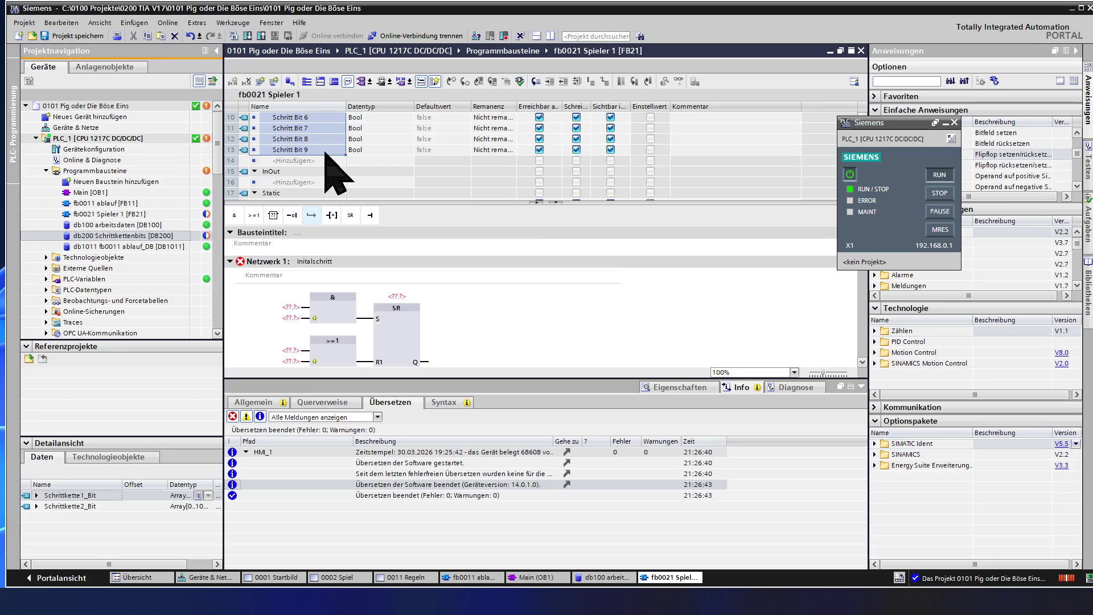
left_click(328, 152)
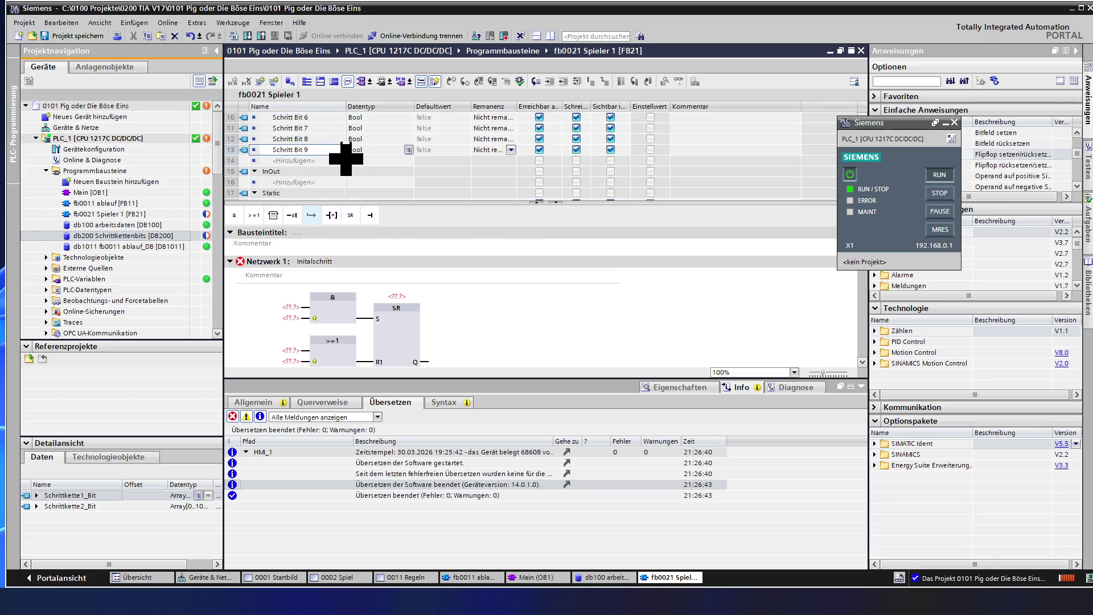
left_click_drag(346, 155, 347, 166)
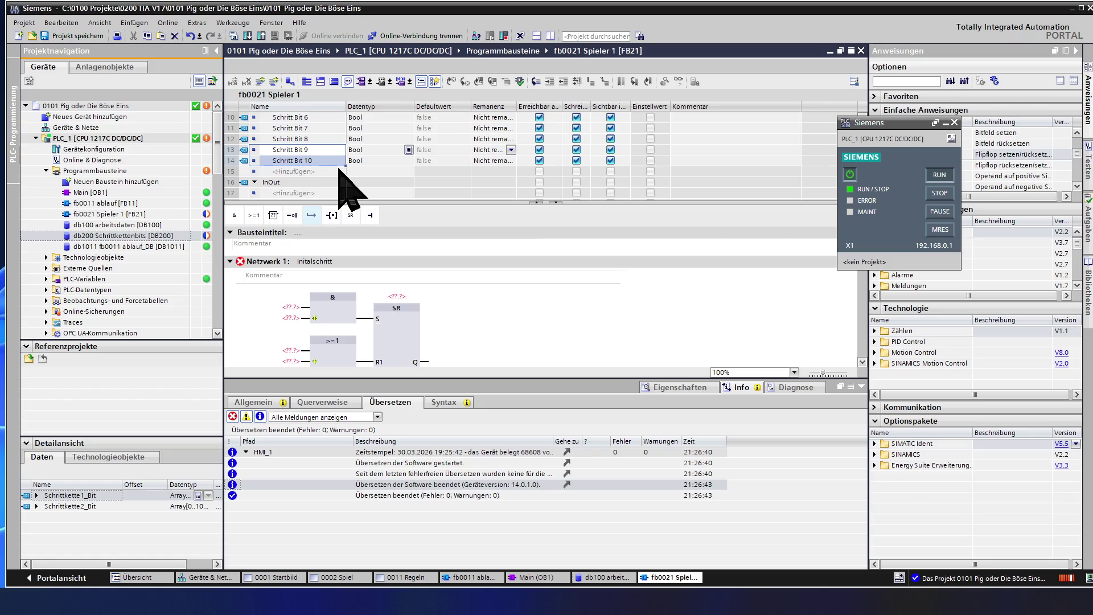
scroll(340, 179, "up", 3)
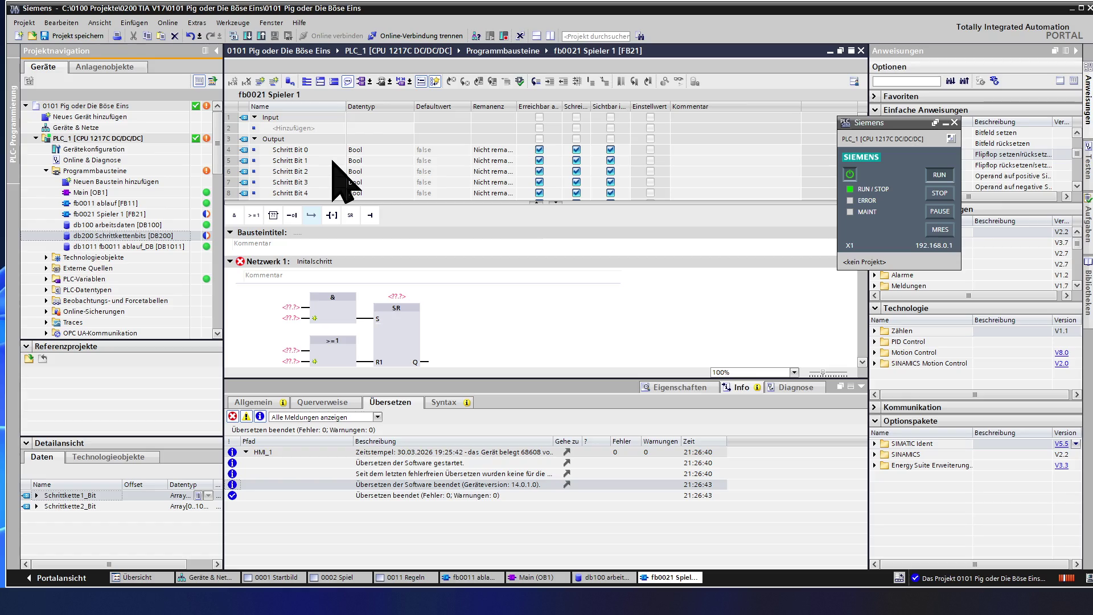
Copy the Schritt Bit 0 name and set #"Schritt Bit 0" as the SR flip-flop's operand
left_click(397, 296)
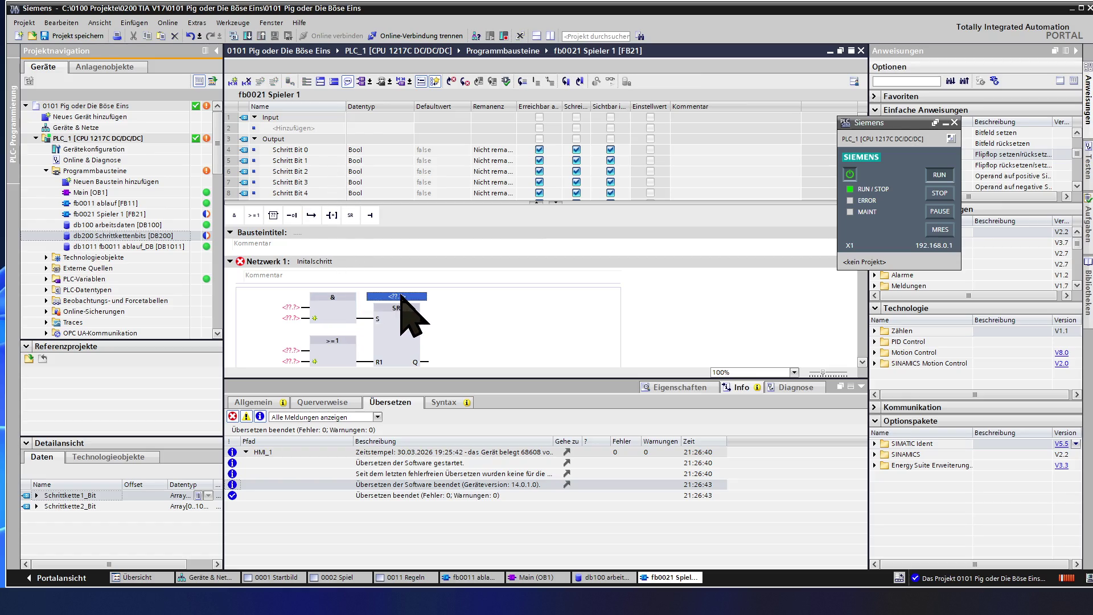
left_click(285, 150)
left_click(284, 150)
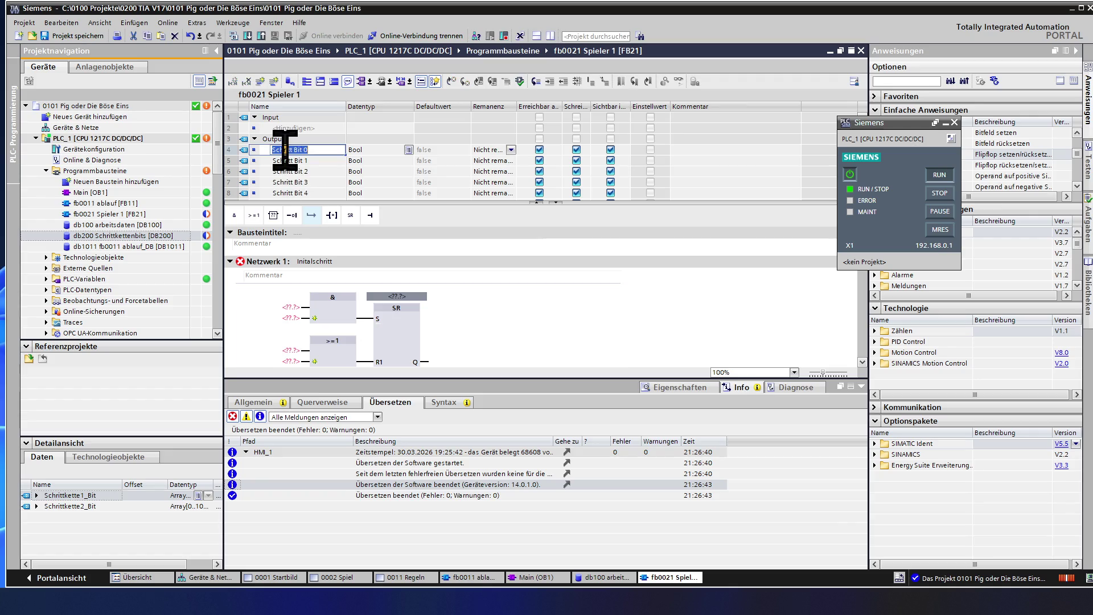
double_click(393, 296)
key("ctrl+v")
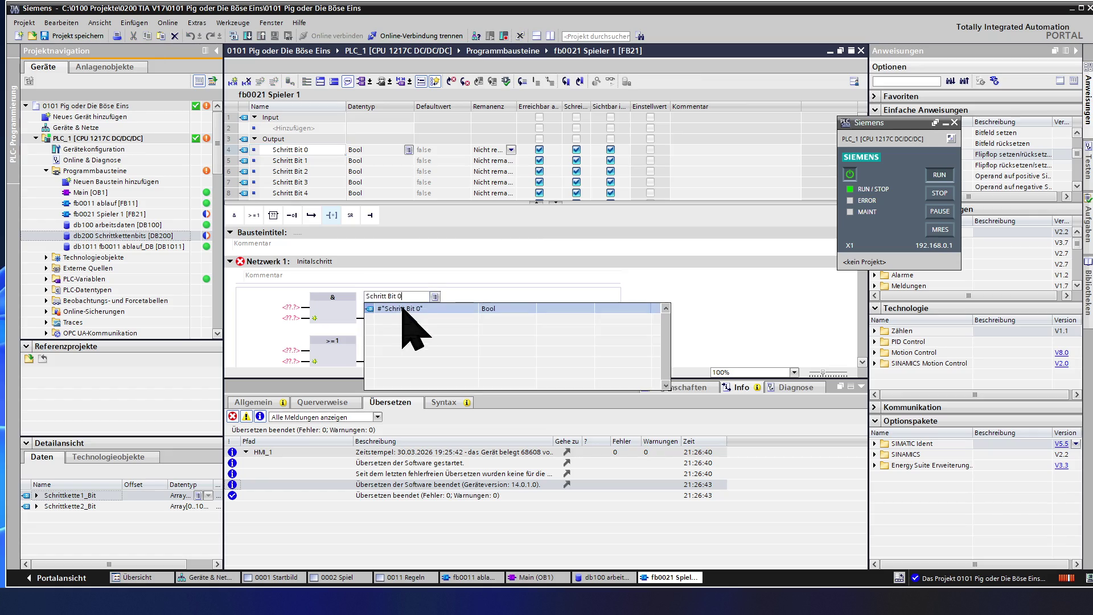
left_click(431, 310)
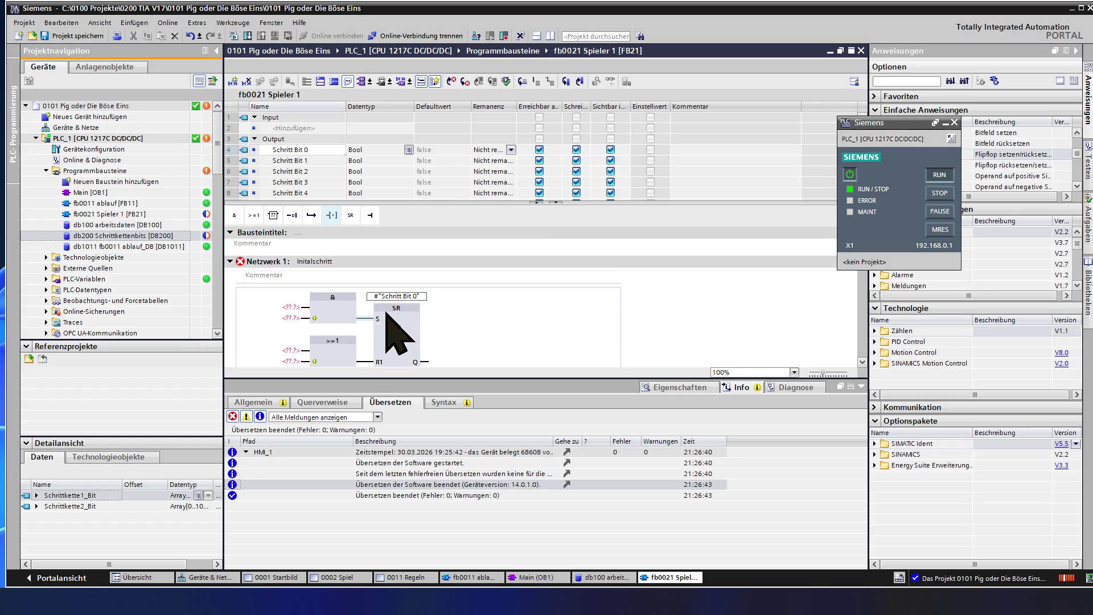
left_click(339, 296)
Delete the OR block before R1 and connect #"Schritt Bit 1" to R1
left_click(296, 350)
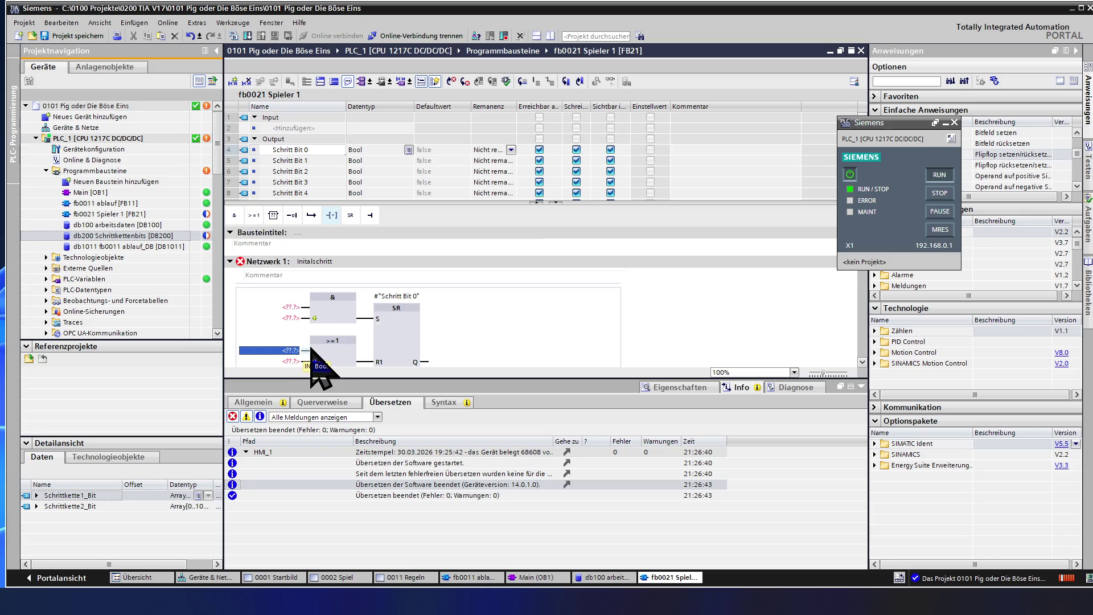
left_click(316, 341)
key("Delete")
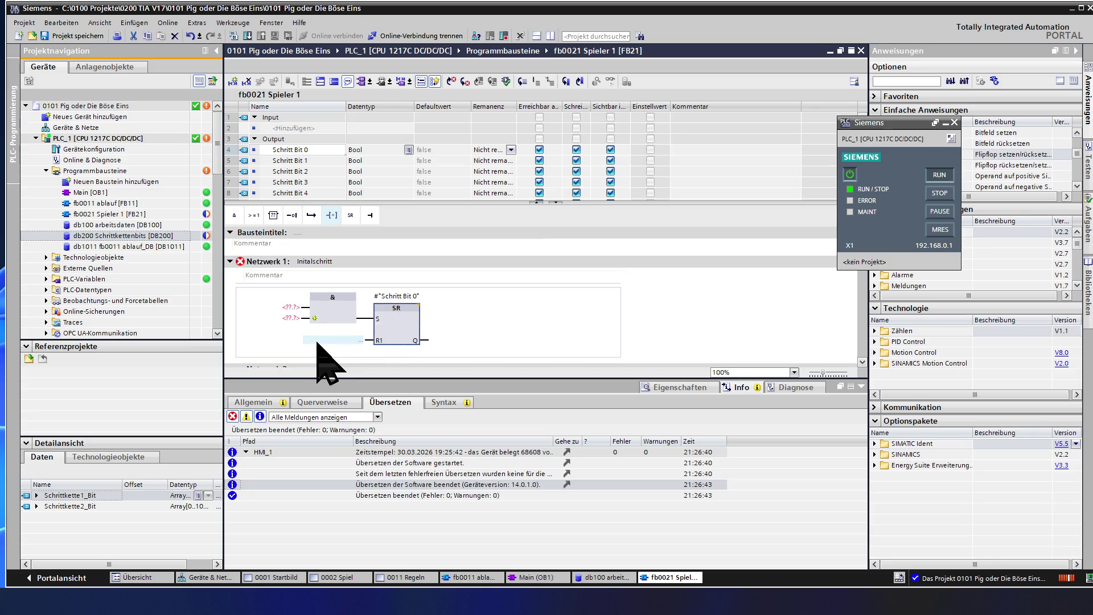
left_click(360, 340)
type("\"Schritt Bit 0\"")
left_click(351, 340)
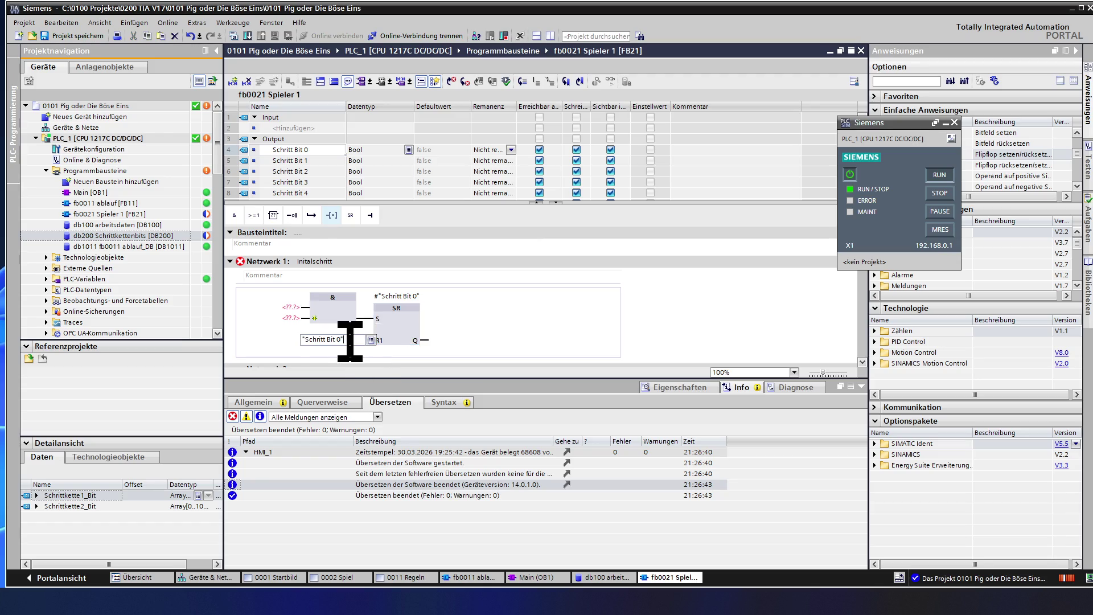
key("BackSpace")
key("BackSpace")
type("1")
left_click(401, 329)
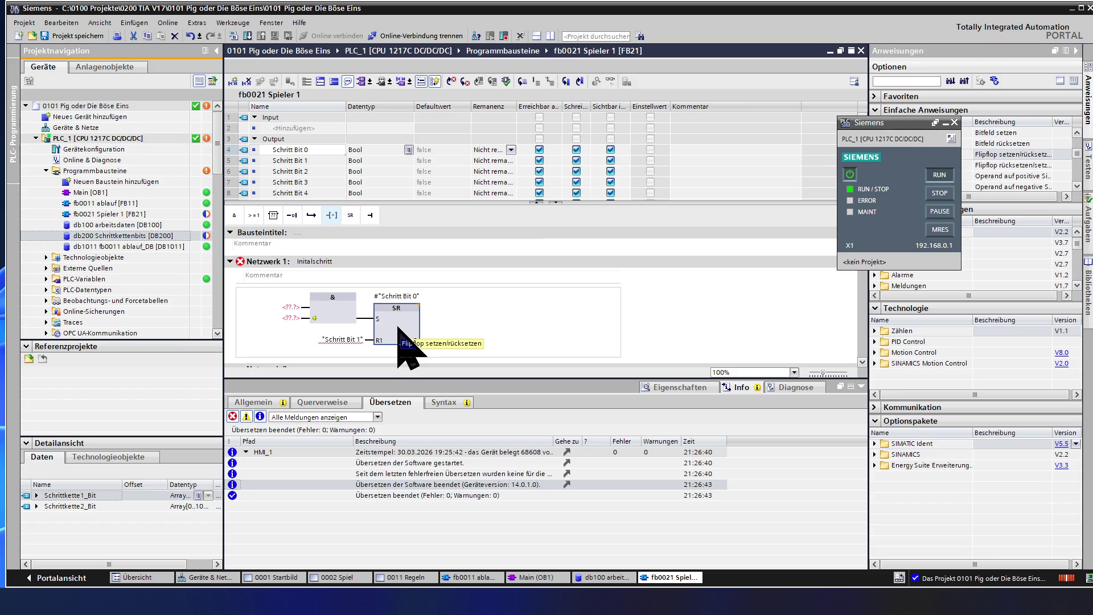
Re-enter #"Schritt Bit 1" at the flip-flop's R1 input
double_click(388, 297)
key("ctrl+c")
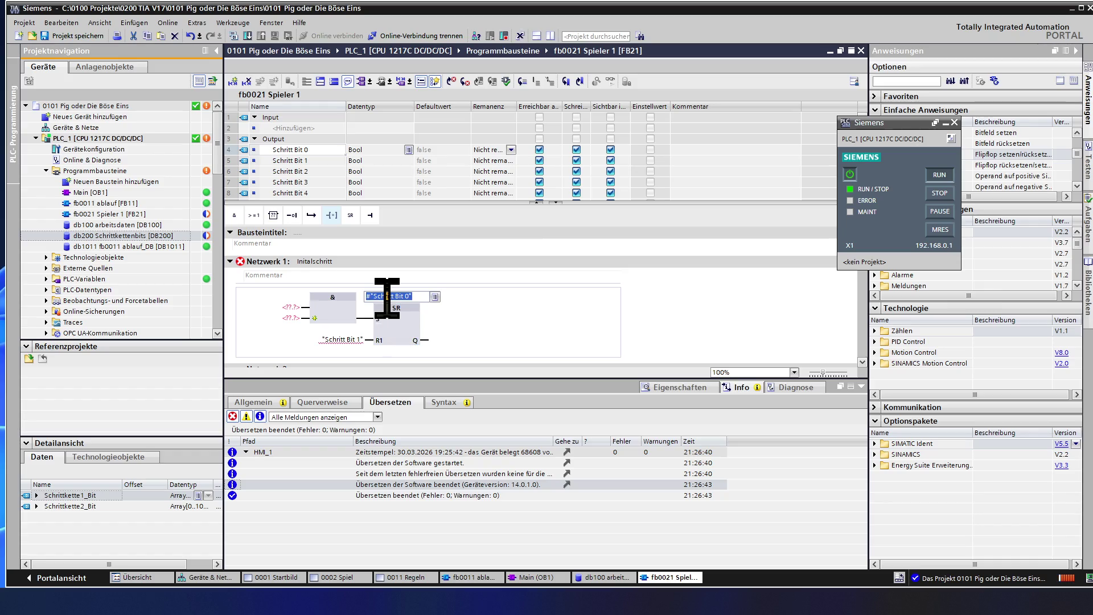
double_click(343, 338)
key("ctrl+v")
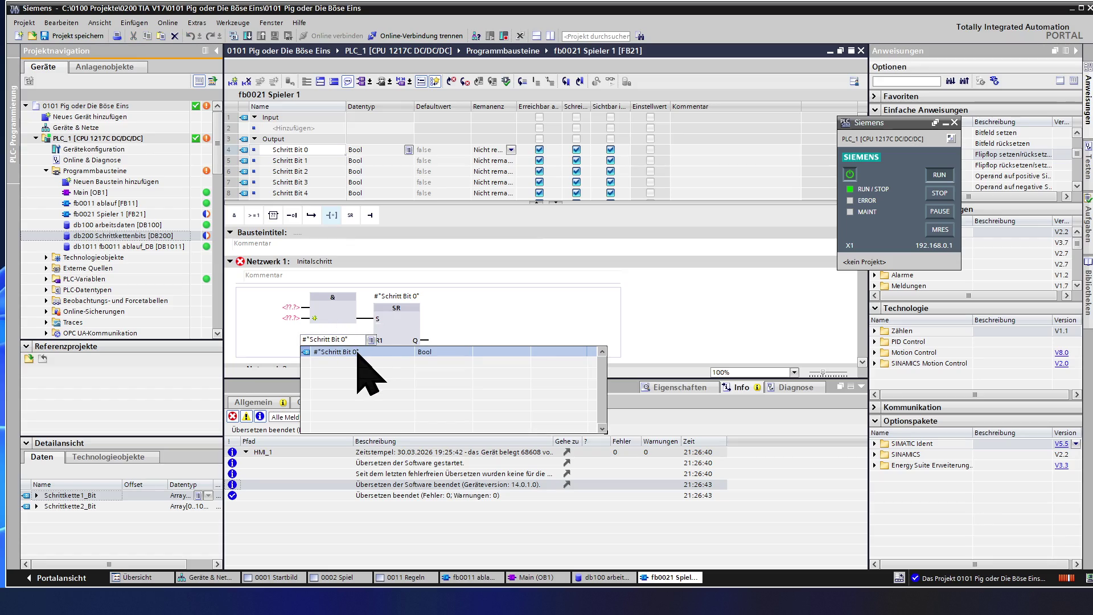
key("BackSpace")
type("1")
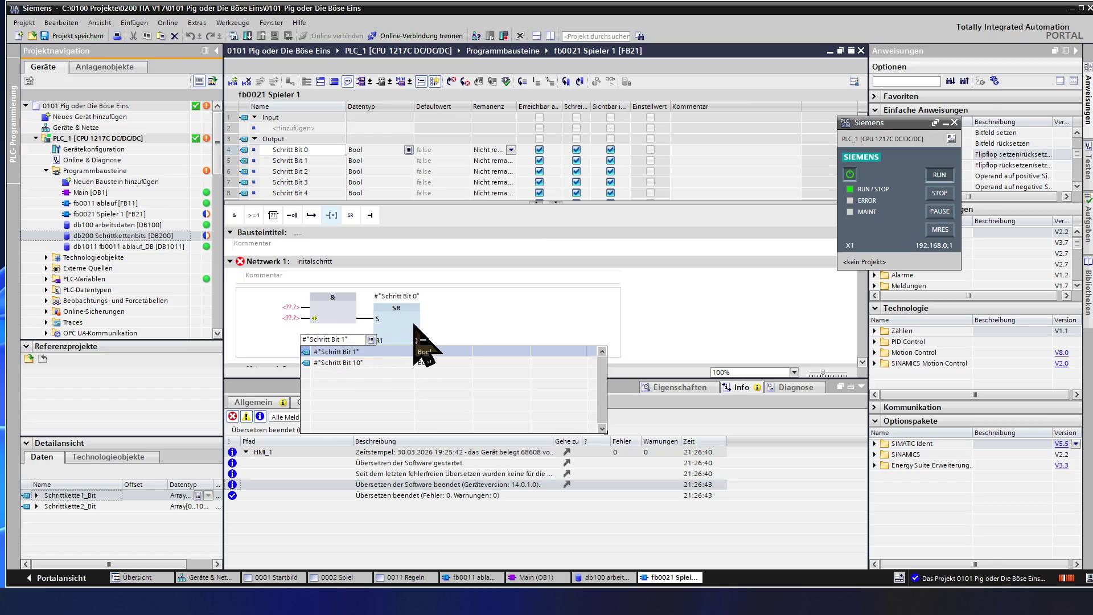
left_click(410, 331)
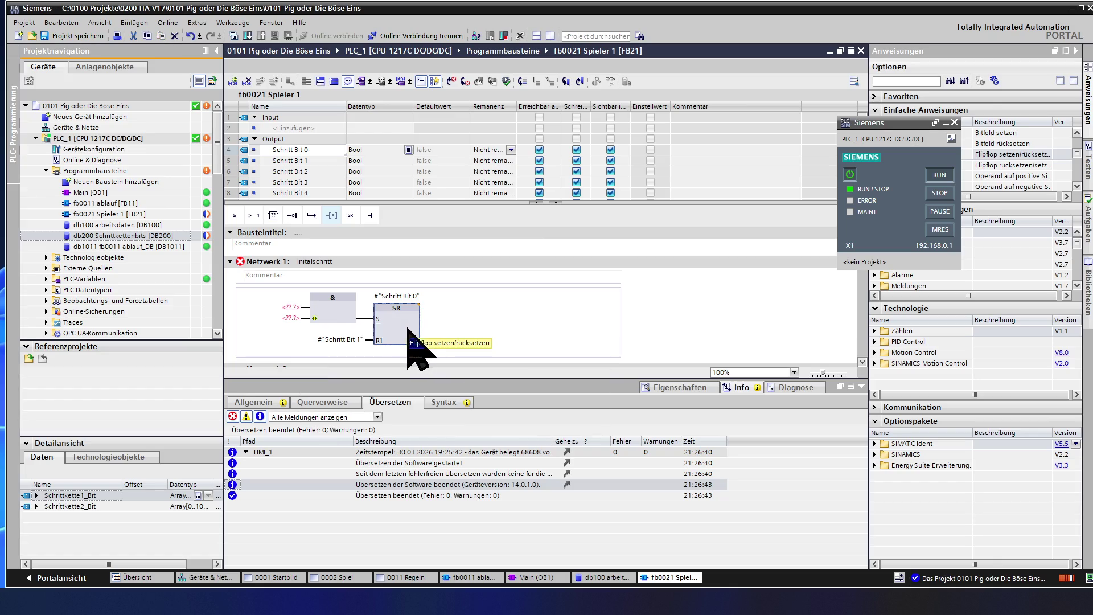
left_click(307, 319)
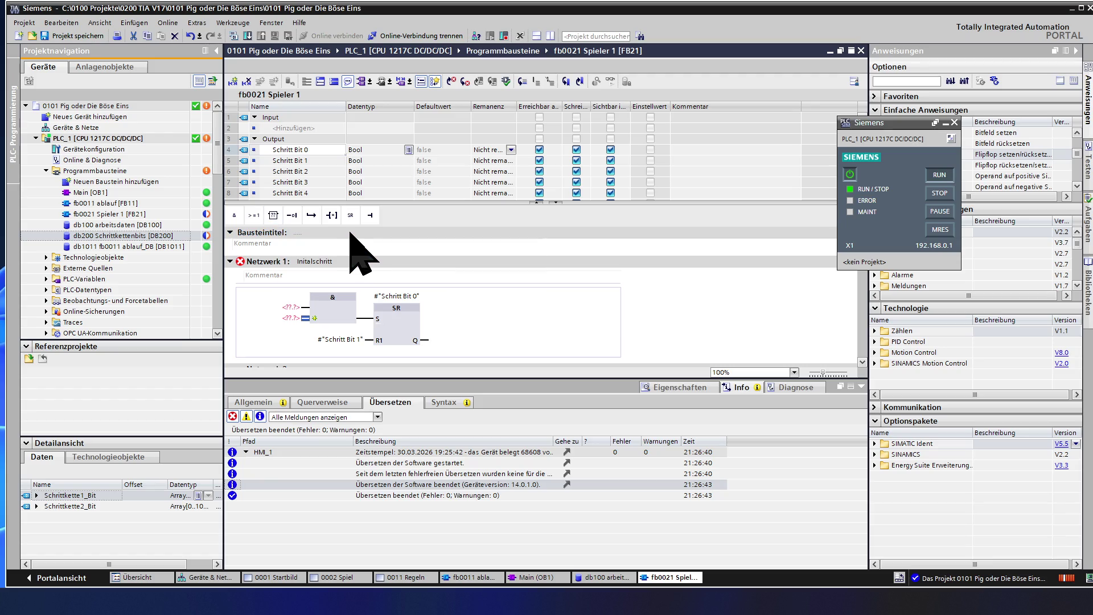
Insert six more inputs into the AND block, giving it eight in total
left_click(372, 216)
left_click(372, 216)
left_click(372, 216)
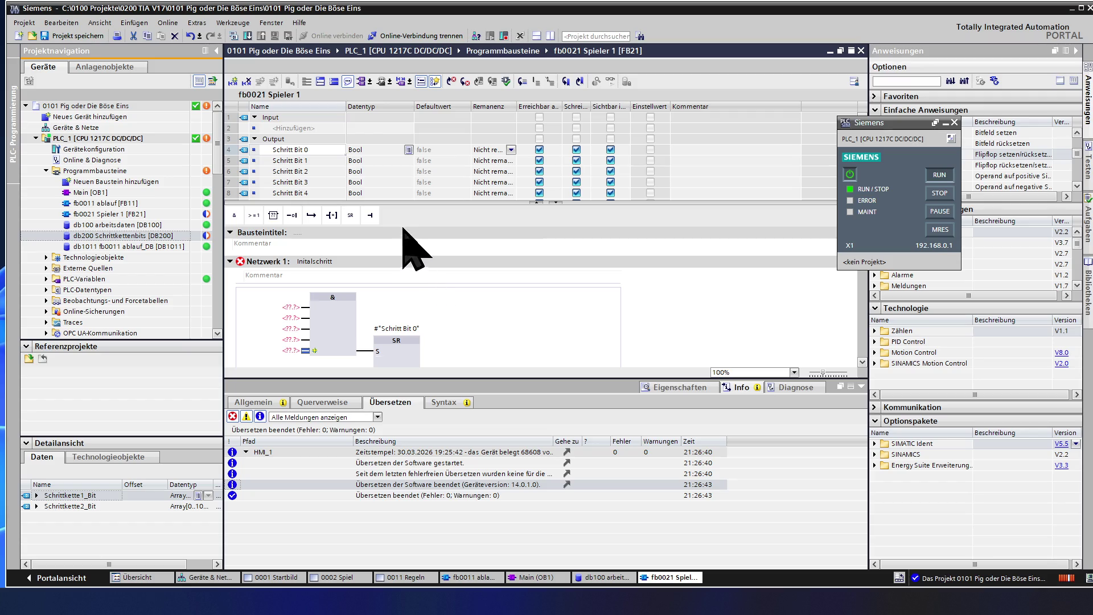
left_click(371, 216)
left_click(371, 216)
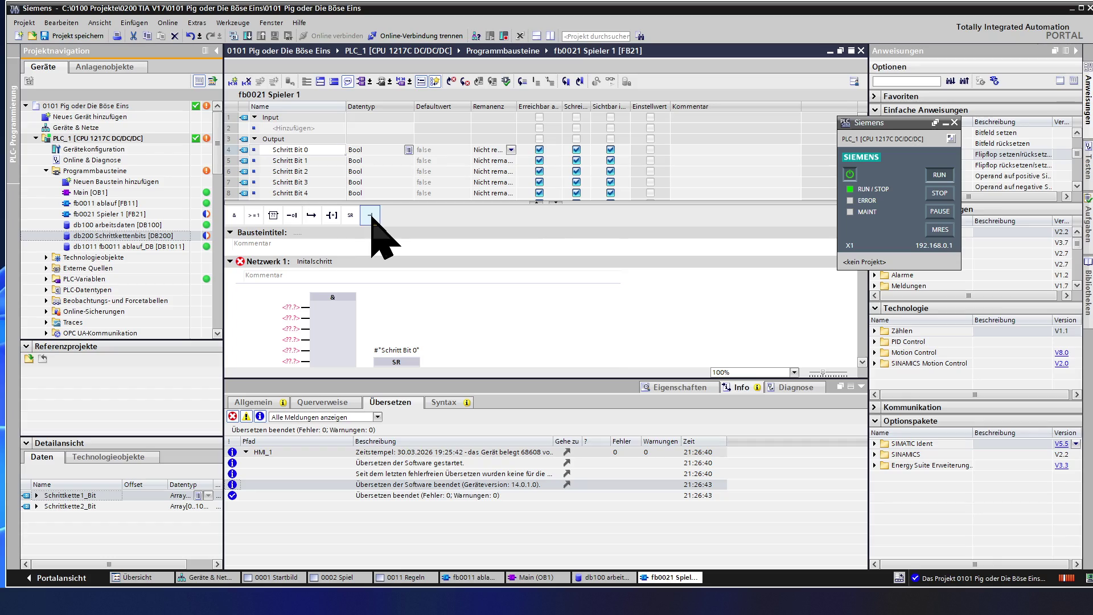
left_click(371, 217)
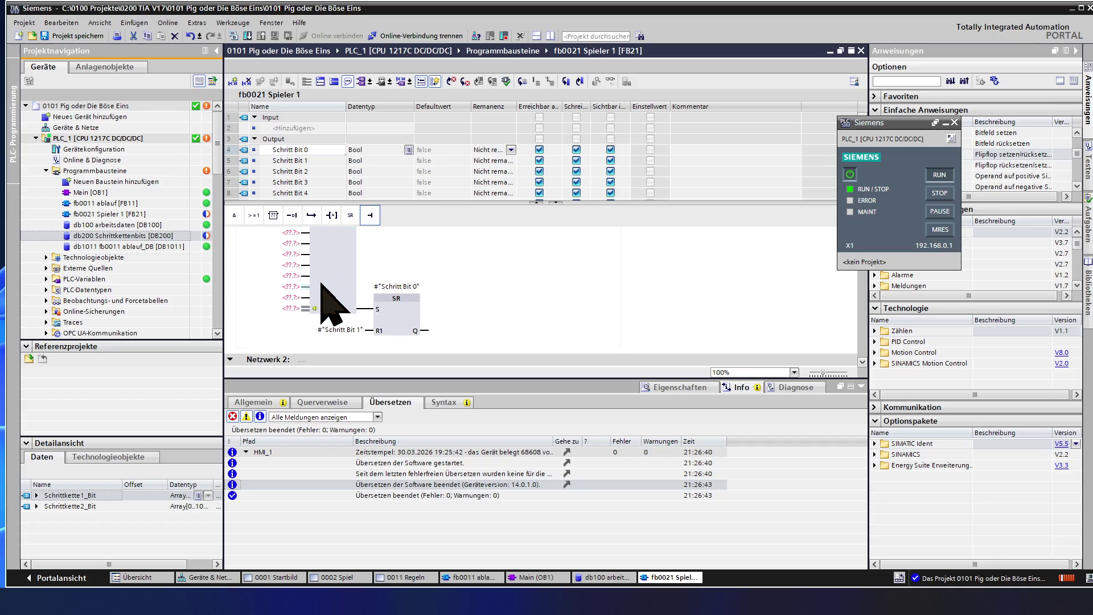
scroll(323, 293, "up", 2)
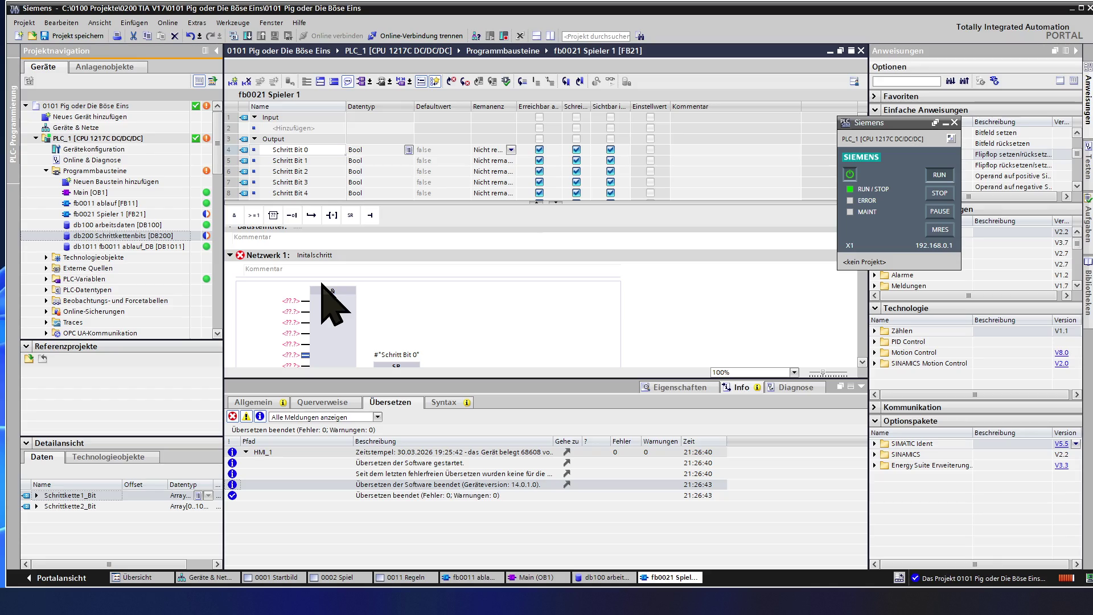
left_click(290, 302)
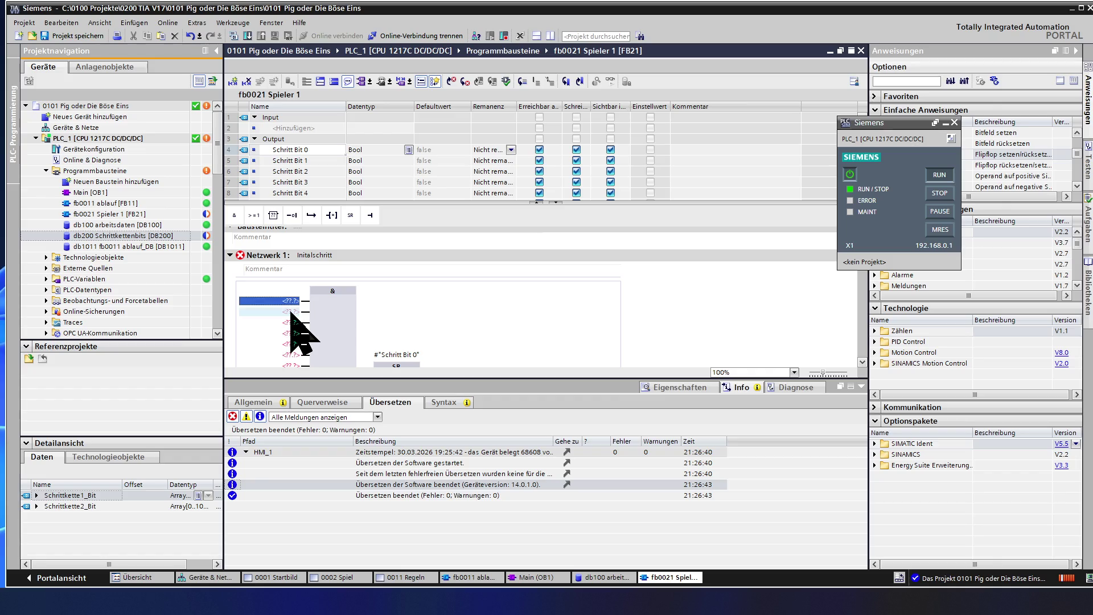
Assign #"Schritt Bit 1", 2 and 3 to the first three AND inputs
double_click(284, 300)
left_click(285, 300)
key("BackSpace")
key("BackSpace")
type("1")
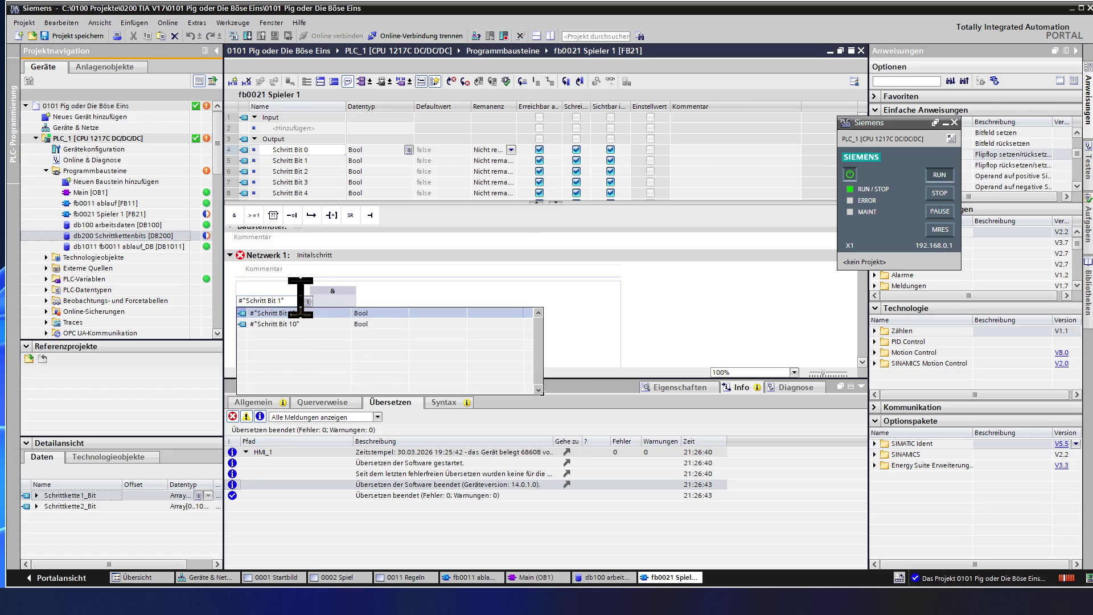
key("Return")
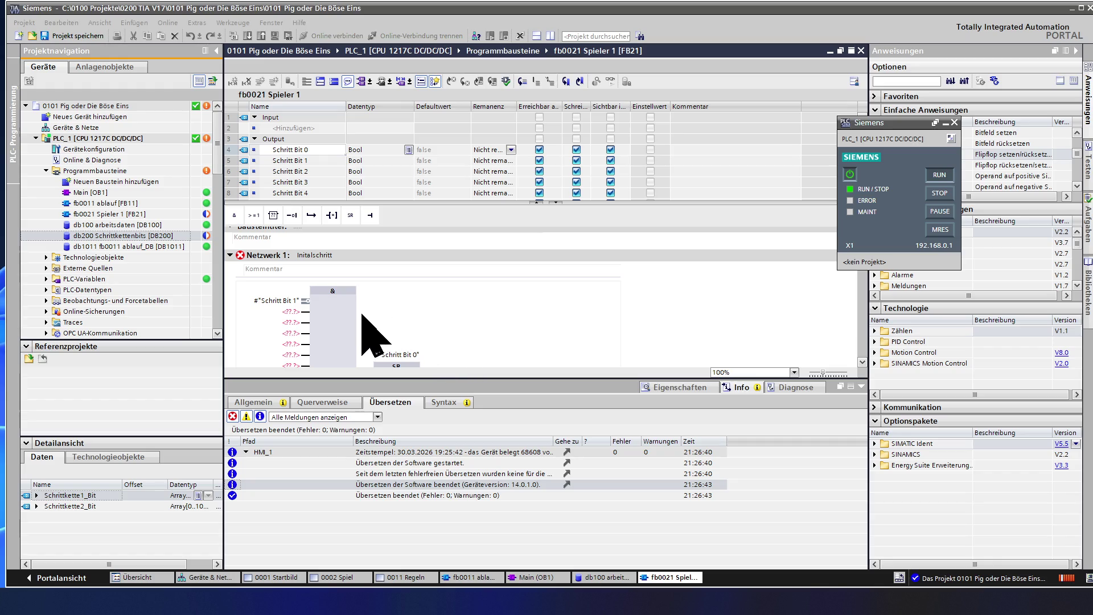
left_click(290, 303)
left_click_drag(290, 305, 293, 311)
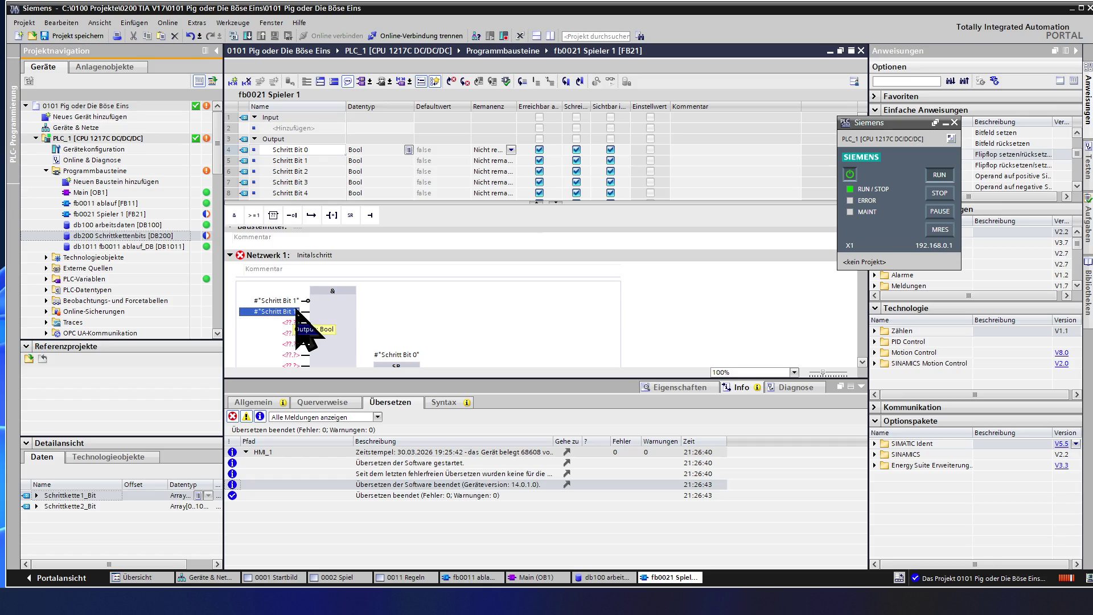
double_click(295, 311)
type("2")
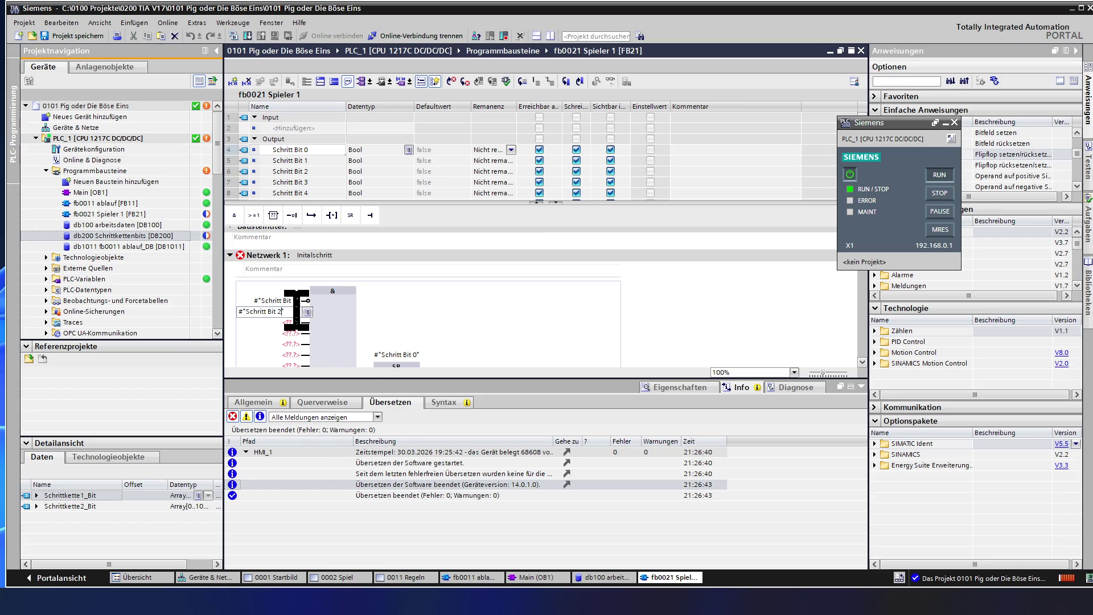
type("\"")
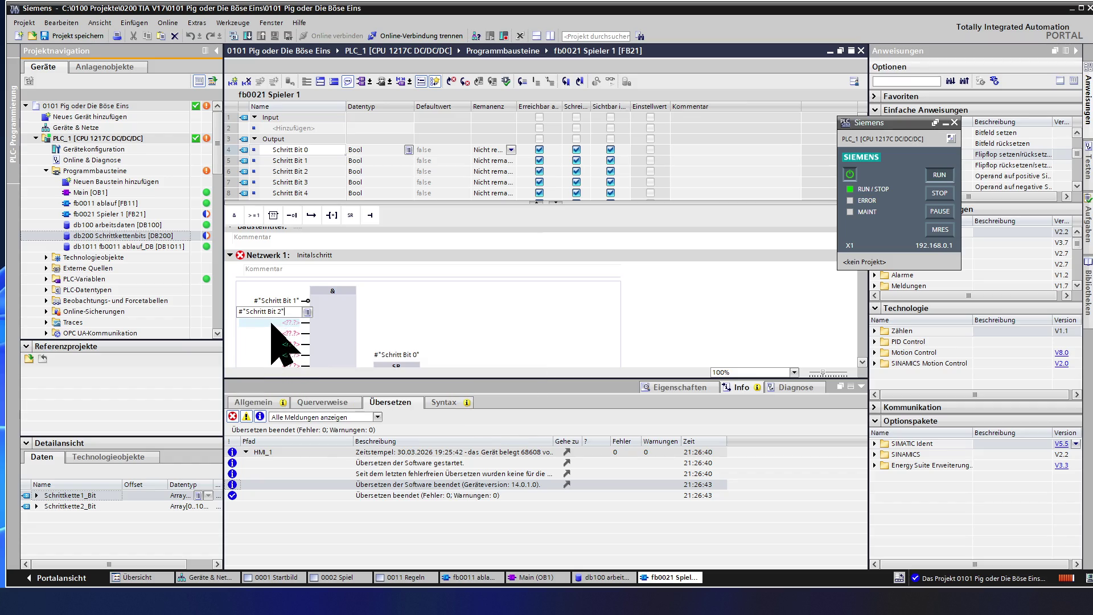
left_click(283, 323)
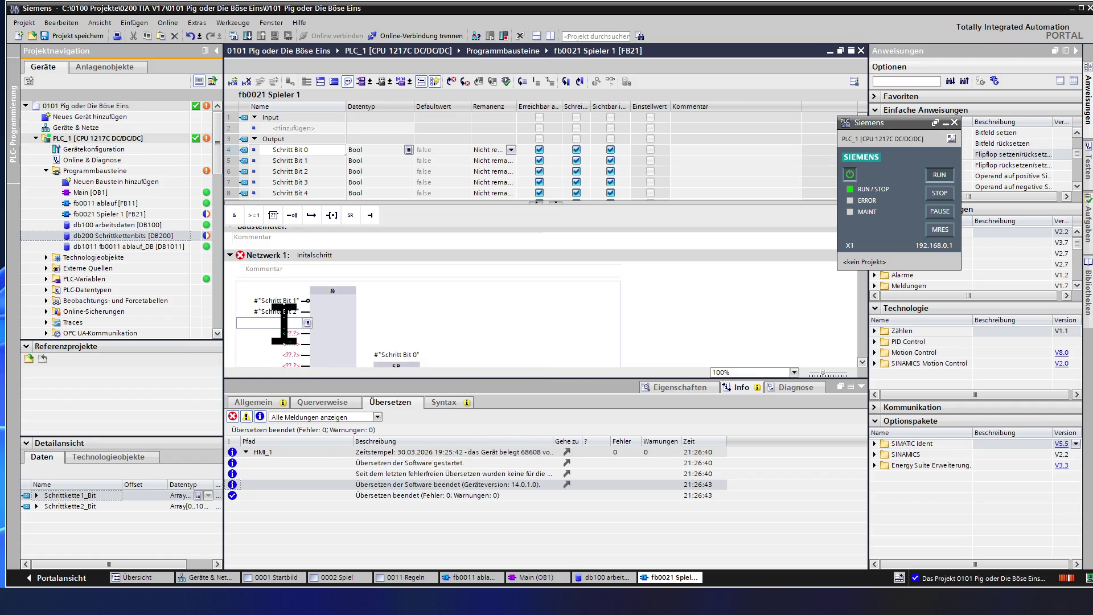
type("#\"Schritt Bit ")
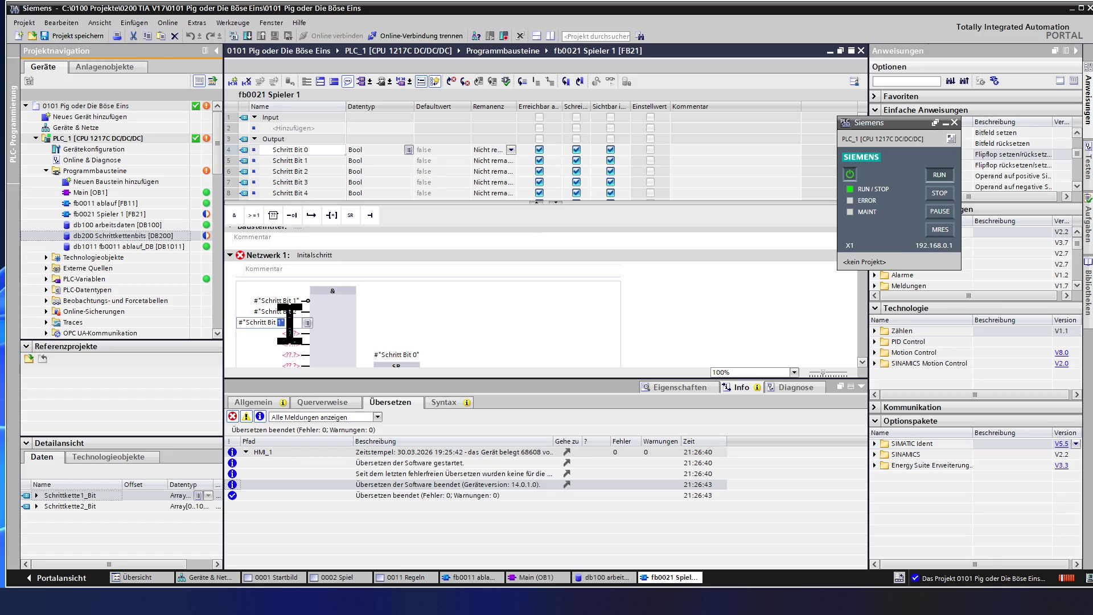
type("1")
type("3")
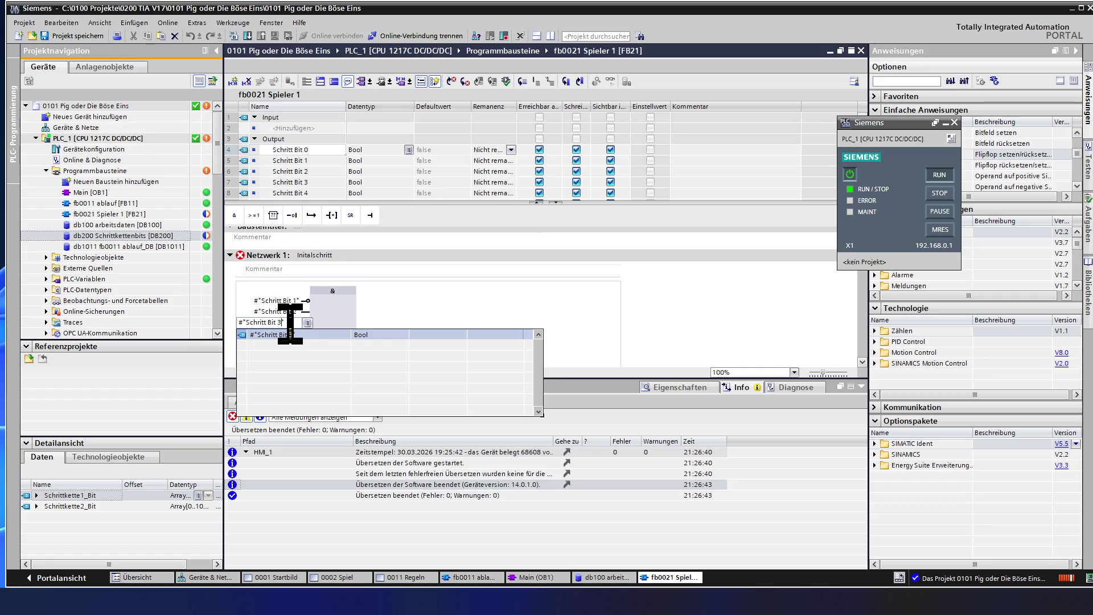
key("Return")
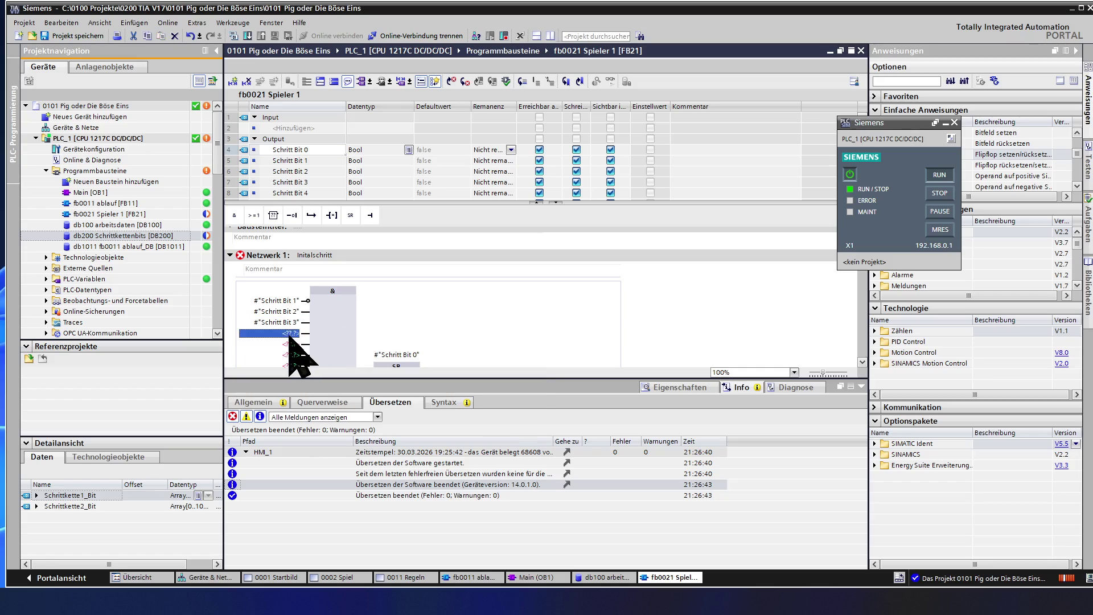
Assign #"Schritt Bit 4", 5 and 6 to the next three AND inputs
left_click(289, 335)
type("#\"Schritt Bit 1")
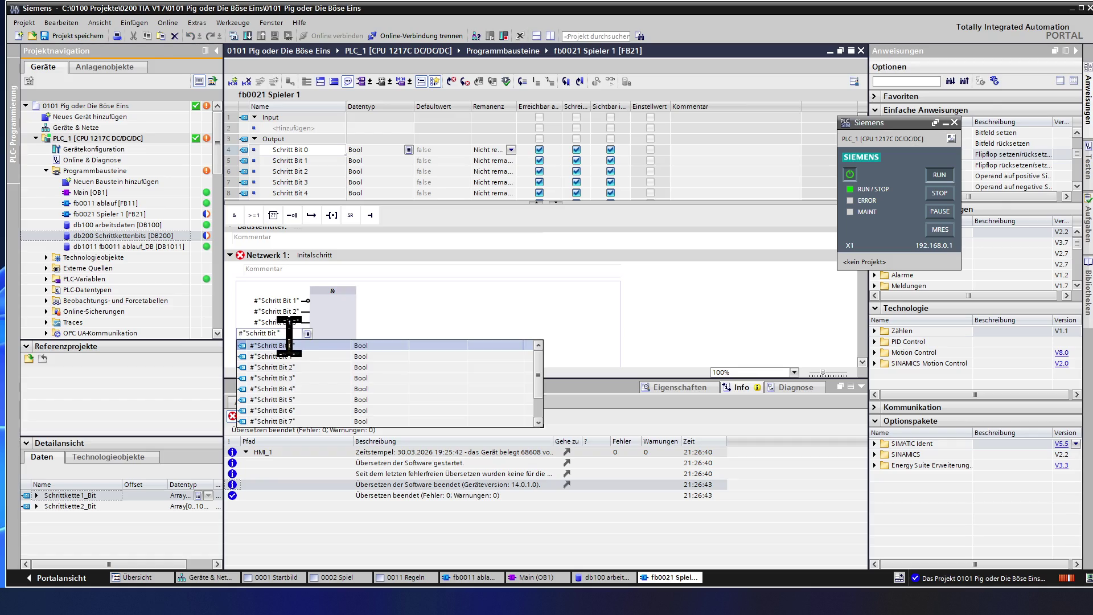
type("4")
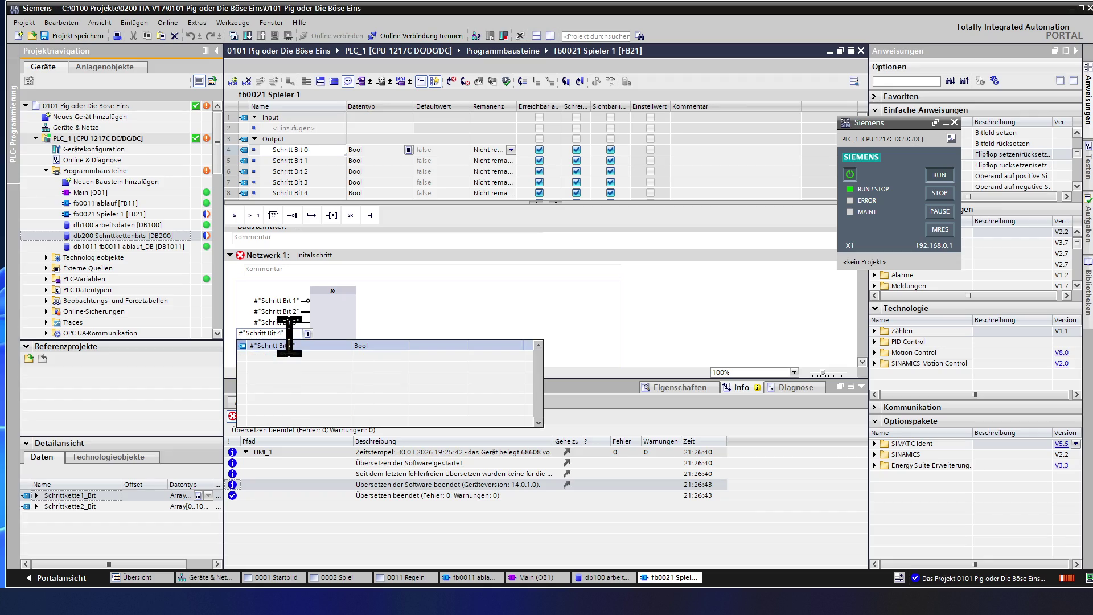
left_click(328, 327)
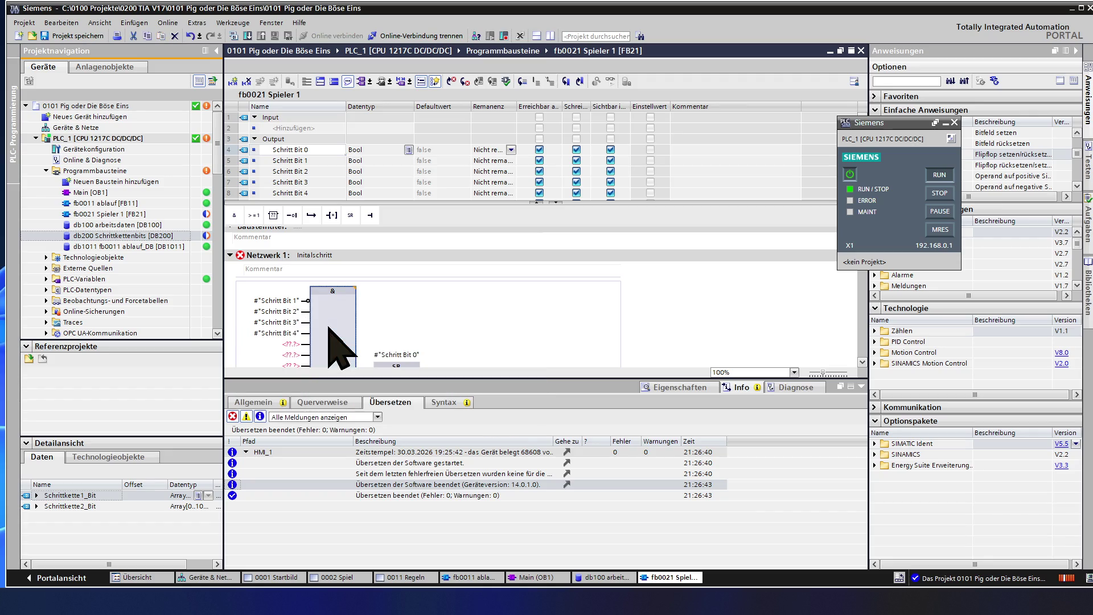
left_click(292, 344)
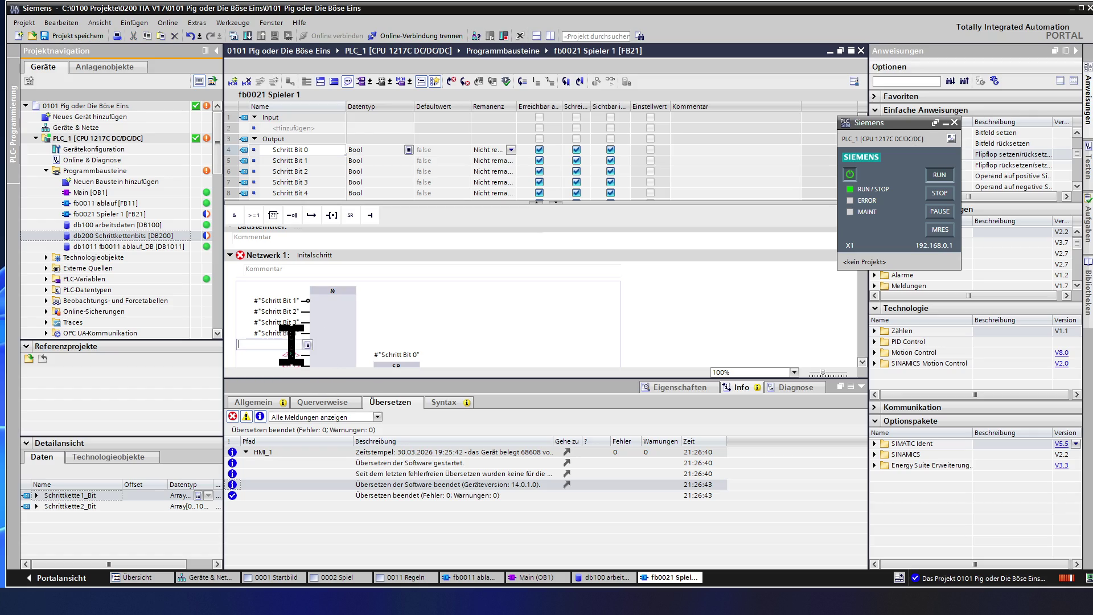
type("#\"Schritt Bit 1")
type("5")
left_click(329, 355)
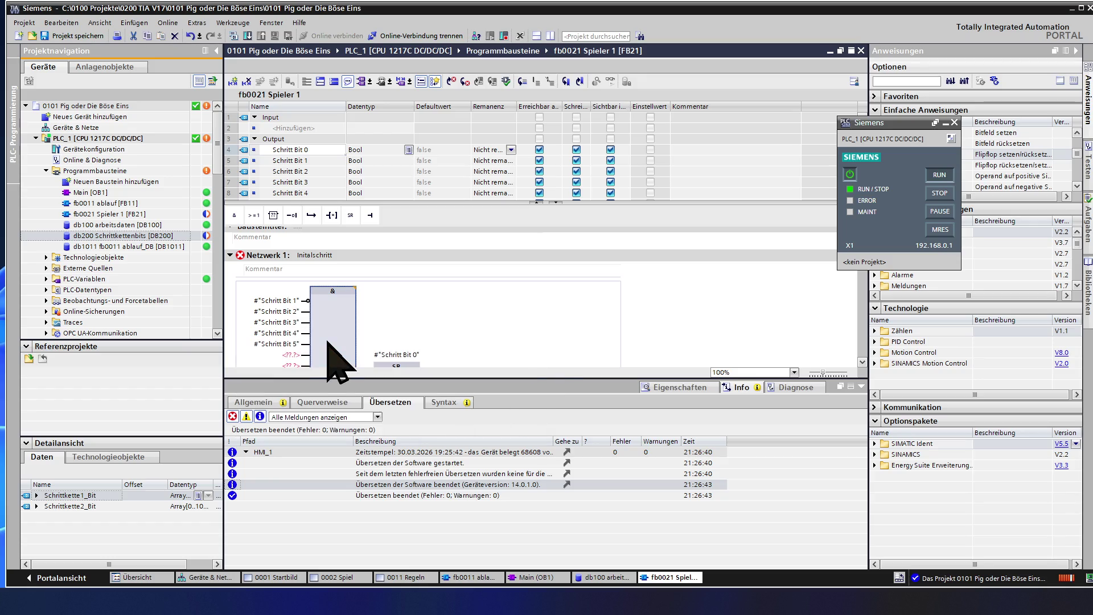
double_click(292, 355)
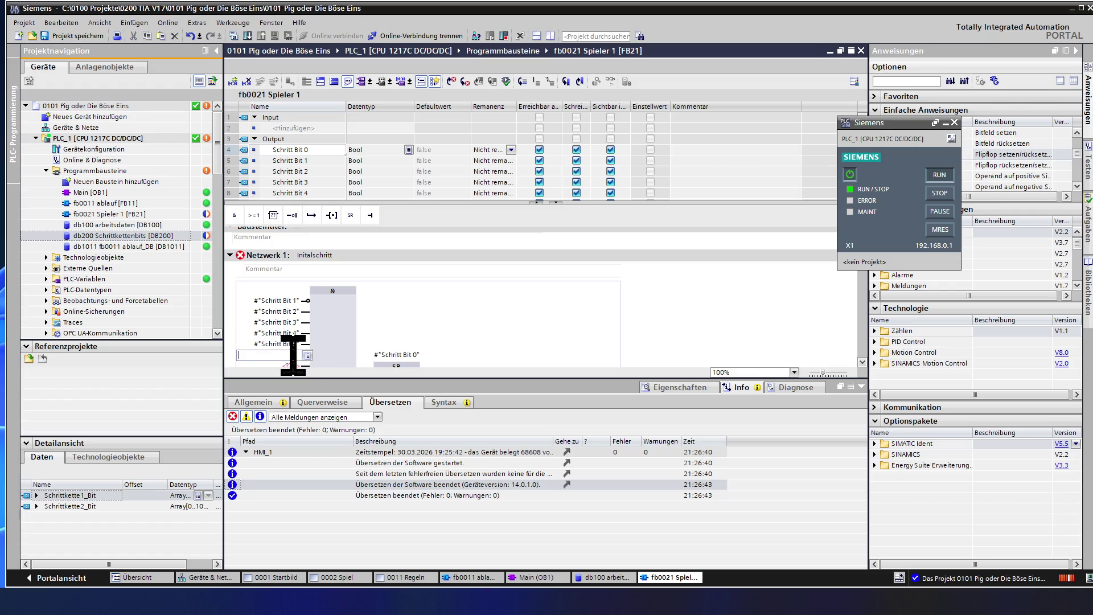
type("#\"Schritt Bit 1\"")
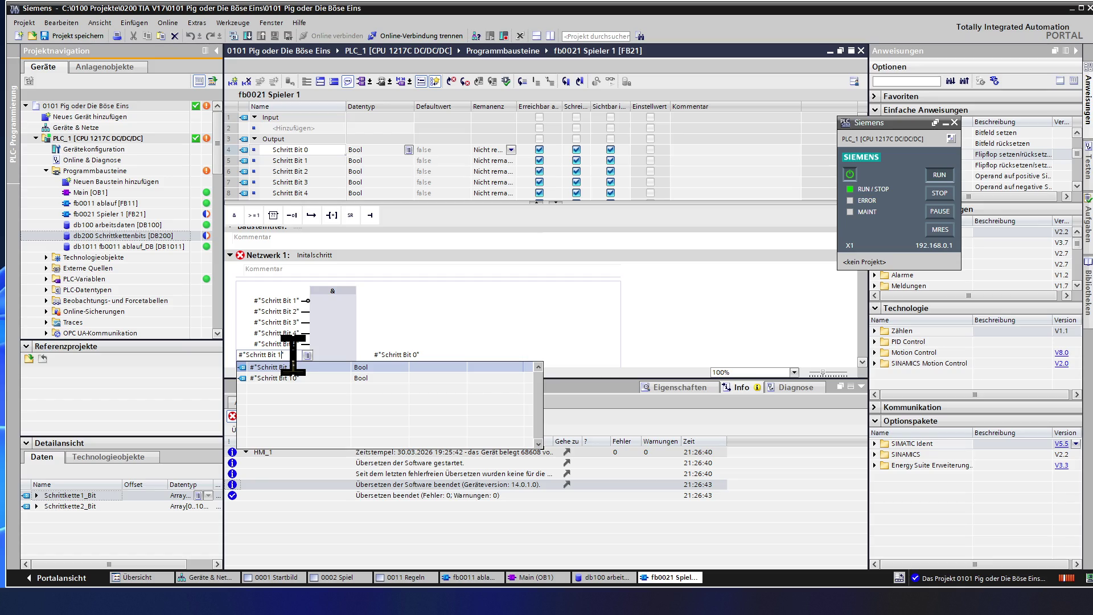
key("BackSpace")
type("6")
key("Return")
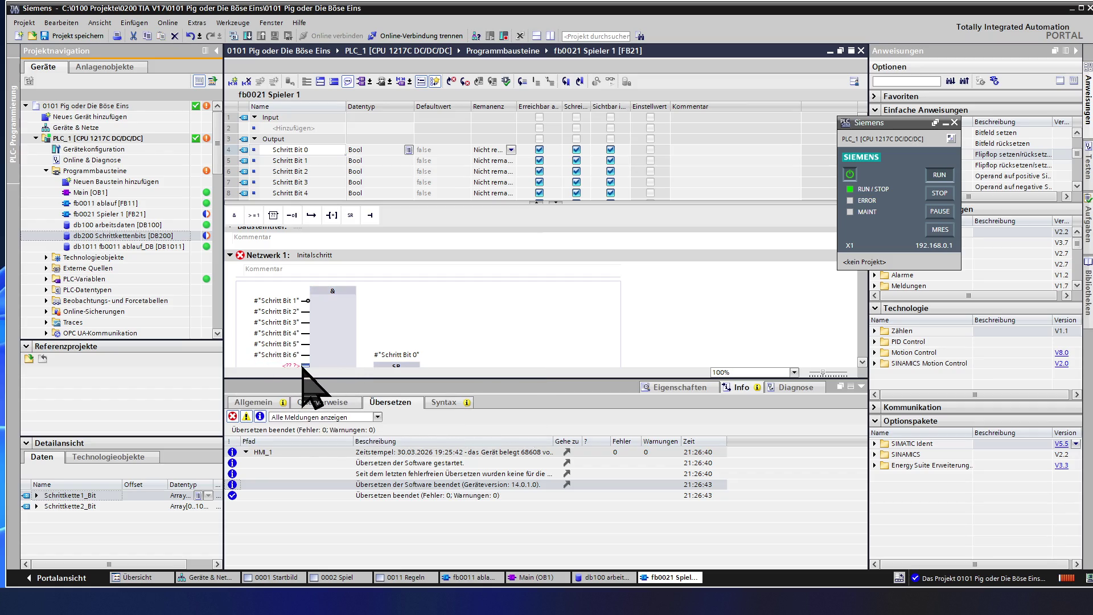
Assign #"Schritt Bit 7" and #"Schritt Bit 8" to the seventh and eighth AND inputs
scroll(302, 368, "down", 1)
left_click(291, 297)
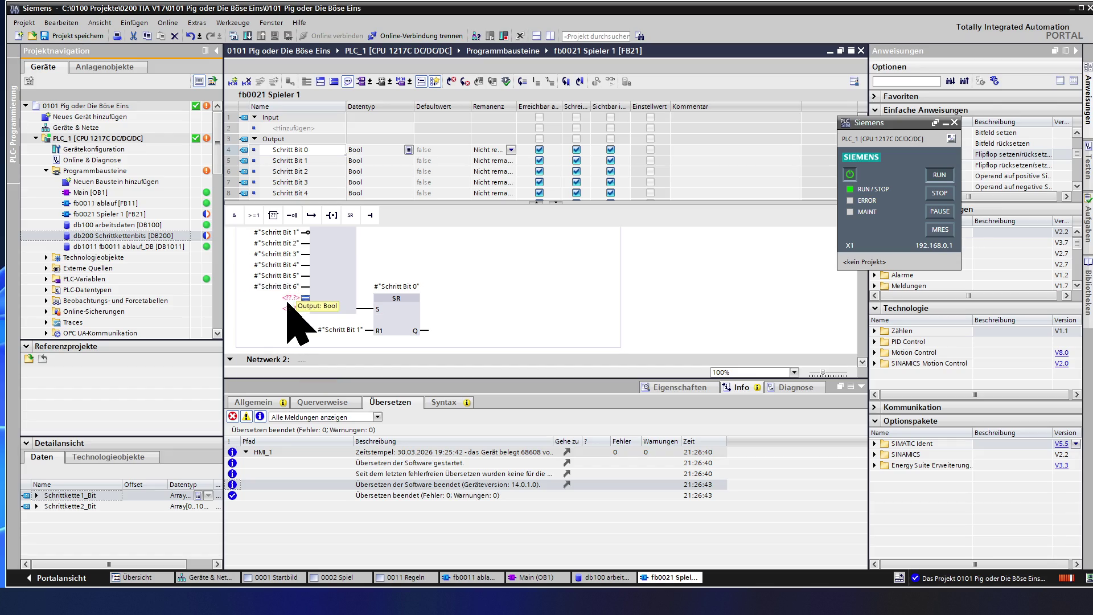
type("#\"Schritt Bit 1\"")
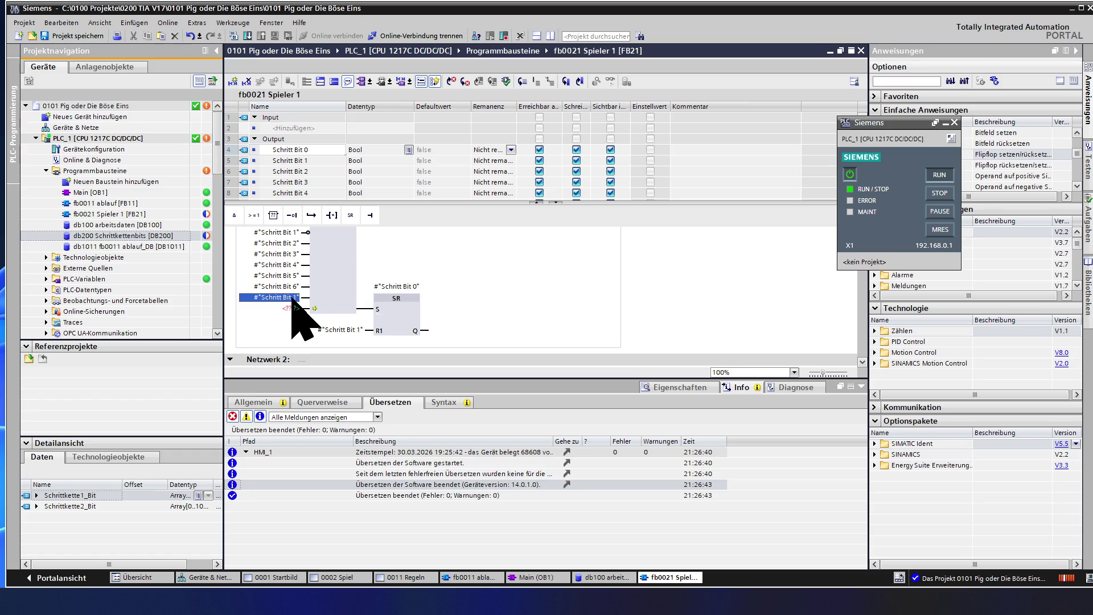
left_click(292, 298)
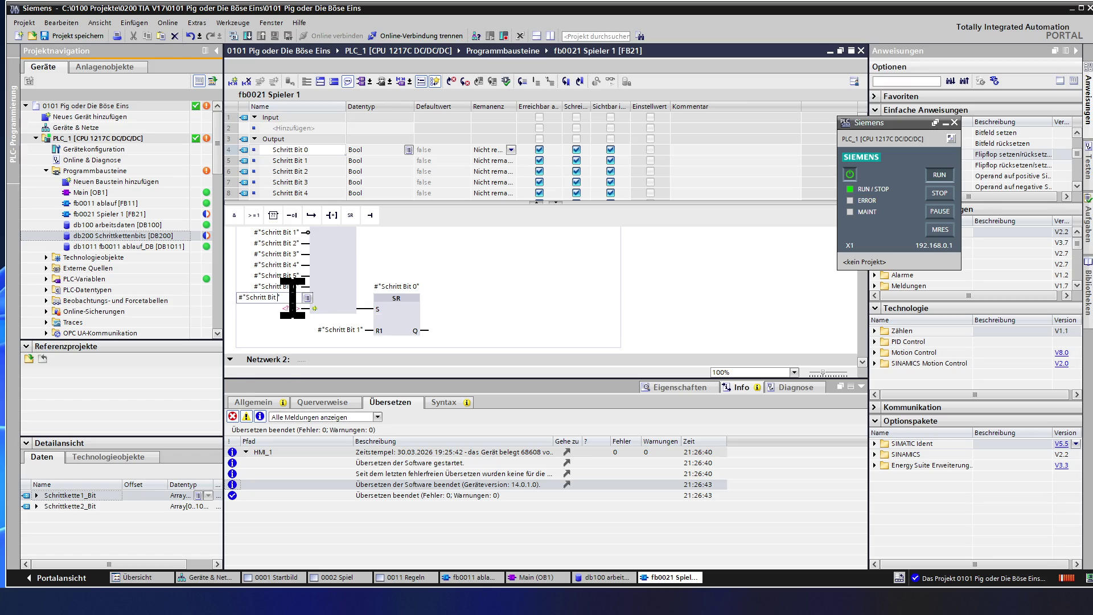
type("7\"")
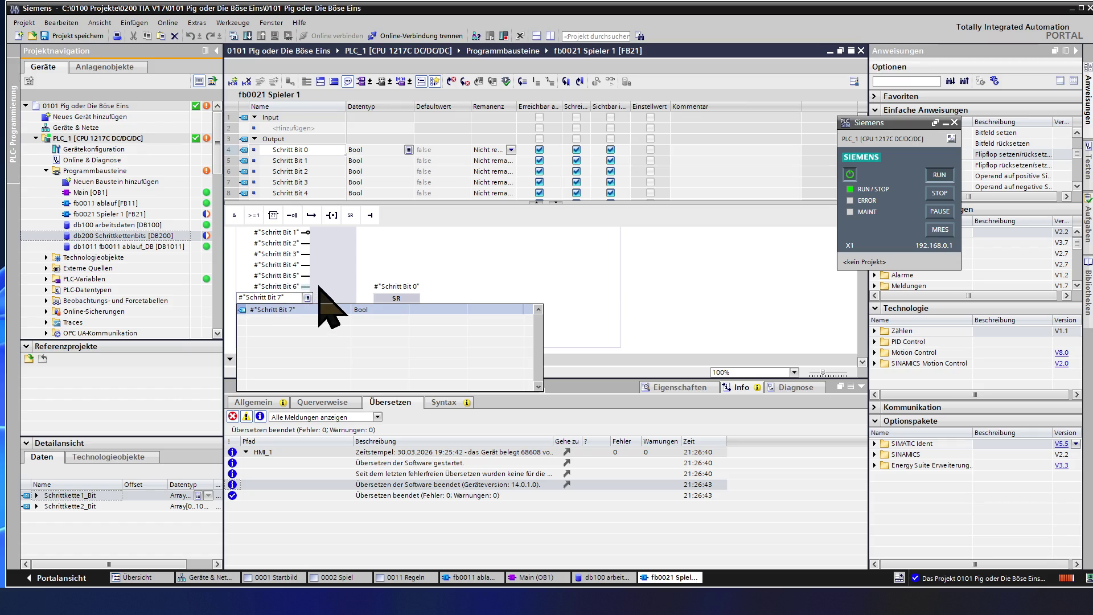
key("Return")
scroll(322, 299, "down", 2)
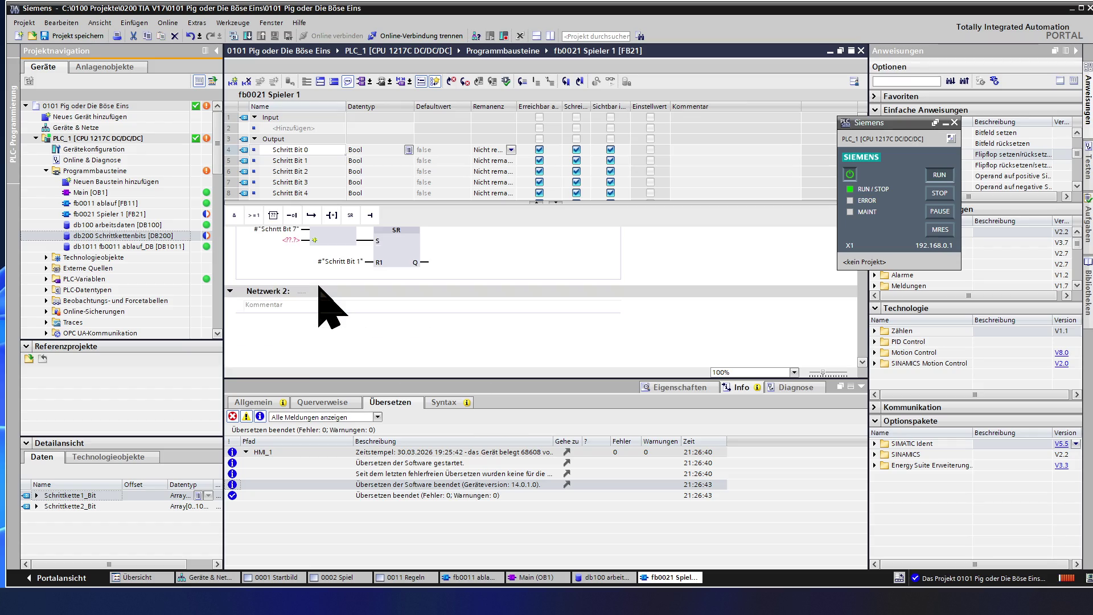
left_click(293, 241)
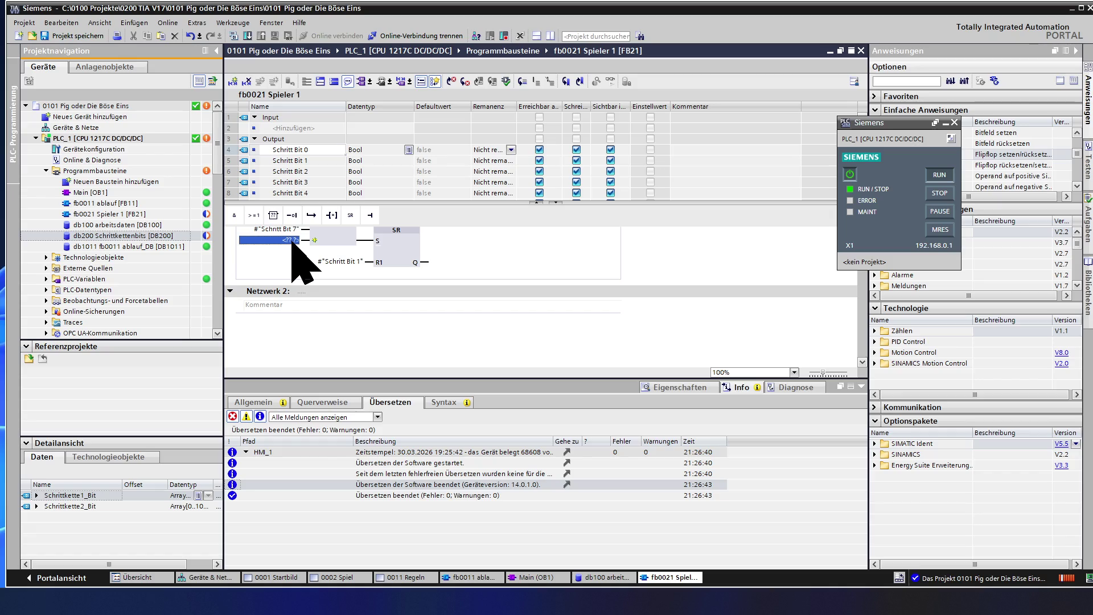
key("ctrl+v")
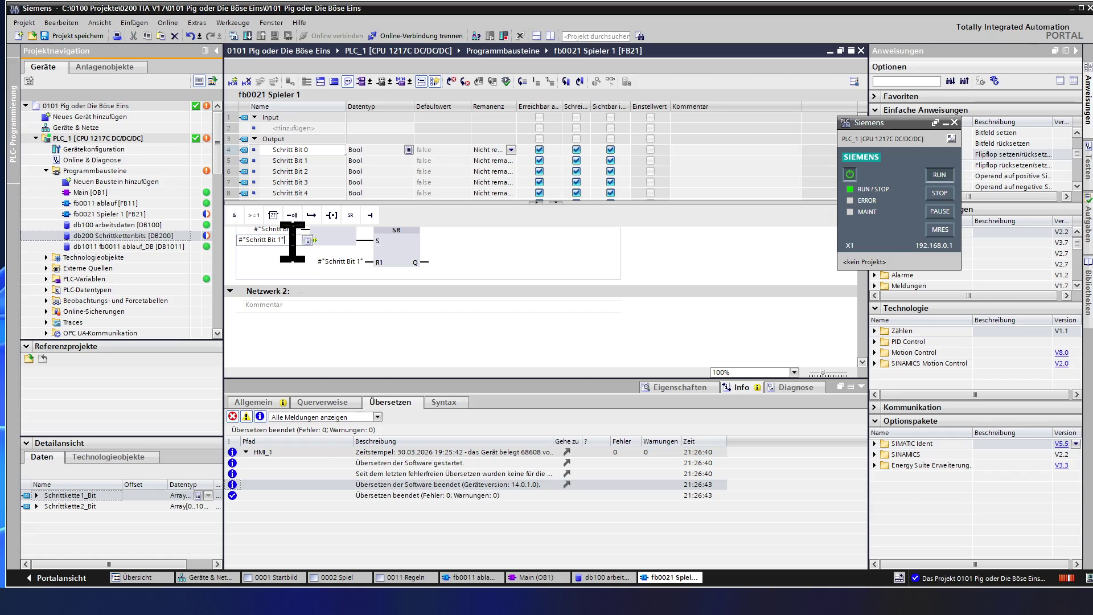
type("8")
key("Return")
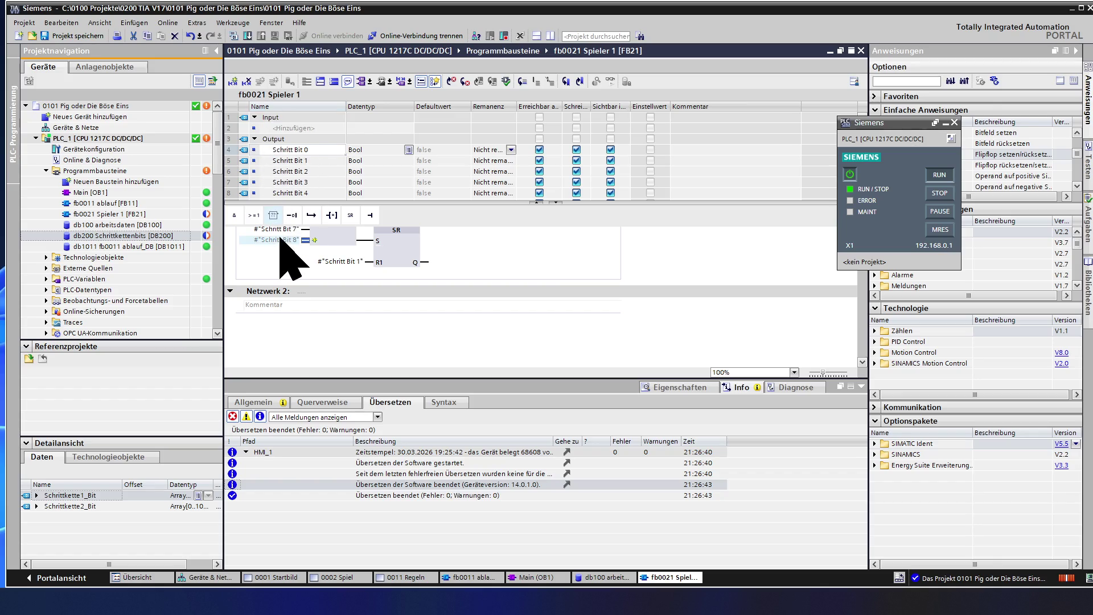
left_click(370, 216)
Add a tenth AND input and assign #"Schritt Bit 9" and #"Schritt Bit 10" to the last two
left_click(370, 216)
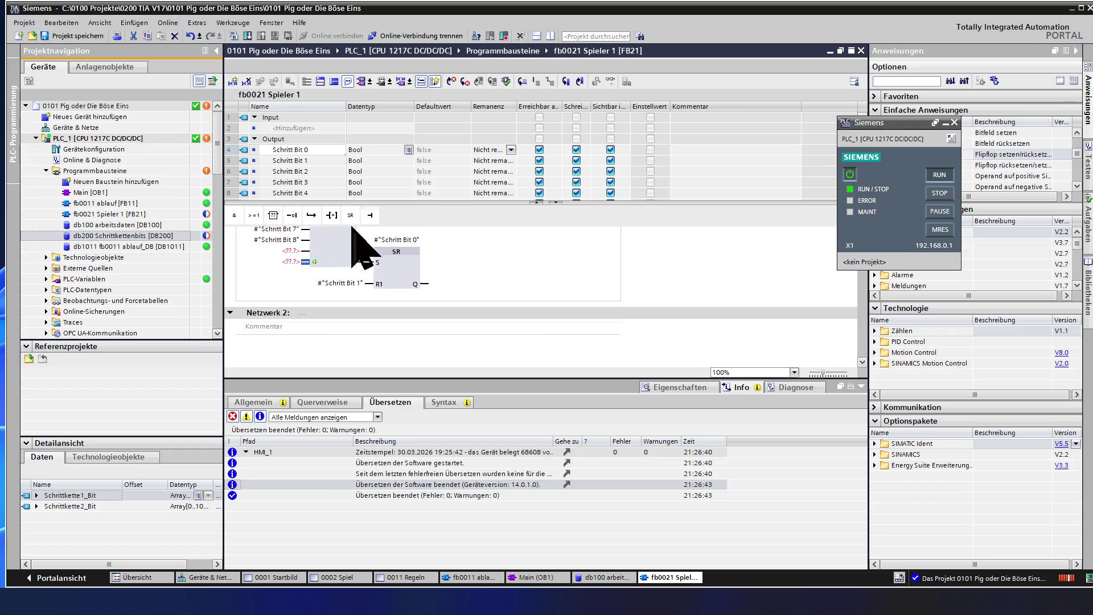
left_click(285, 253)
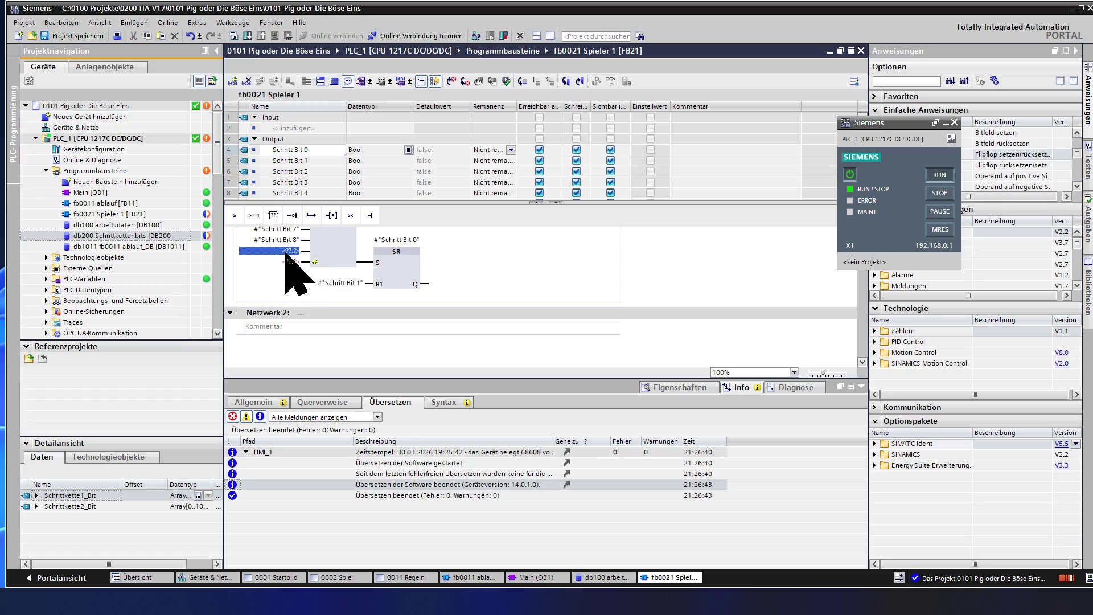
type("#\"Schritt Bit 1\"")
left_click(287, 252)
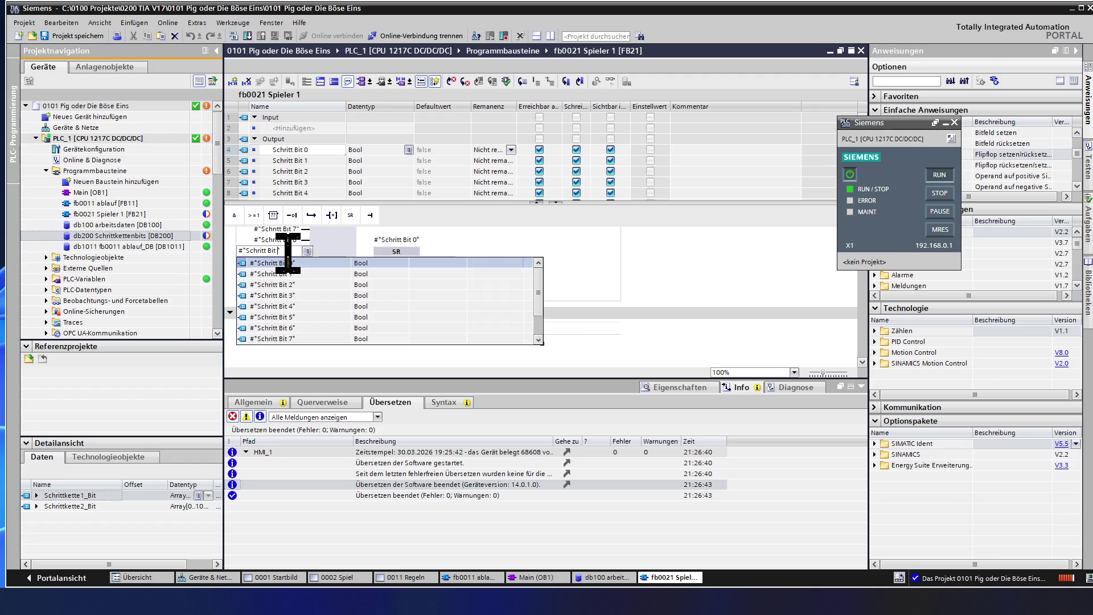
type("9")
key("Return")
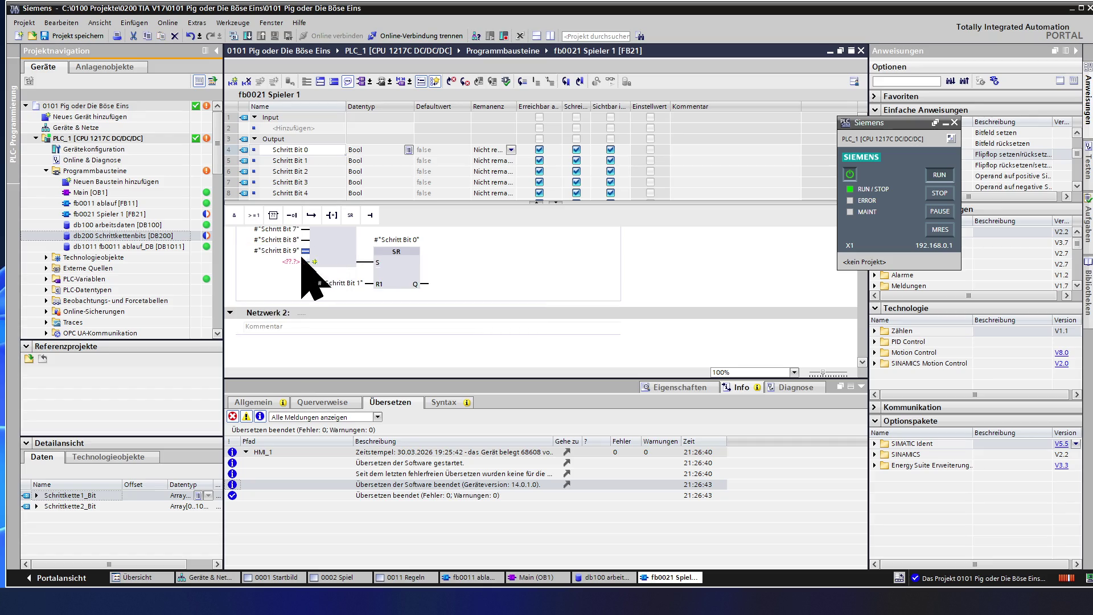
left_click(291, 262)
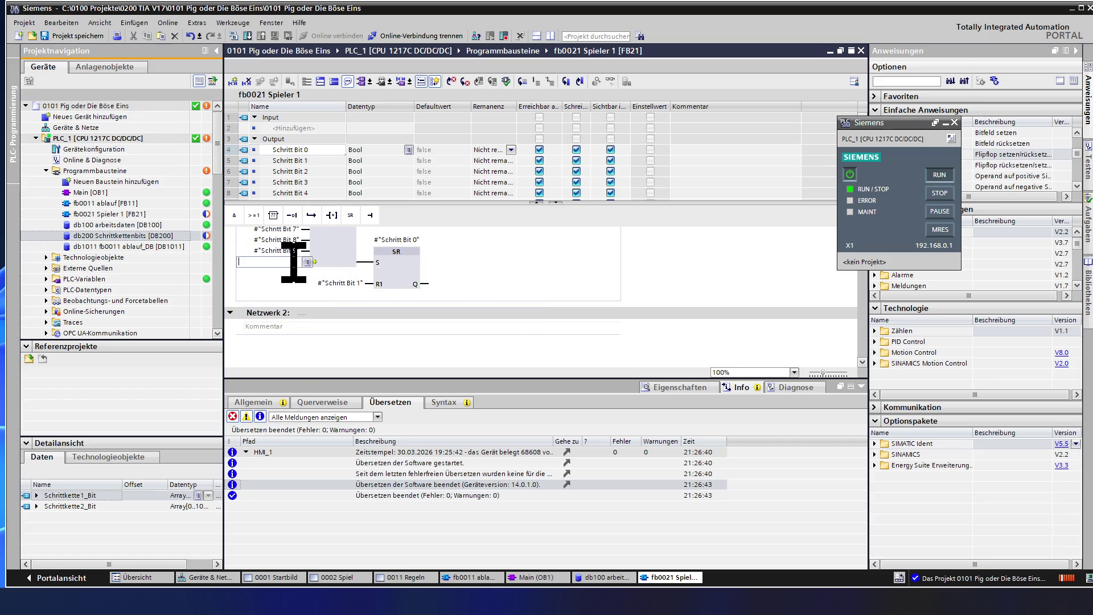
type("#\"Schritt Bit 1\"")
key("Down")
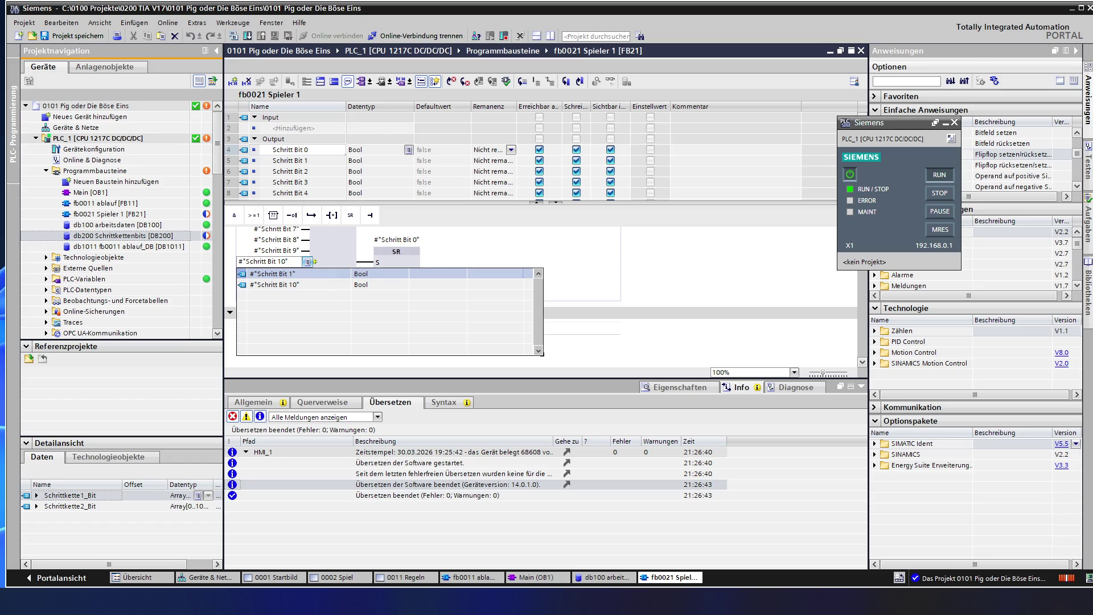
key("Return")
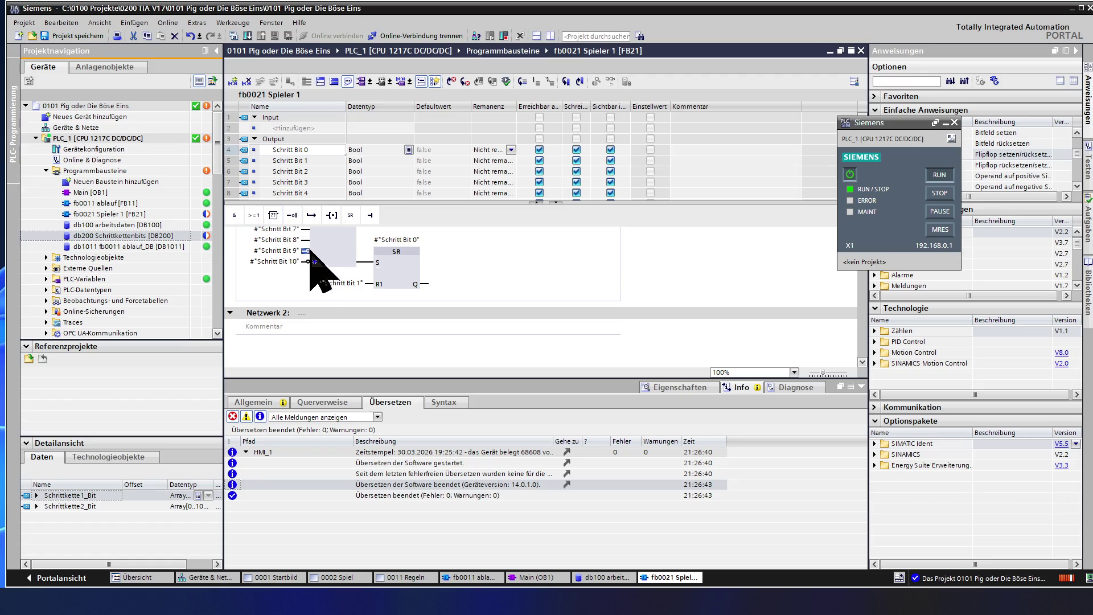
scroll(321, 259, "up", 2)
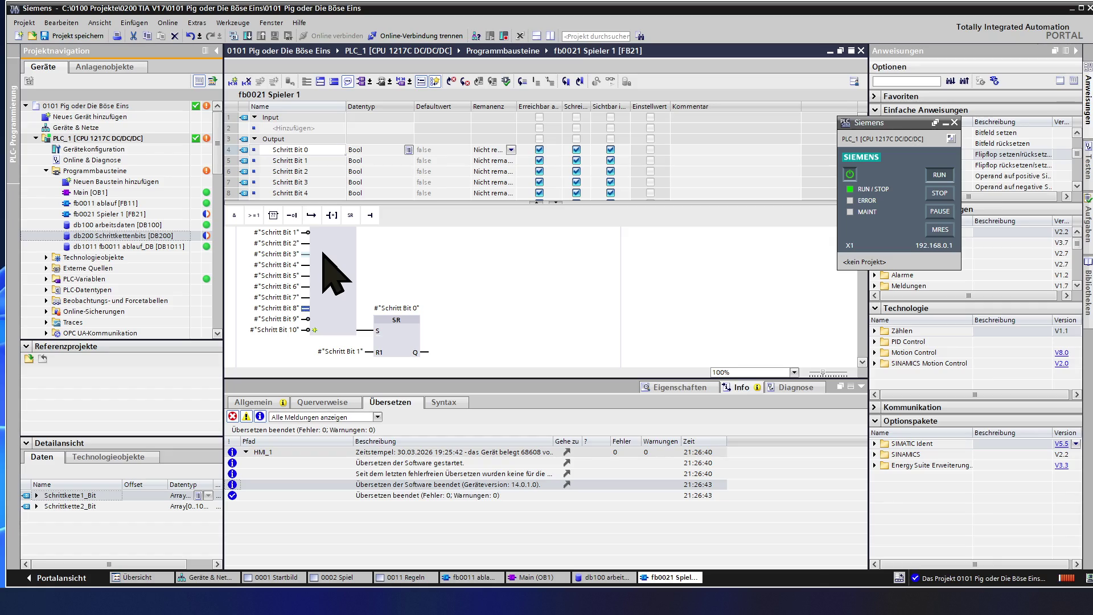
Negate the AND box's step-bit inputs, including Schritt Bit 1, 4, 5, 6 and 7
left_click(292, 215)
left_click(292, 215)
left_click(292, 215)
left_click(292, 215)
left_click(292, 215)
scroll(326, 256, "up", 2)
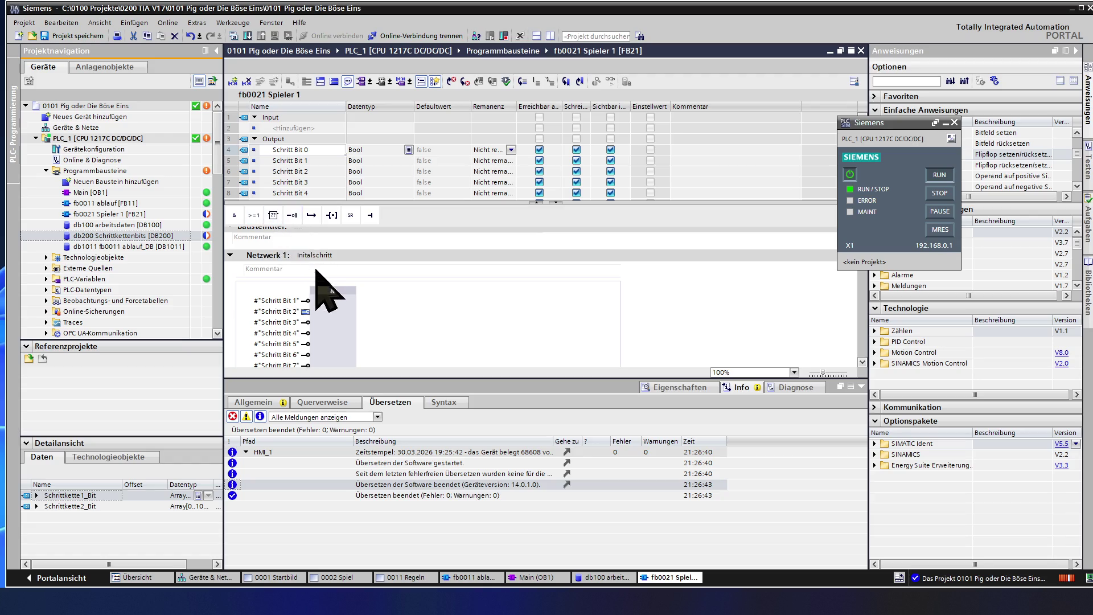
left_click(340, 310)
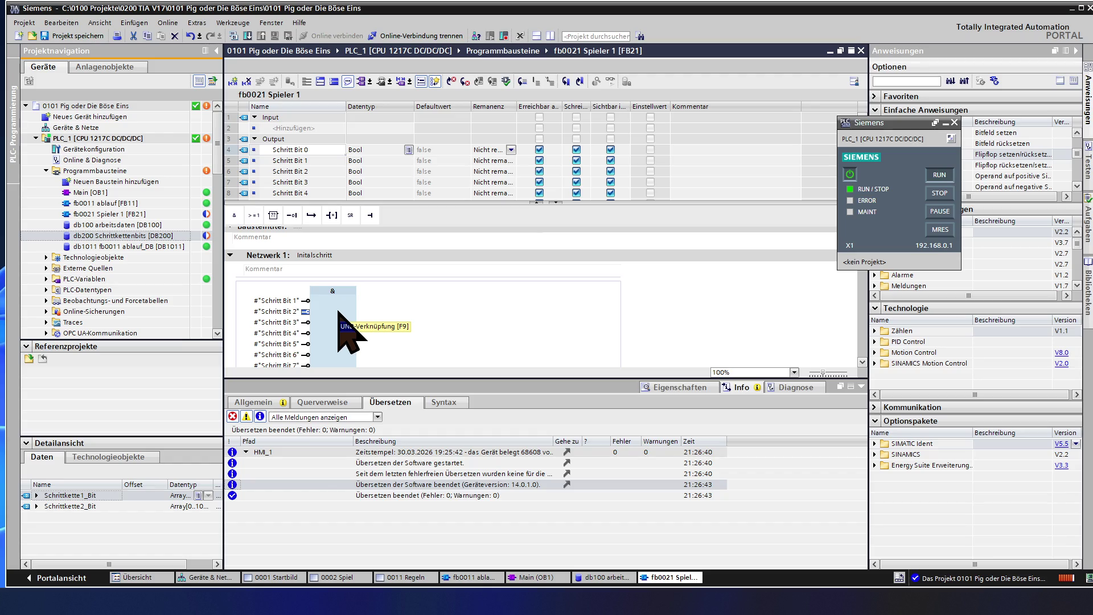
scroll(340, 327, "down", 3)
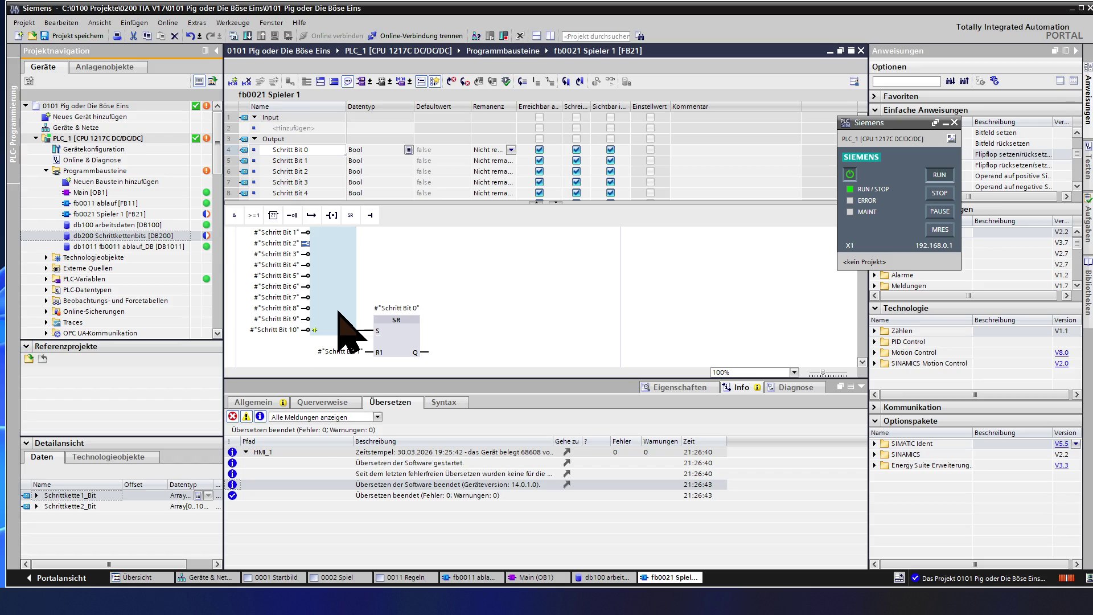